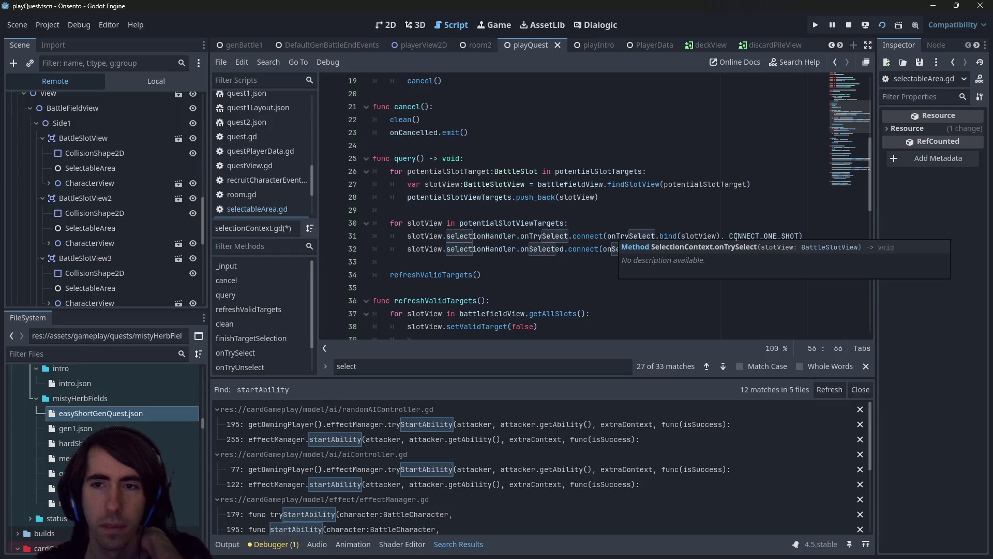
Delete ', CONNECT_ONE_SHOT' from both connect lines, then look up the onTrySelect handler
{"action": "key", "text": "ctrl+d"}
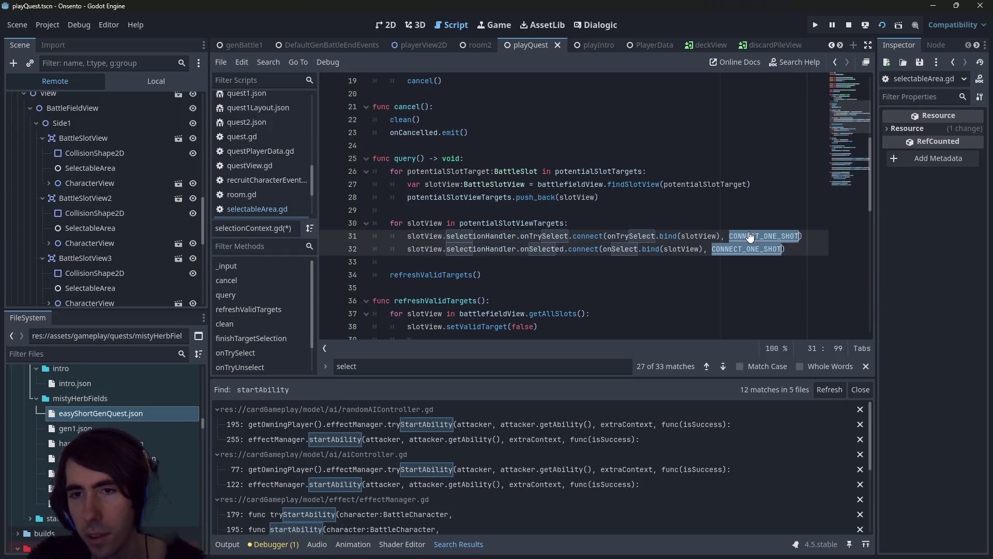
{"action": "key", "text": "BackSpace"}
{"action": "key", "text": "BackSpace"}
{"action": "key", "text": "BackSpace"}
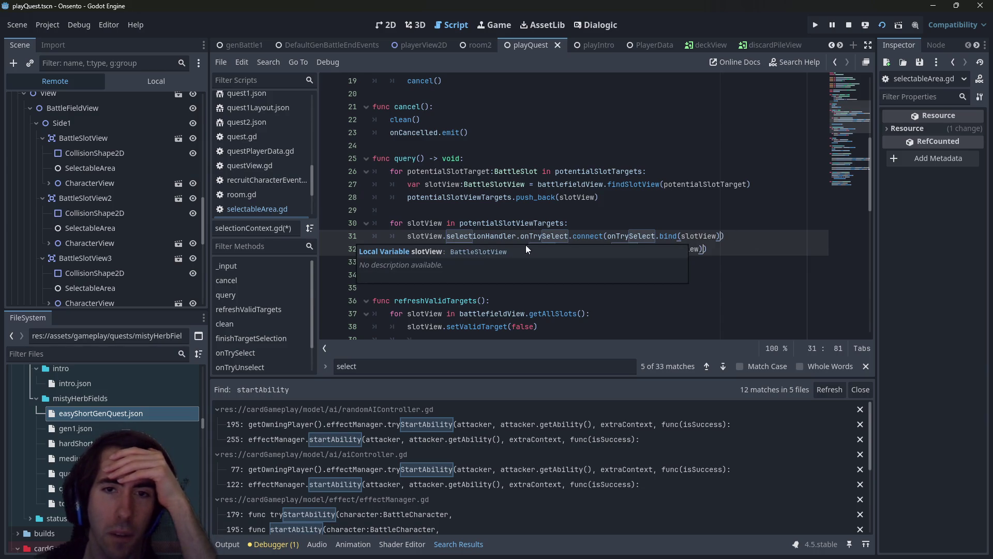
{"action": "double_click", "coordinate": [649, 236]}
{"action": "scroll", "coordinate": [650, 234], "scroll_direction": "down", "scroll_amount": 1}
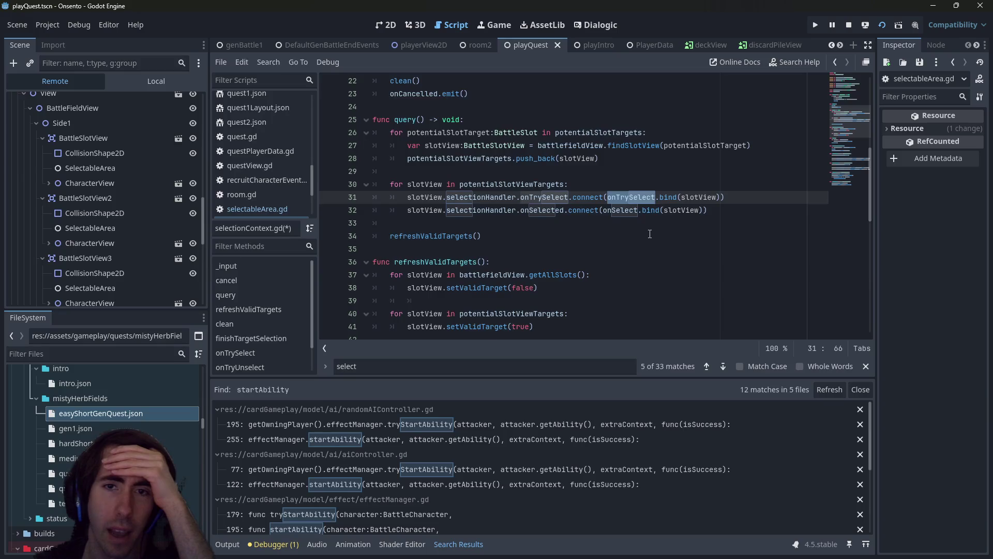
{"action": "scroll", "coordinate": [650, 234], "scroll_direction": "down", "scroll_amount": 1}
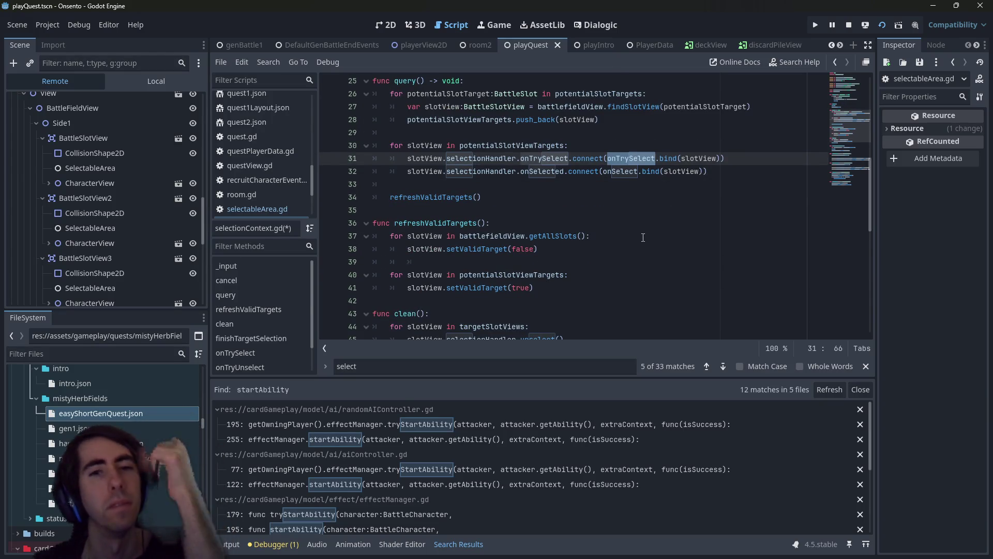
{"action": "scroll", "coordinate": [644, 237], "scroll_direction": "down", "scroll_amount": 8}
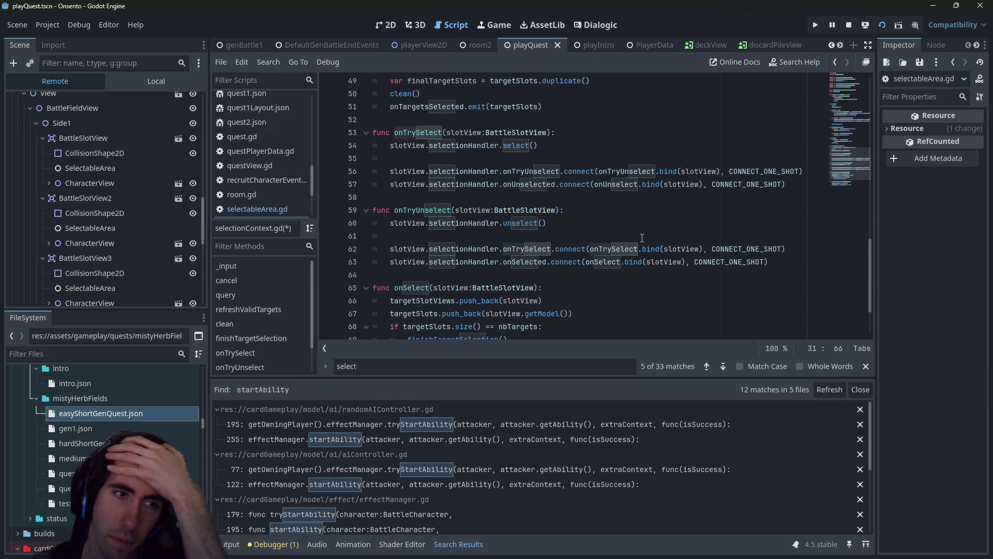
{"action": "scroll", "coordinate": [642, 237], "scroll_direction": "up", "scroll_amount": 8}
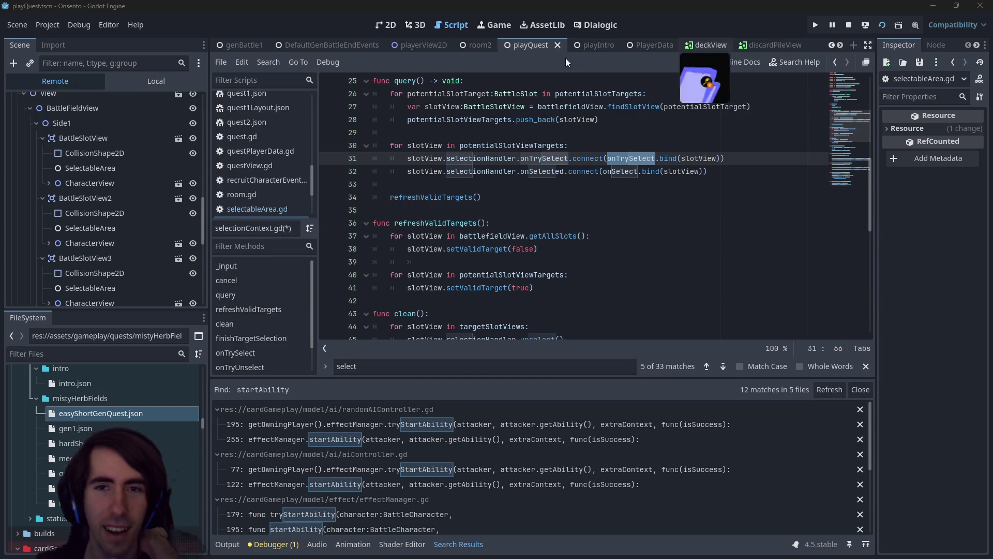
{"action": "left_click", "coordinate": [746, 173]}
{"action": "mouse_move", "coordinate": [746, 172]}
{"action": "left_mouse_down"}
{"action": "mouse_move", "coordinate": [374, 133]}
{"action": "mouse_move", "coordinate": [374, 146]}
{"action": "mouse_move", "coordinate": [374, 133]}
{"action": "left_mouse_up"}
{"action": "mouse_move", "coordinate": [621, 199]}
{"action": "left_mouse_down"}
{"action": "mouse_move", "coordinate": [569, 158]}
{"action": "mouse_move", "coordinate": [466, 147]}
{"action": "left_mouse_up"}
{"action": "left_click", "coordinate": [546, 182]}
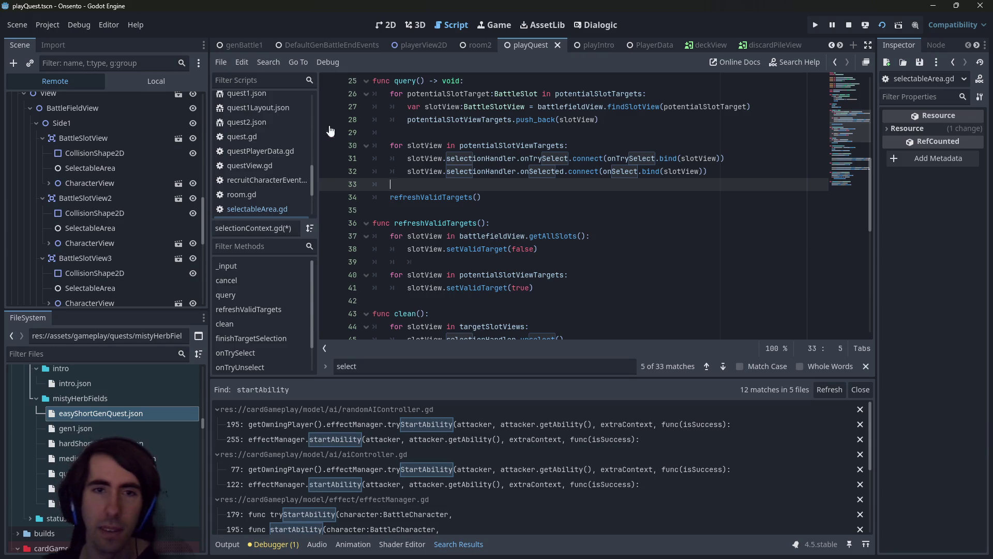
Select the onTryUnselect and onUnselected connect lines (56–57) inside onTrySelect
{"action": "scroll", "coordinate": [527, 188], "scroll_direction": "up", "scroll_amount": 1}
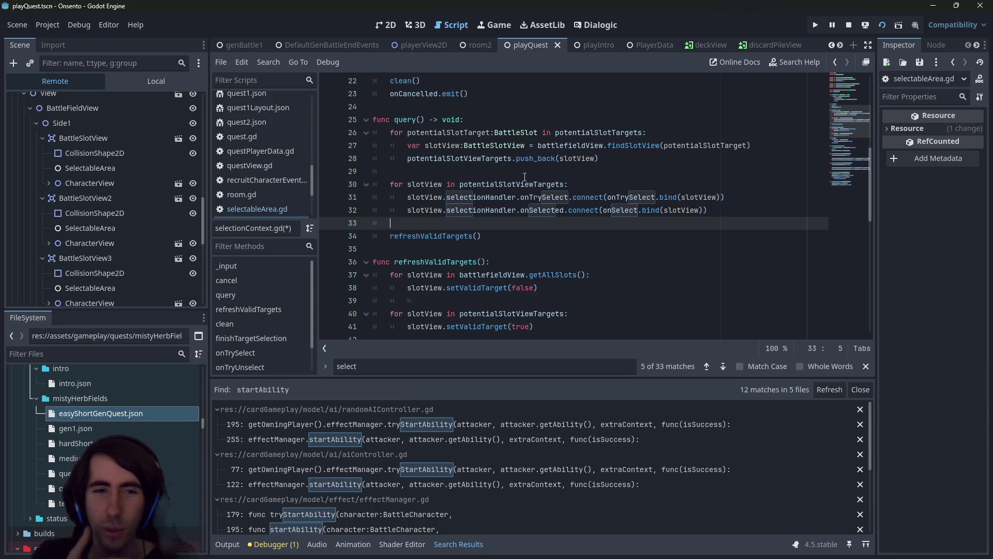
{"action": "scroll", "coordinate": [525, 177], "scroll_direction": "up", "scroll_amount": 1}
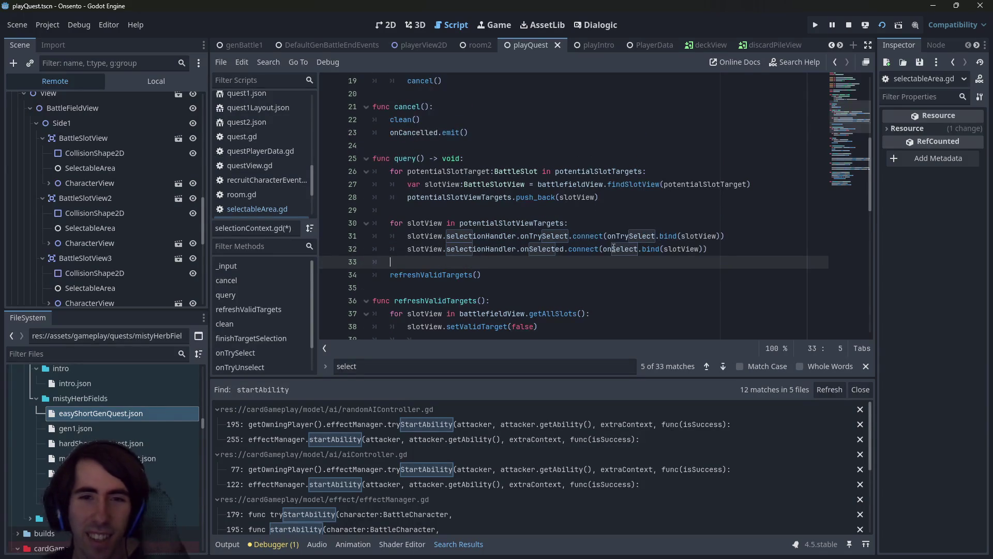
{"action": "left_click_drag", "start_coordinate": [708, 249], "coordinate": [353, 236]}
{"action": "scroll", "coordinate": [634, 246], "scroll_direction": "down", "scroll_amount": 2}
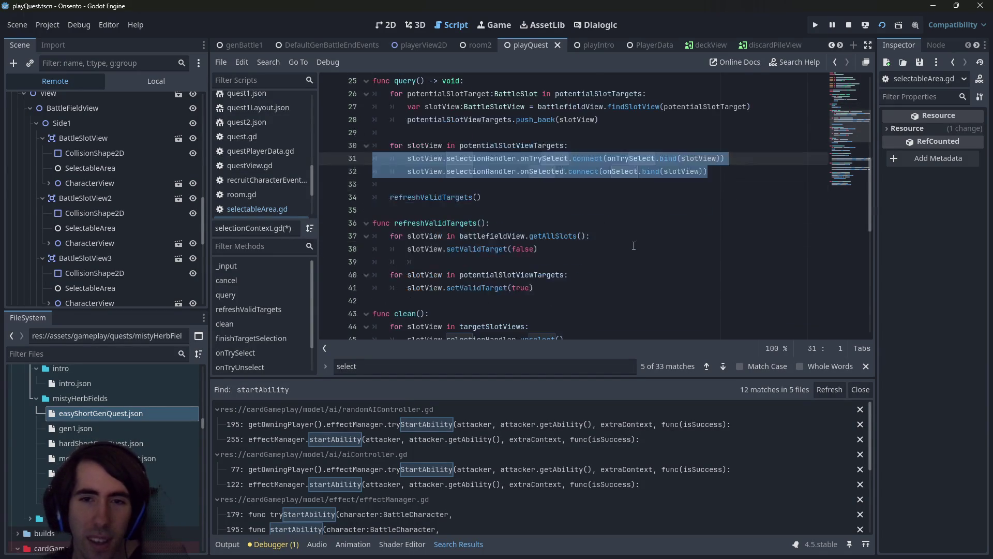
{"action": "scroll", "coordinate": [634, 246], "scroll_direction": "down", "scroll_amount": 2}
{"action": "scroll", "coordinate": [634, 246], "scroll_direction": "up", "scroll_amount": 1}
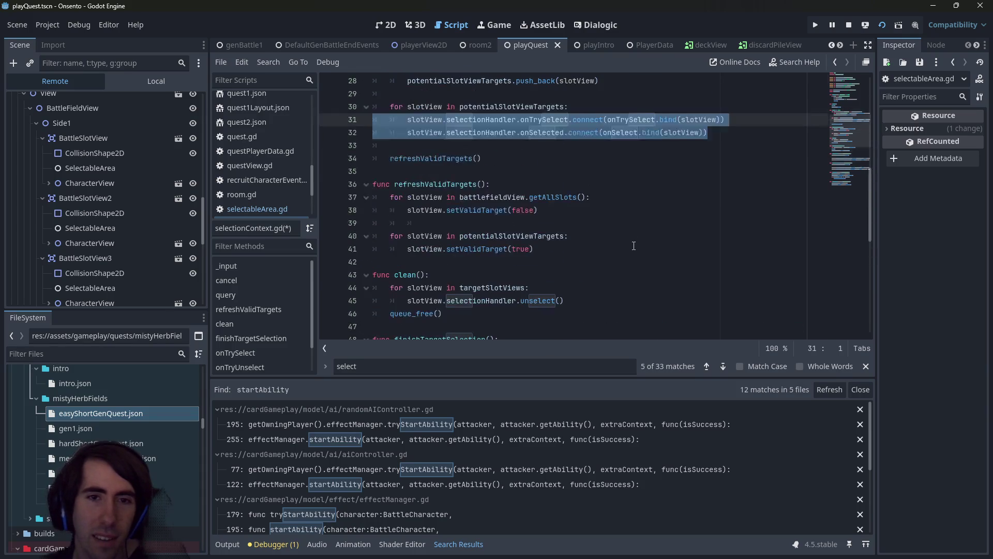
{"action": "scroll", "coordinate": [634, 246], "scroll_direction": "up", "scroll_amount": 2}
{"action": "scroll", "coordinate": [633, 246], "scroll_direction": "down", "scroll_amount": 3}
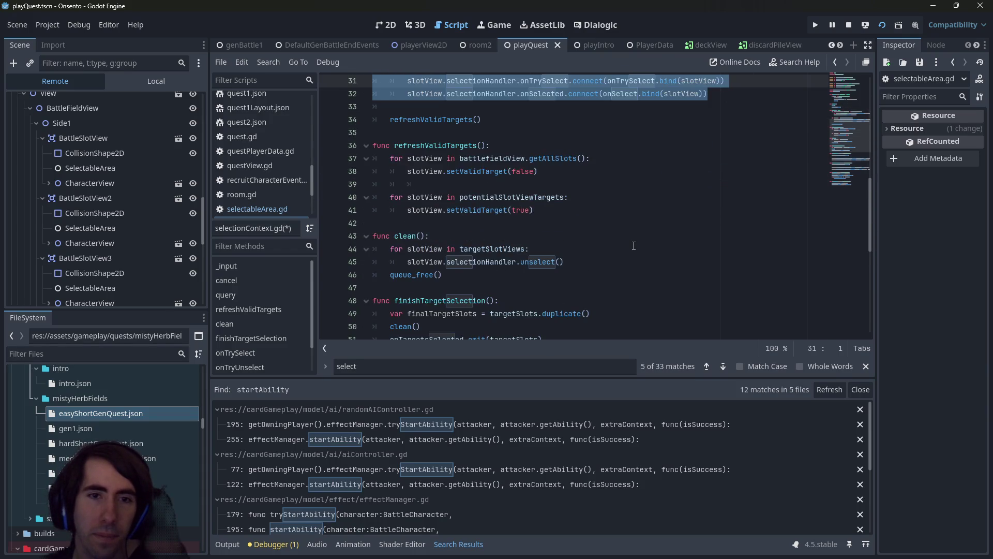
{"action": "scroll", "coordinate": [633, 246], "scroll_direction": "down", "scroll_amount": 3}
{"action": "scroll", "coordinate": [634, 246], "scroll_direction": "up", "scroll_amount": 5}
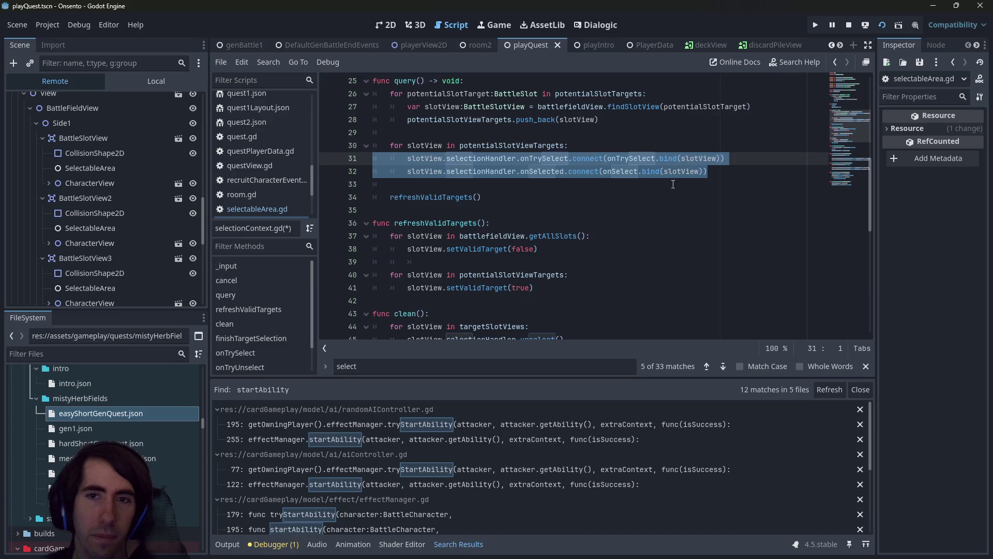
{"action": "scroll", "coordinate": [673, 184], "scroll_direction": "down", "scroll_amount": 6}
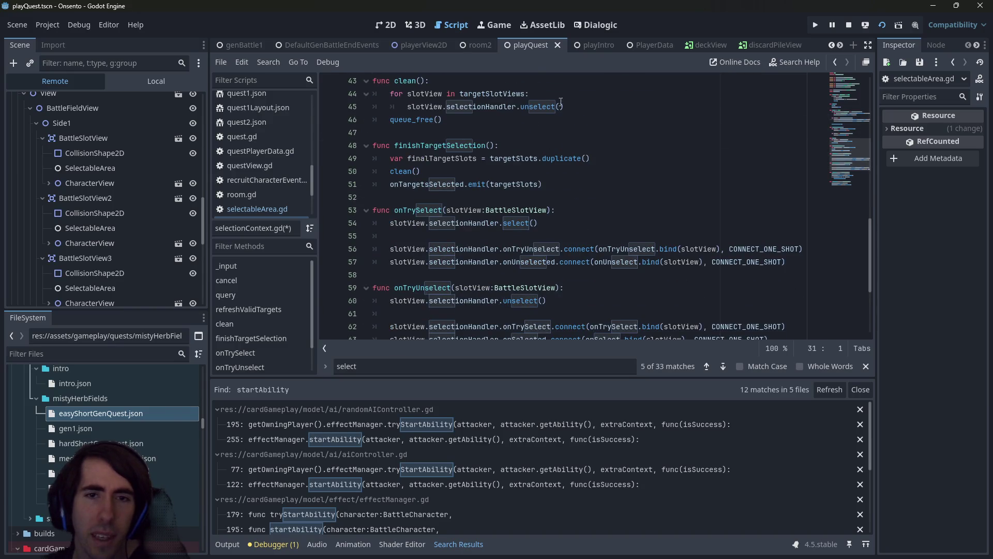
{"action": "left_click_drag", "start_coordinate": [787, 262], "coordinate": [377, 244]}
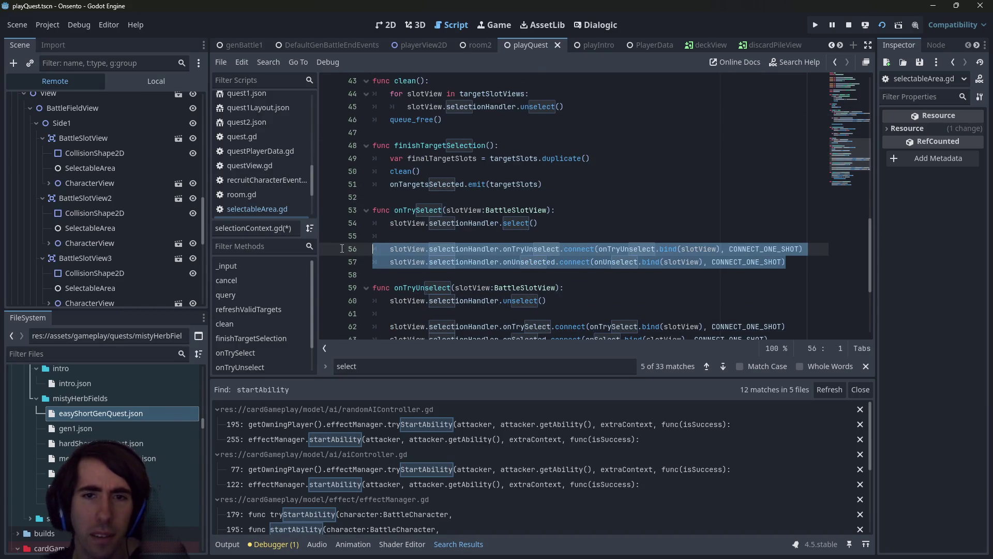
{"action": "mouse_move", "coordinate": [516, 187]}
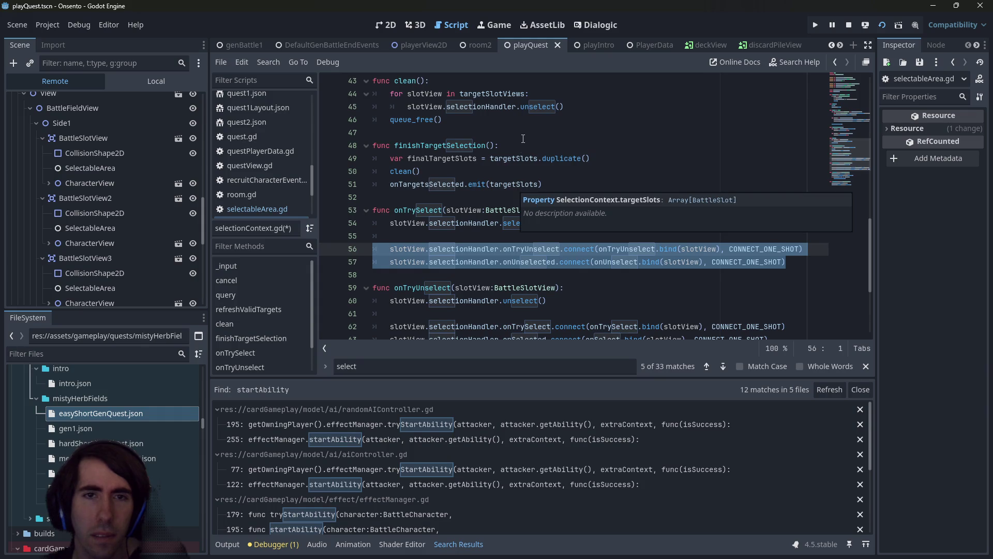
{"action": "scroll", "coordinate": [490, 183], "scroll_direction": "up", "scroll_amount": 5}
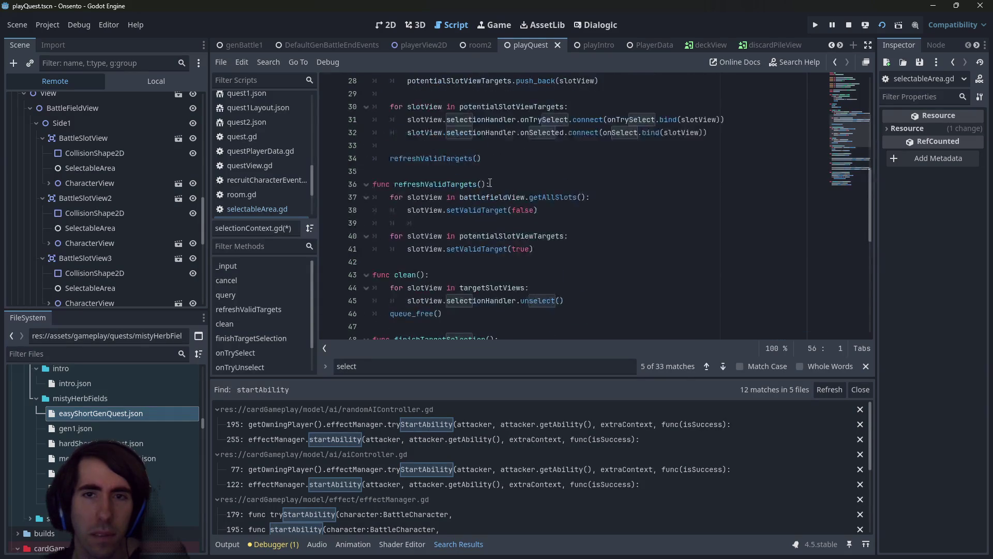
{"action": "scroll", "coordinate": [490, 182], "scroll_direction": "down", "scroll_amount": 7}
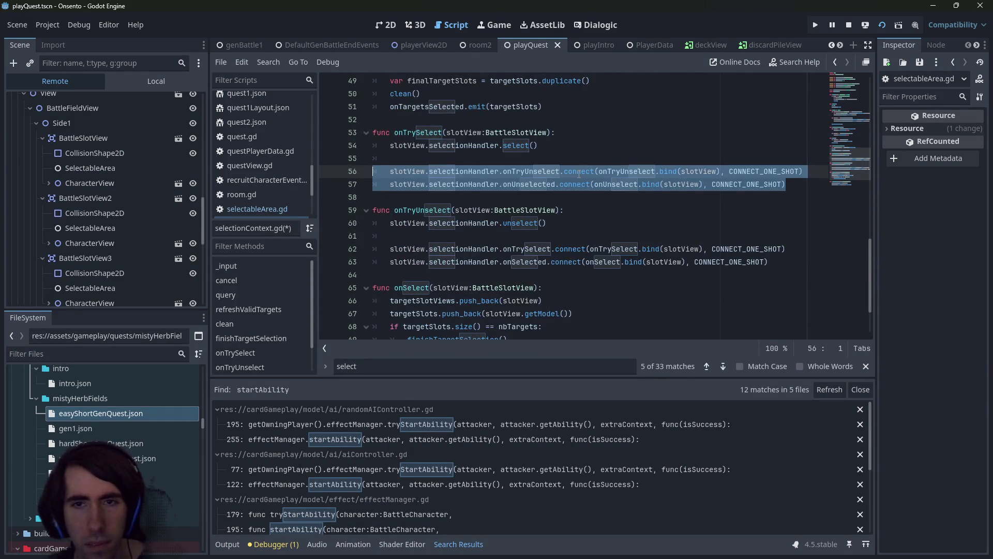
{"action": "scroll", "coordinate": [579, 173], "scroll_direction": "up", "scroll_amount": 7}
Paste the unselect connect lines below line 32, indent them, drop CONNECT_ONE_SHOT, and save
{"action": "left_click", "coordinate": [717, 137]}
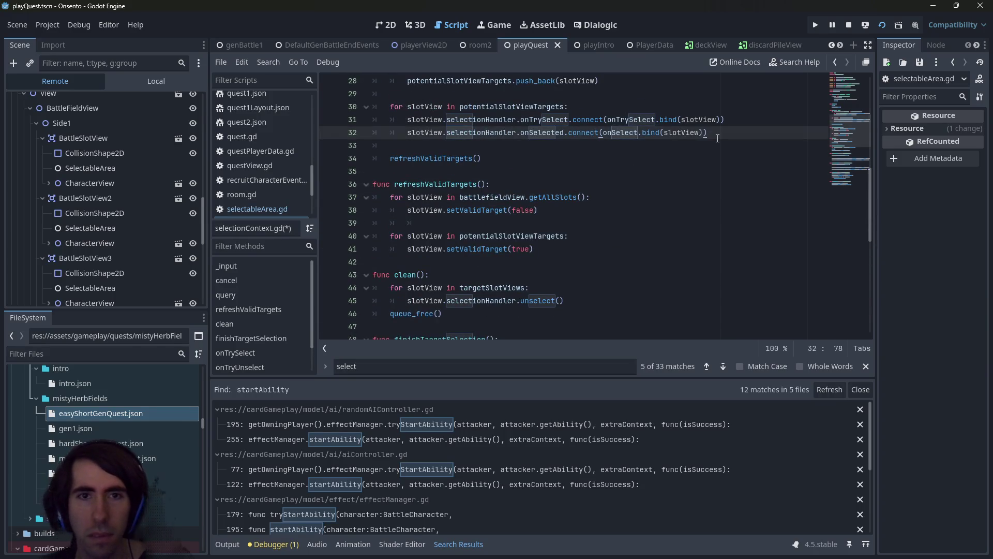
{"action": "key", "text": "Return"}
{"action": "type", "text": "slotView.selectionHandler.onTryUnselect.connect(onTryUnselect.bind(slotView), CONNECT_ONE_SHOT) \tslotView.selectionHandler.onUnselected.connect(onUnselect.bind(slotView), CONNECT_ONE_SHOT)"}
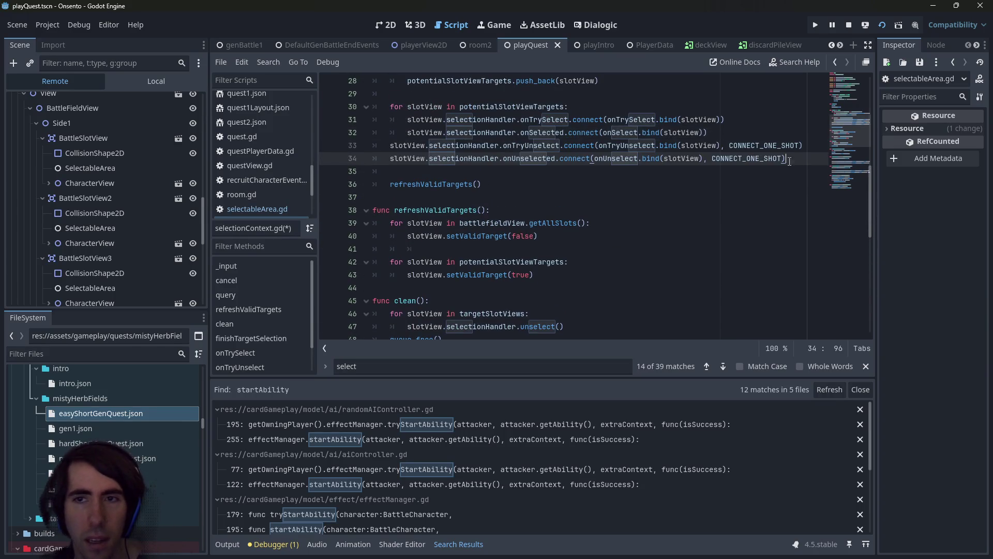
{"action": "key", "text": "shift+Up"}
{"action": "key", "text": "Tab"}
{"action": "double_click", "coordinate": [758, 146]}
{"action": "key", "text": "ctrl+d"}
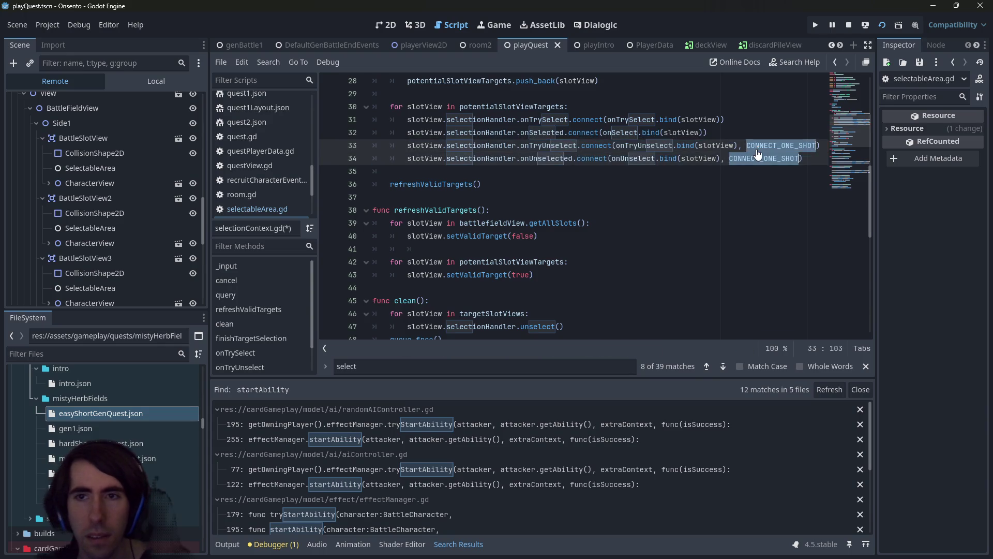
{"action": "key", "text": "BackSpace"}
{"action": "key", "text": "BackSpace"}
{"action": "key", "text": "BackSpace"}
{"action": "key", "text": "ctrl+s"}
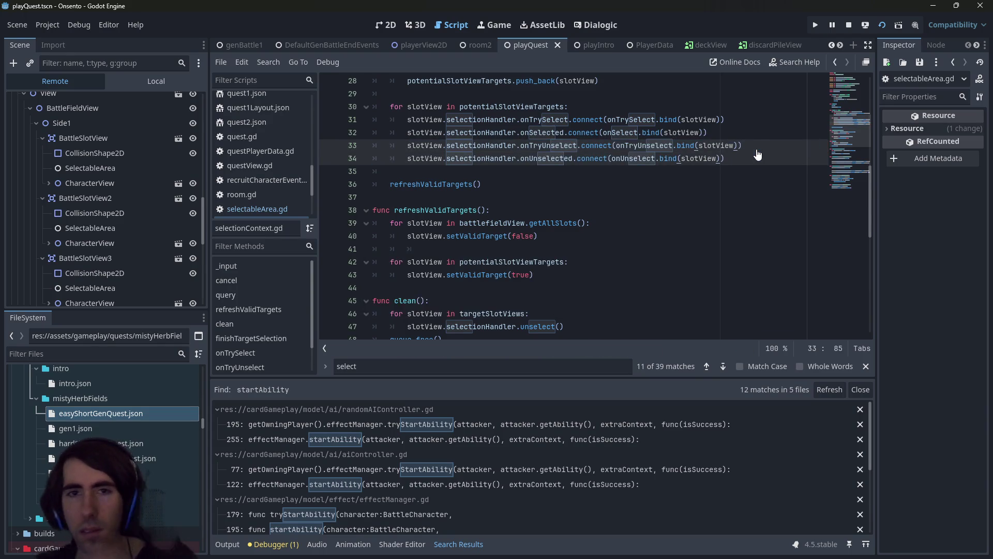
Check selectionHandler usages in clean() and look up the onTryUnselect handler
{"action": "scroll", "coordinate": [618, 160], "scroll_direction": "down", "scroll_amount": 1}
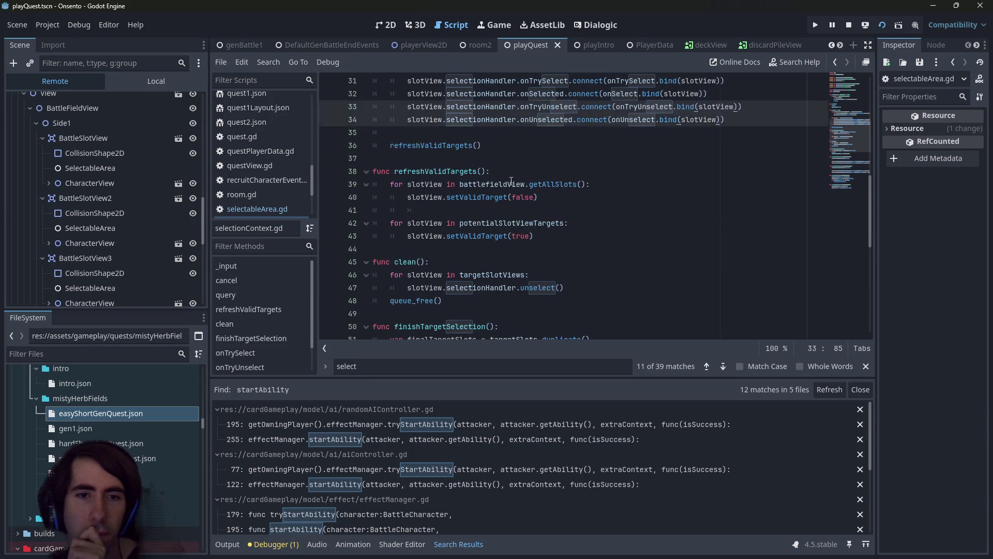
{"action": "double_click", "coordinate": [474, 285]}
{"action": "scroll", "coordinate": [474, 284], "scroll_direction": "down", "scroll_amount": 1}
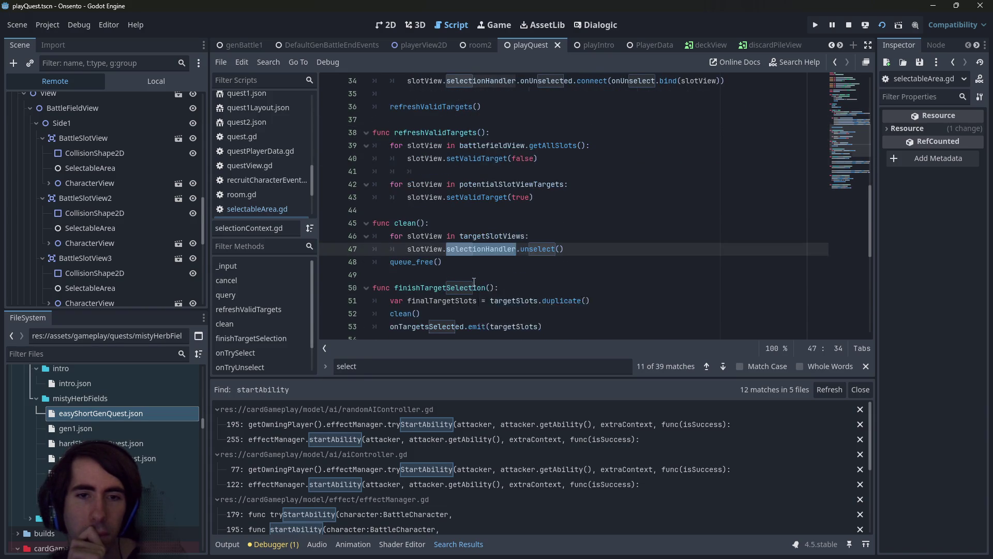
{"action": "scroll", "coordinate": [474, 282], "scroll_direction": "up", "scroll_amount": 1}
{"action": "scroll", "coordinate": [473, 268], "scroll_direction": "up", "scroll_amount": 2}
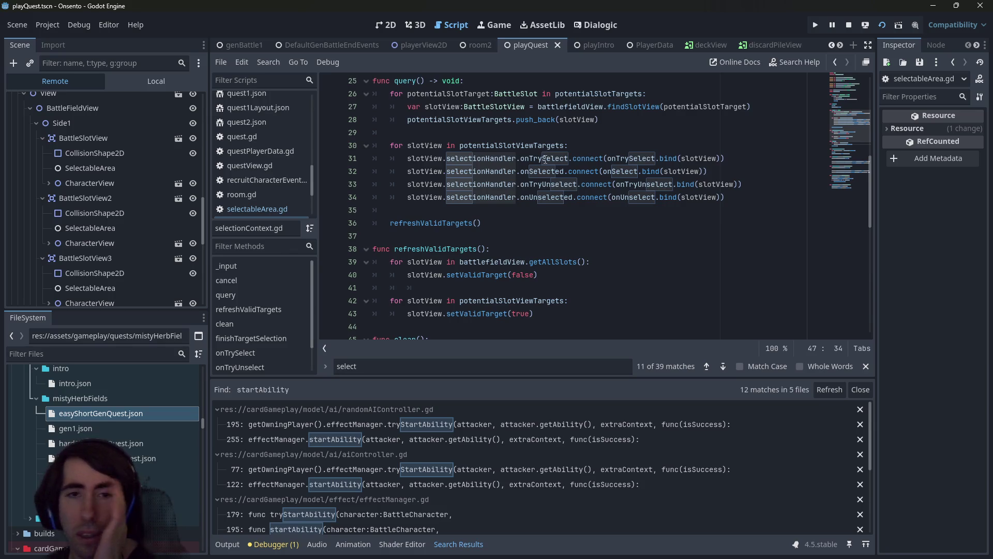
{"action": "double_click", "coordinate": [645, 184]}
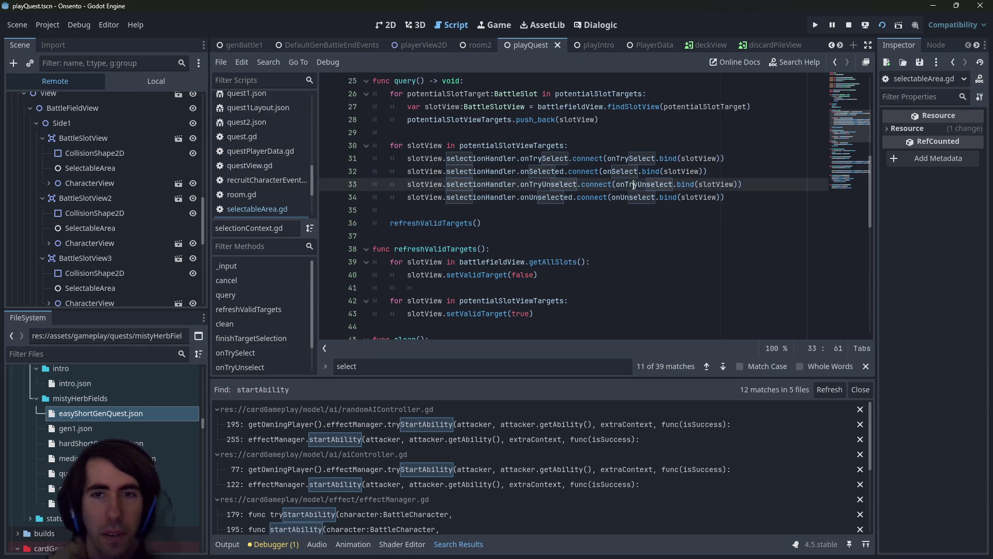
{"action": "double_click", "coordinate": [510, 185]}
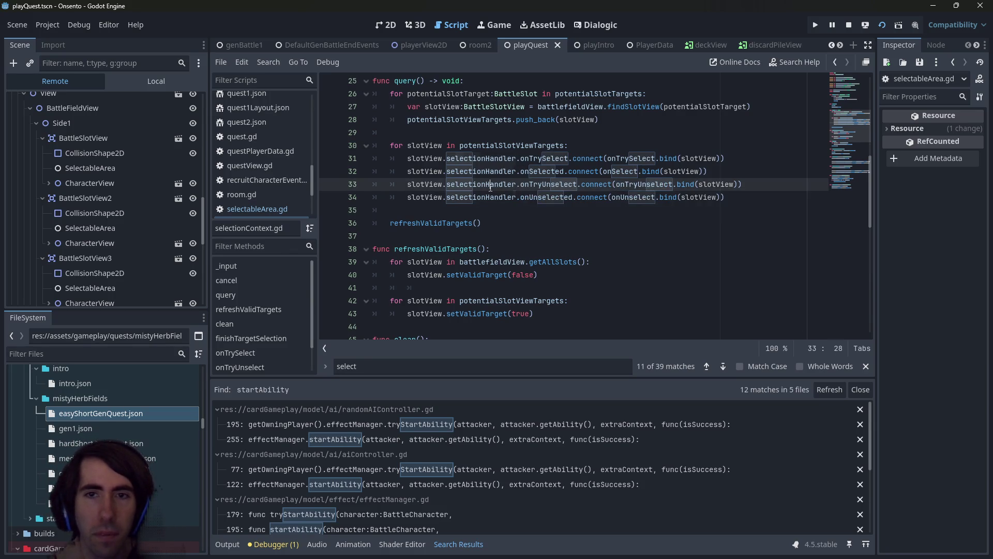
{"action": "scroll", "coordinate": [618, 177], "scroll_direction": "down", "scroll_amount": 7}
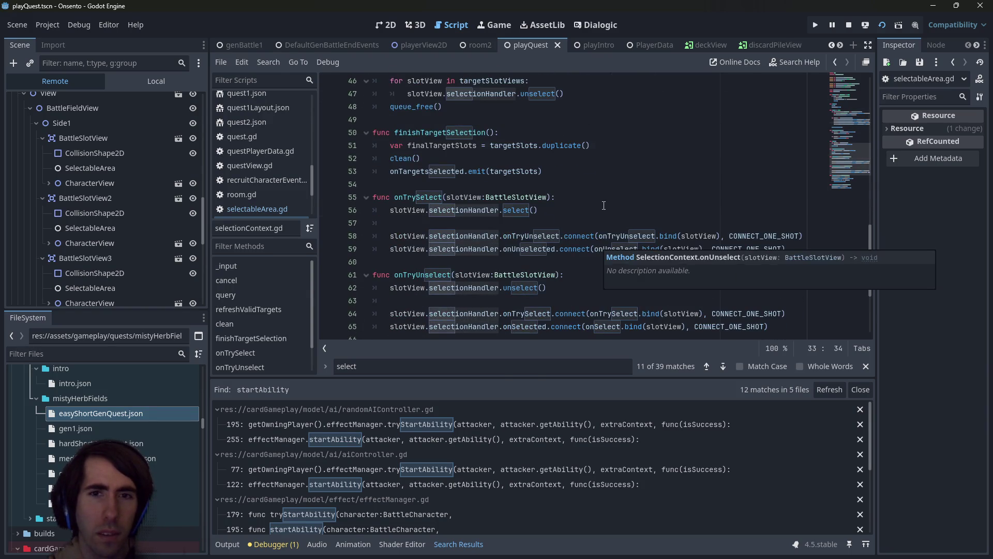
Select the one-shot reconnection lines inside onTrySelect
{"action": "left_click", "coordinate": [600, 199]}
{"action": "scroll", "coordinate": [598, 201], "scroll_direction": "down", "scroll_amount": 2}
{"action": "scroll", "coordinate": [598, 201], "scroll_direction": "down", "scroll_amount": 2}
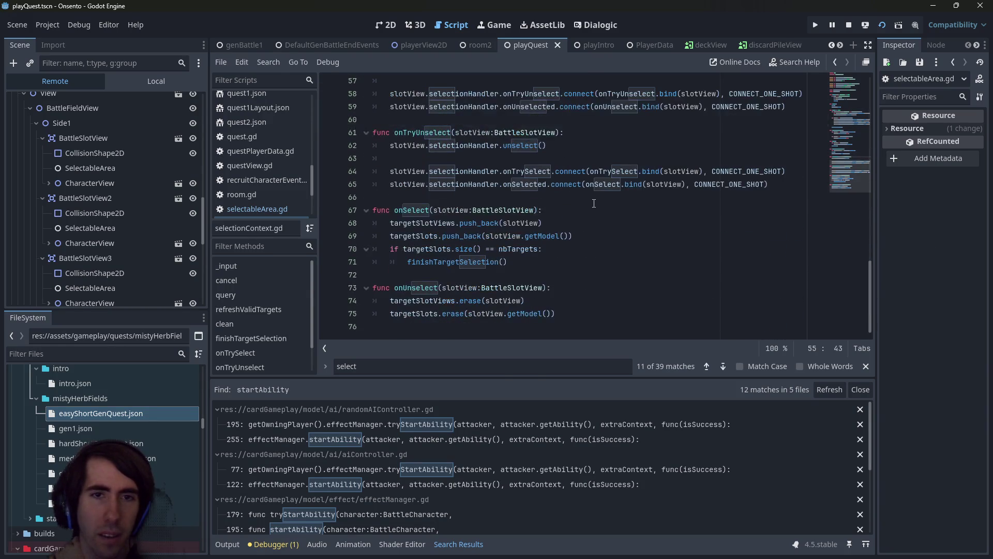
{"action": "scroll", "coordinate": [594, 203], "scroll_direction": "up", "scroll_amount": 2}
{"action": "scroll", "coordinate": [443, 205], "scroll_direction": "up", "scroll_amount": 2}
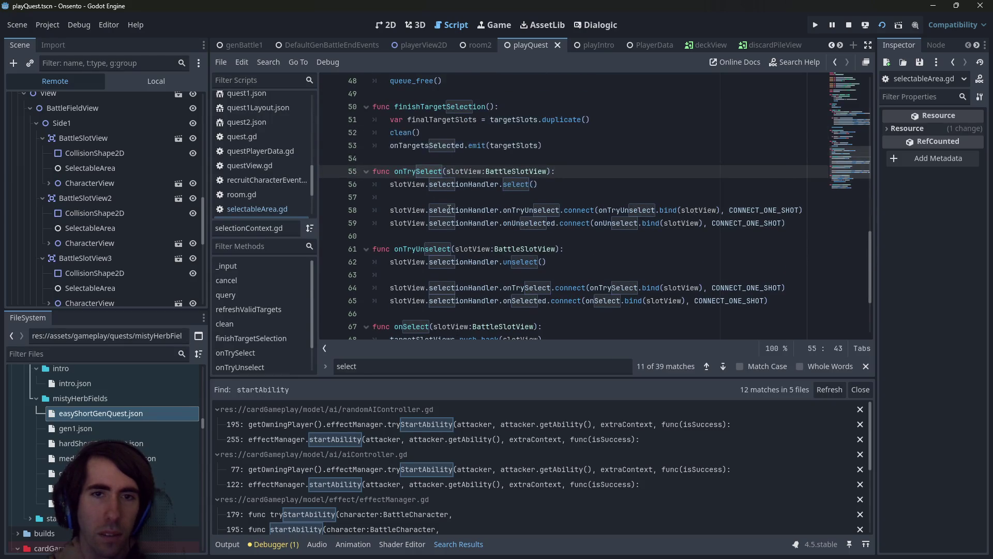
{"action": "left_click_drag", "start_coordinate": [776, 265], "coordinate": [331, 231]}
Delete the CONNECT_ONE_SHOT reconnection lines from onTrySelect, then from onTryUnselect
{"action": "key", "text": "BackSpace"}
{"action": "key", "text": "BackSpace"}
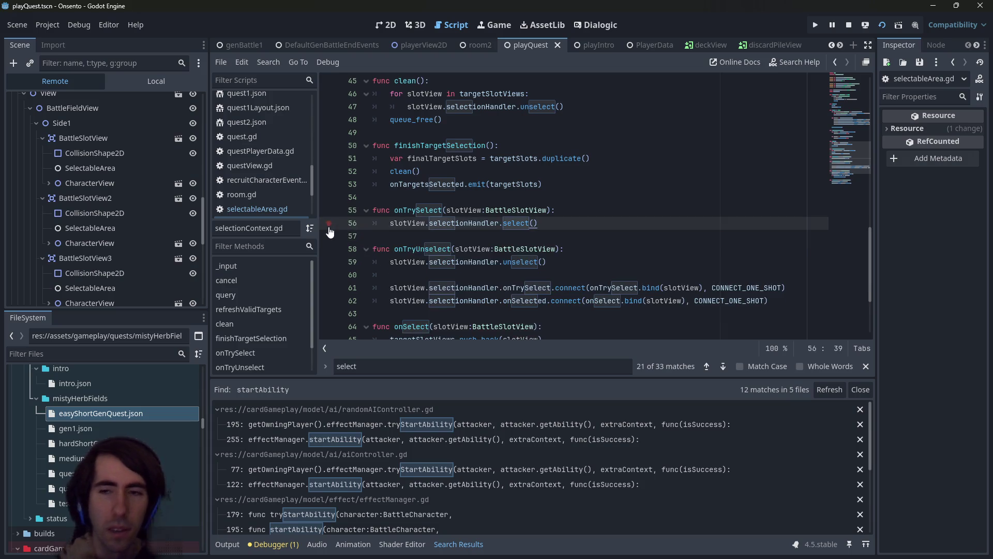
{"action": "mouse_move", "coordinate": [787, 308]}
{"action": "left_mouse_down"}
{"action": "mouse_move", "coordinate": [533, 296]}
{"action": "mouse_move", "coordinate": [306, 267]}
{"action": "mouse_move", "coordinate": [315, 272]}
{"action": "left_mouse_up"}
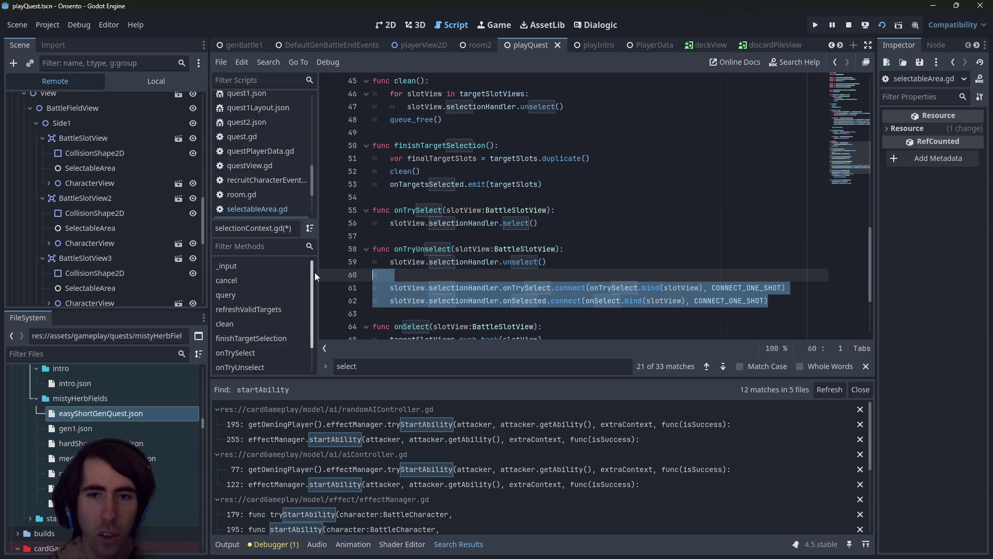
{"action": "scroll", "coordinate": [517, 233], "scroll_direction": "up", "scroll_amount": 8}
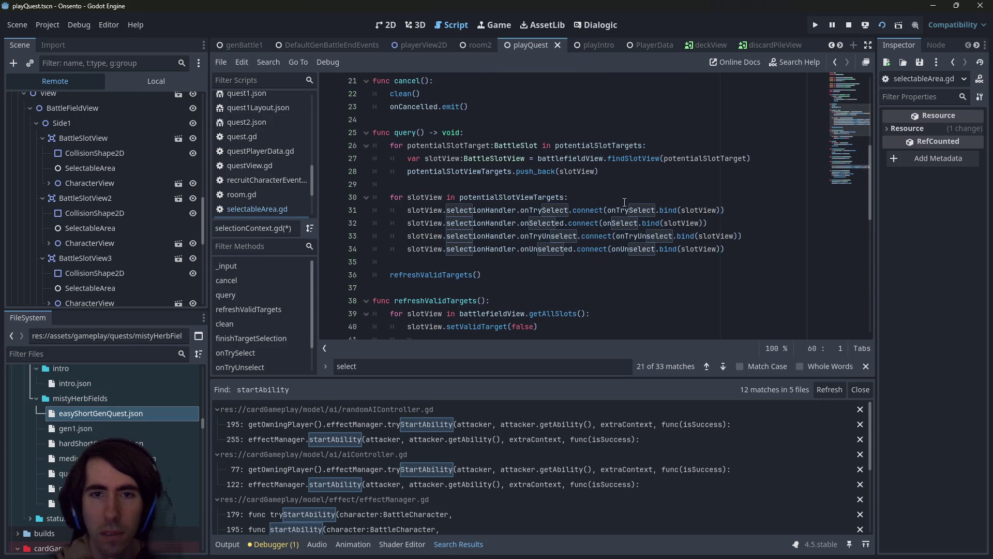
{"action": "scroll", "coordinate": [625, 202], "scroll_direction": "down", "scroll_amount": 11}
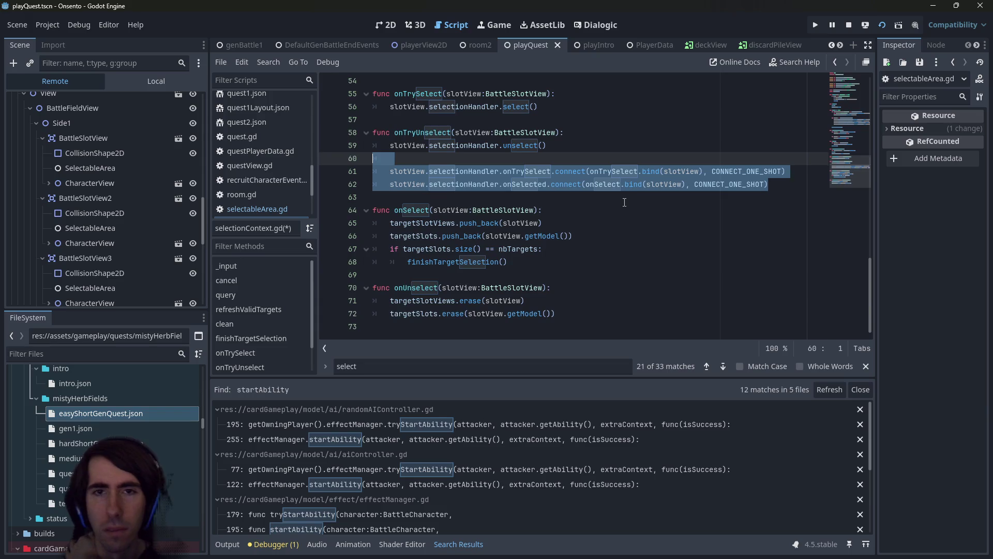
{"action": "scroll", "coordinate": [625, 202], "scroll_direction": "up", "scroll_amount": 4}
{"action": "scroll", "coordinate": [624, 201], "scroll_direction": "up", "scroll_amount": 4}
{"action": "scroll", "coordinate": [624, 202], "scroll_direction": "down", "scroll_amount": 5}
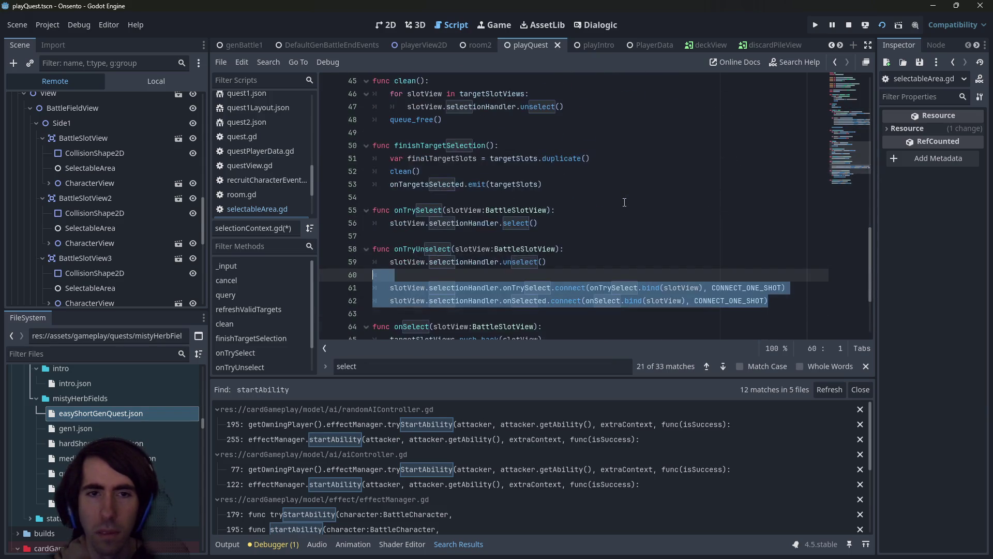
{"action": "key", "text": "BackSpace"}
{"action": "key", "text": "BackSpace"}
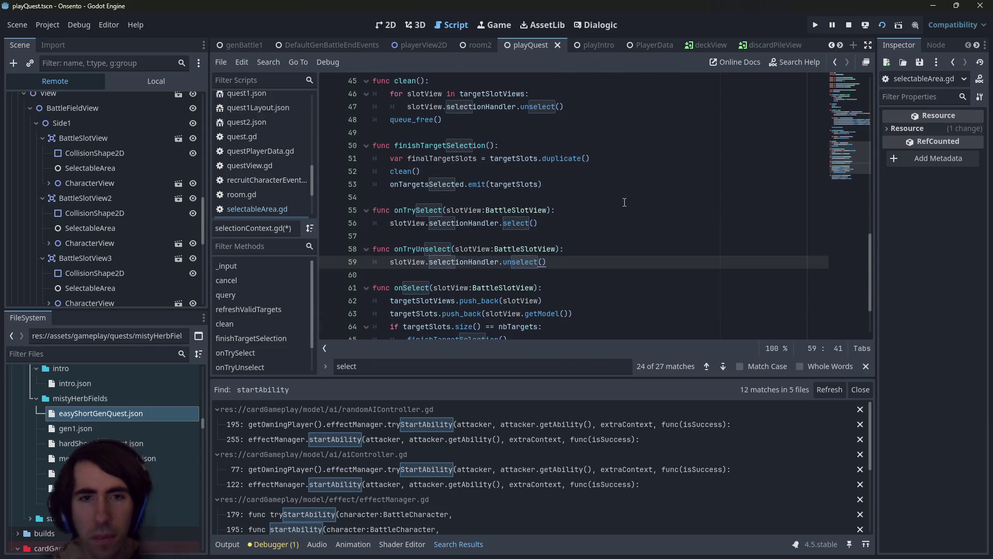
Add an 'if slotView.selectionHandler.isSelected:' line under the onTrySelect header
{"action": "left_click", "coordinate": [465, 211]}
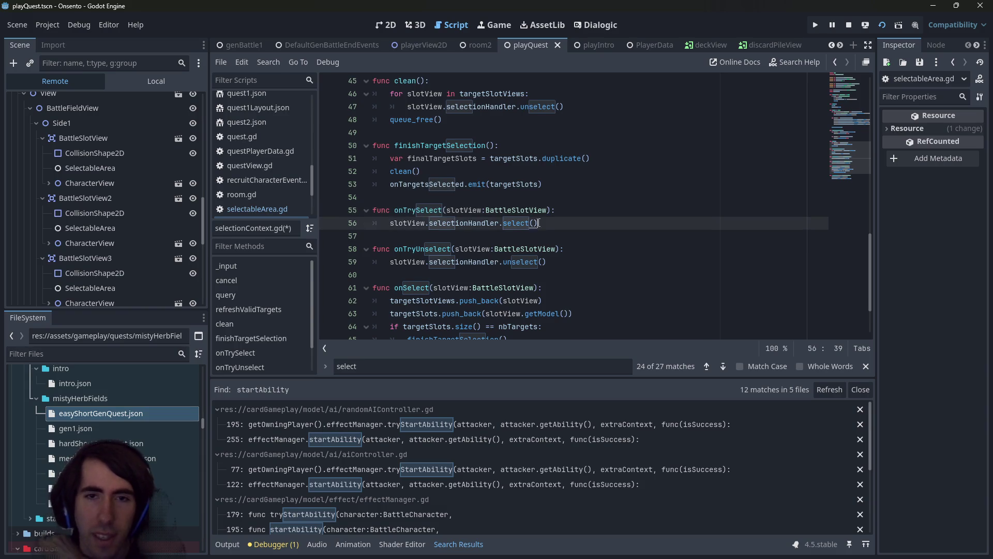
{"action": "left_click", "coordinate": [575, 209]}
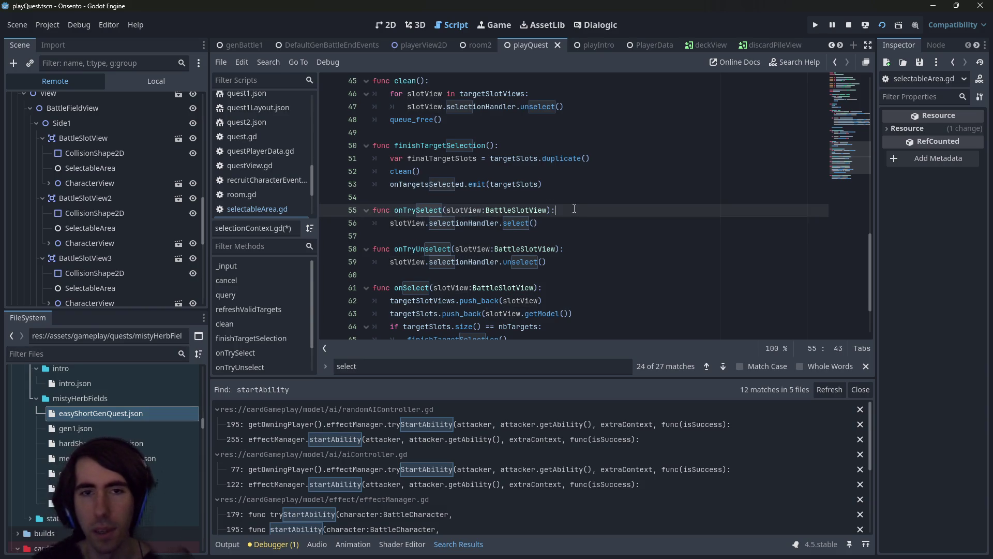
{"action": "key", "text": "Return"}
{"action": "type", "text": "if slotView.select"}
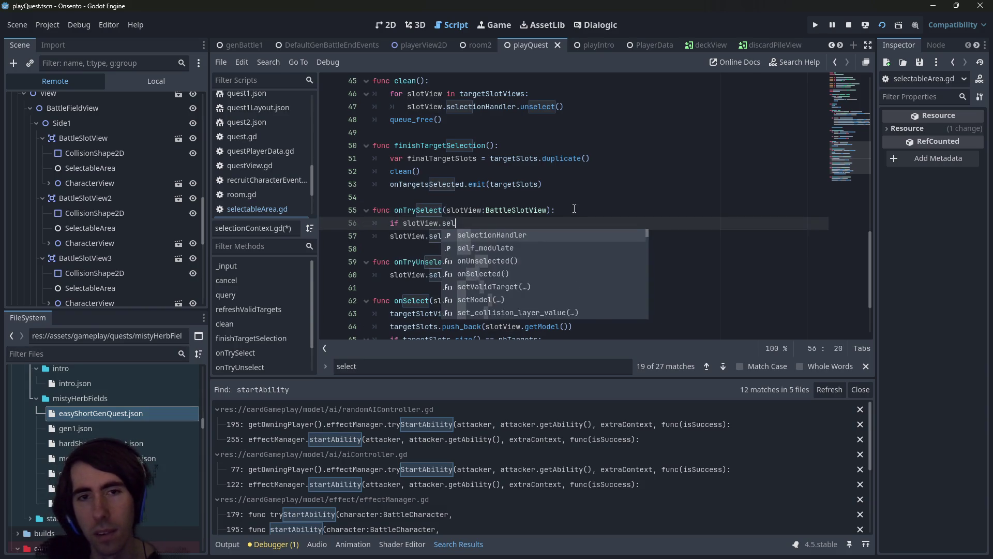
{"action": "key", "text": "BackSpace"}
{"action": "key", "text": "BackSpace"}
{"action": "key", "text": "BackSpace"}
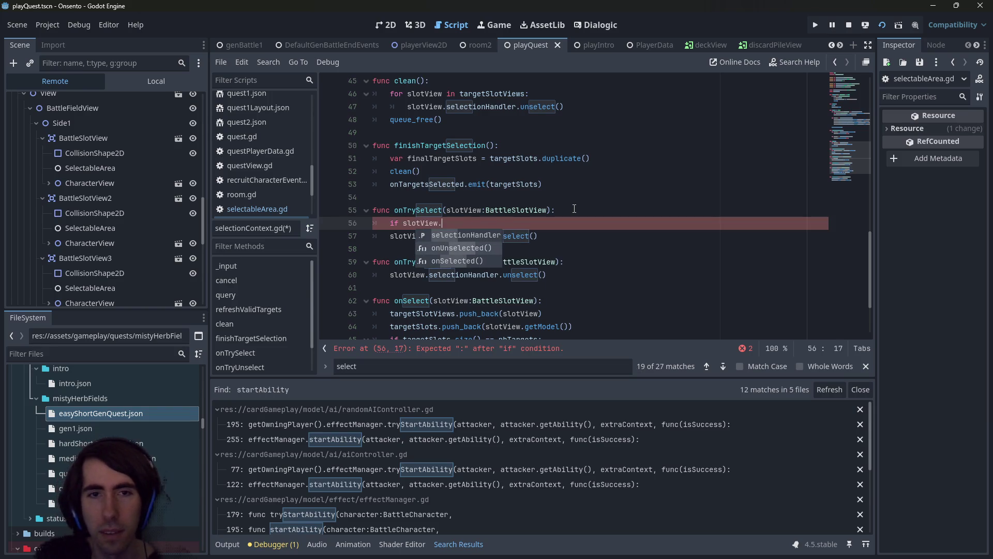
{"action": "type", "text": "is_"}
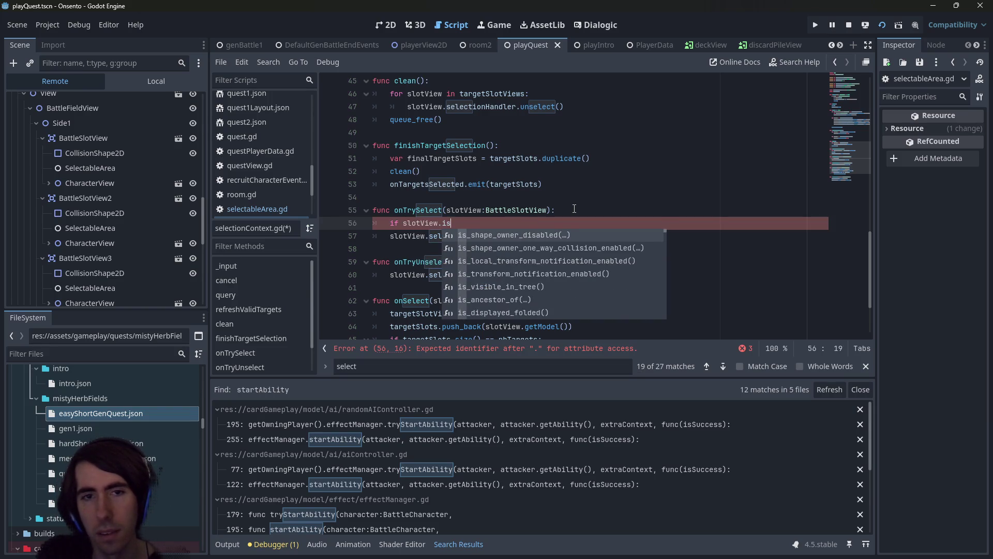
{"action": "key", "text": "BackSpace"}
{"action": "key", "text": "BackSpace"}
{"action": "key", "text": "BackSpace"}
{"action": "type", "text": "selectionHandler"}
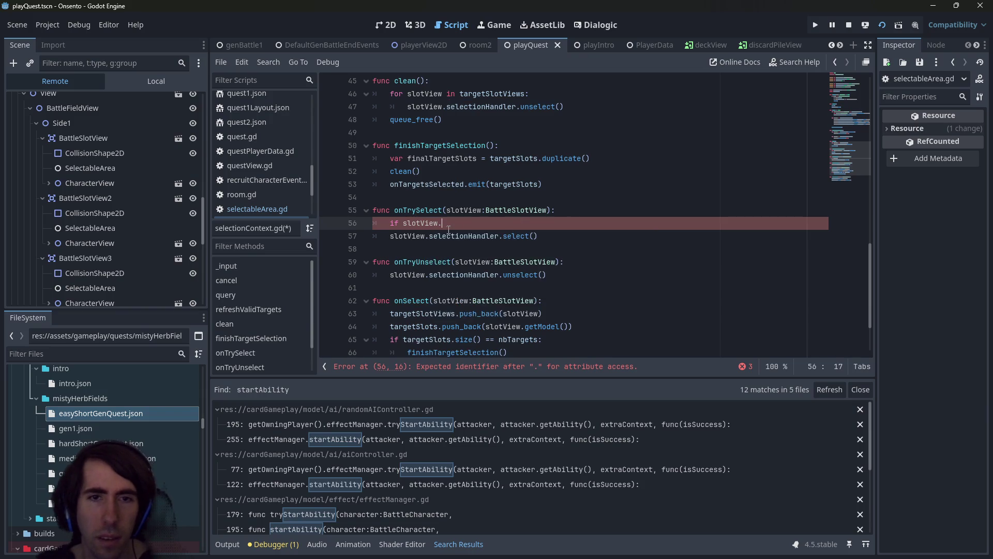
{"action": "type", "text": "is"}
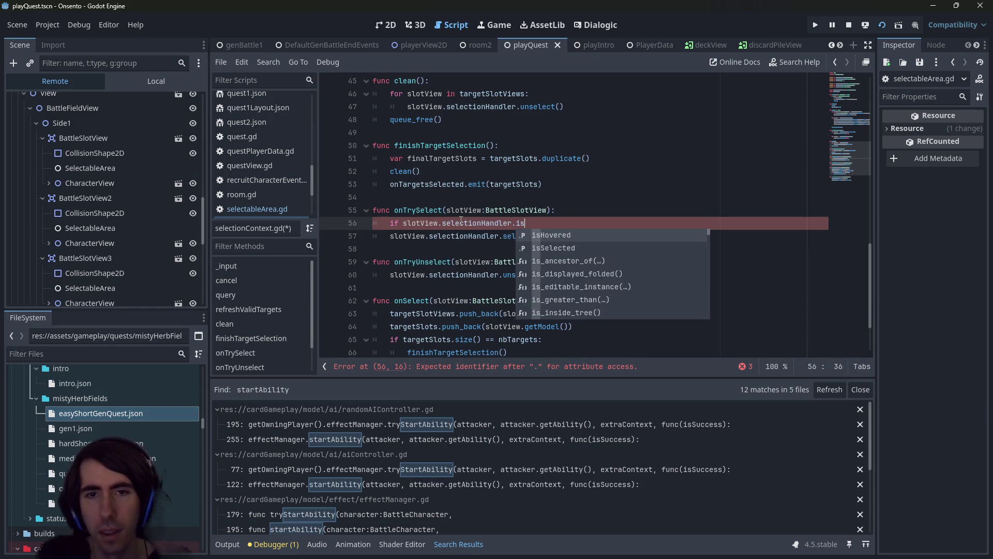
{"action": "key", "text": "Down"}
{"action": "key", "text": "Return"}
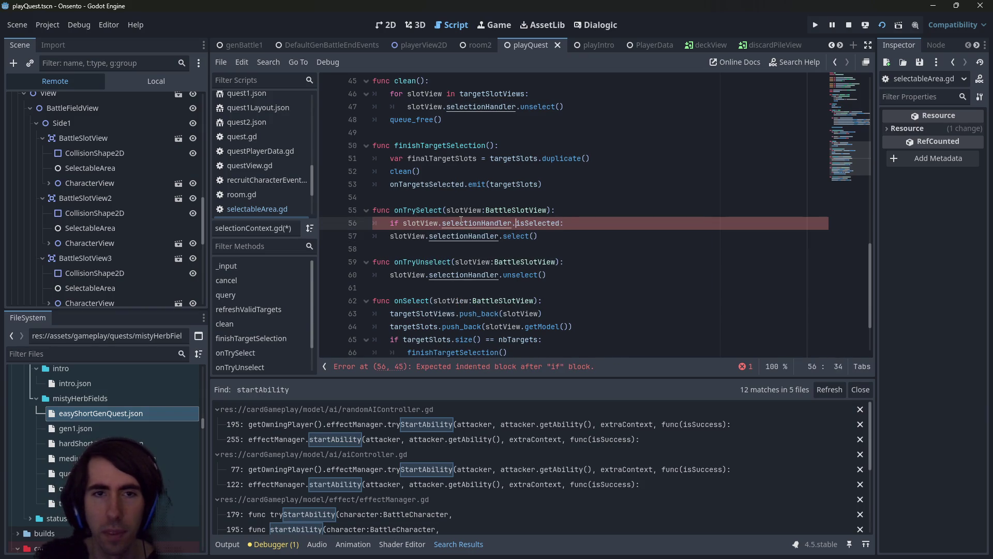
Negate the condition with '!', indent select() beneath it, and save
{"action": "key", "text": "Home"}
{"action": "key", "text": "Right"}
{"action": "key", "text": "Right"}
{"action": "key", "text": "Right"}
{"action": "type", "text": "!"}
{"action": "key", "text": "Down"}
{"action": "key", "text": "Home"}
{"action": "key", "text": "Tab"}
{"action": "key", "text": "ctrl+s"}
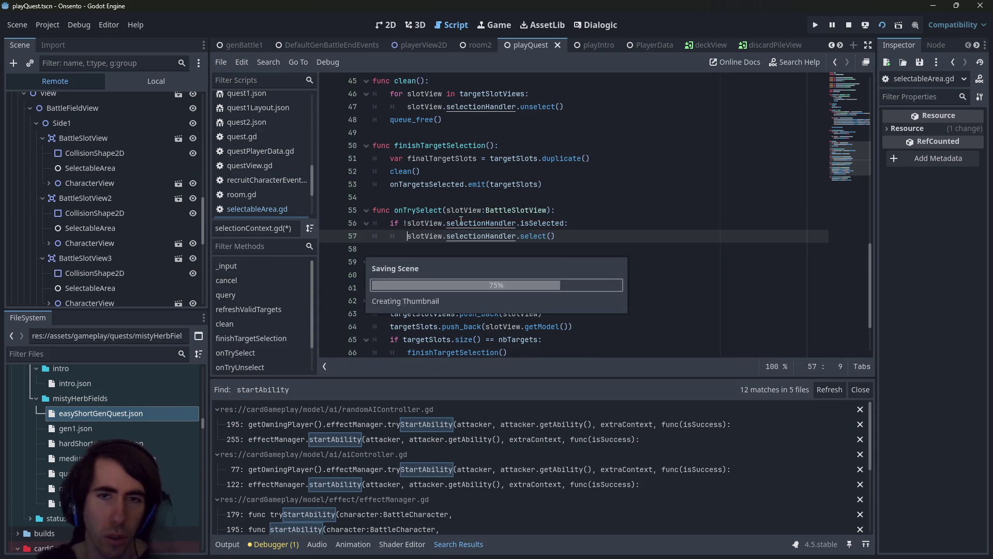
Copy the condition into onTryUnselect without '!', indent unselect() under it, and save
{"action": "left_click_drag", "start_coordinate": [569, 223], "coordinate": [272, 228]}
{"action": "key", "text": "ctrl+c"}
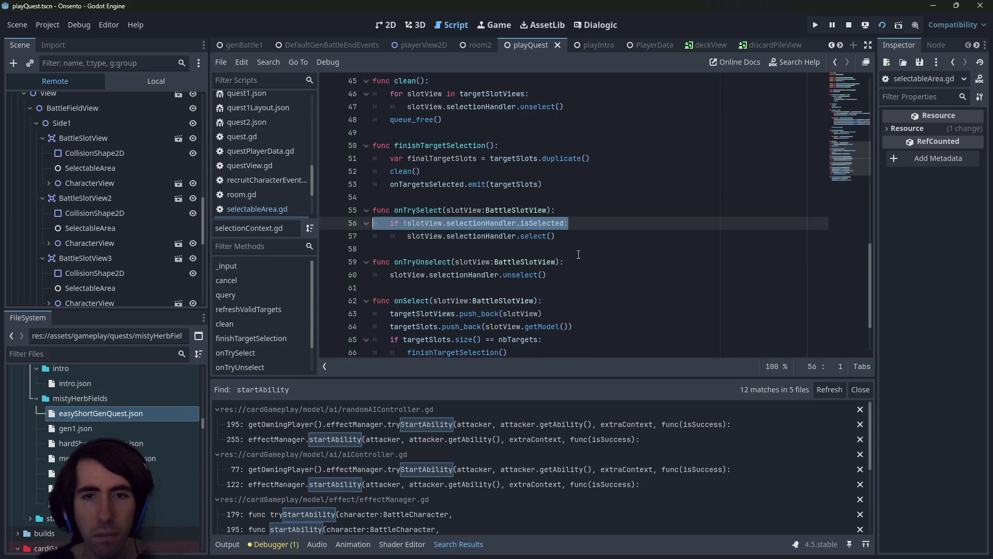
{"action": "left_click", "coordinate": [593, 259]}
{"action": "key", "text": "Return"}
{"action": "key", "text": "ctrl+v"}
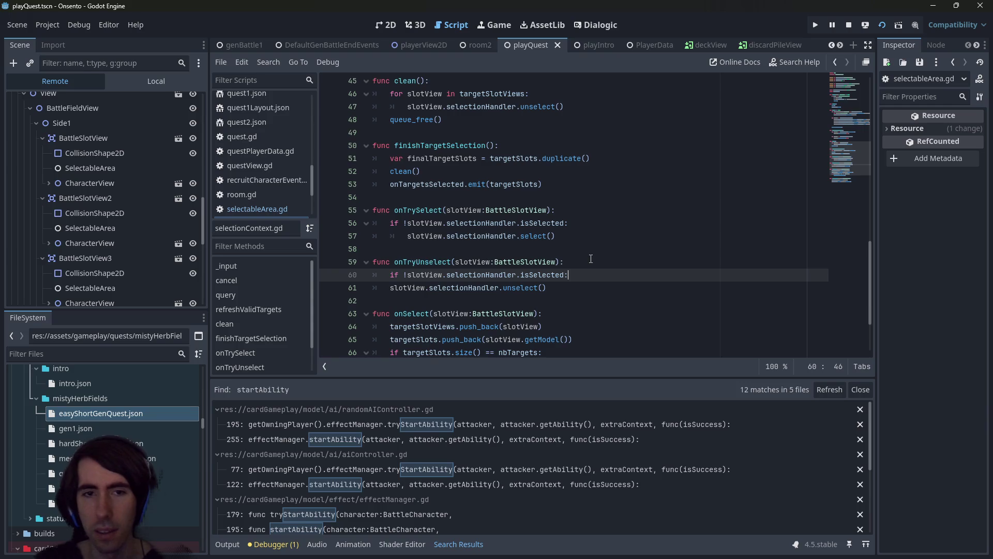
{"action": "left_click", "coordinate": [509, 287], "text": "ctrl"}
{"action": "key", "text": "alt+Left"}
{"action": "key", "text": "Tab"}
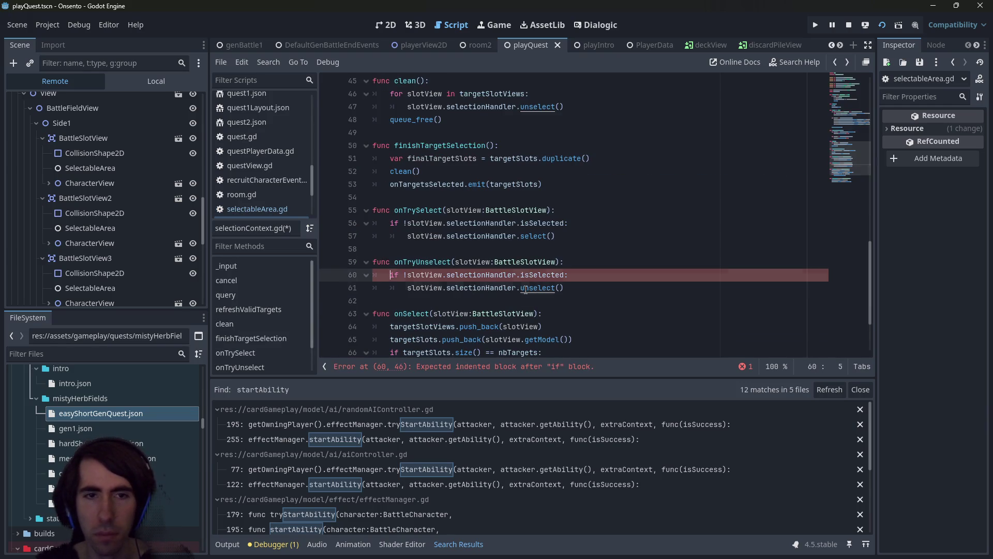
{"action": "key", "text": "Up"}
{"action": "key", "text": "ctrl+s"}
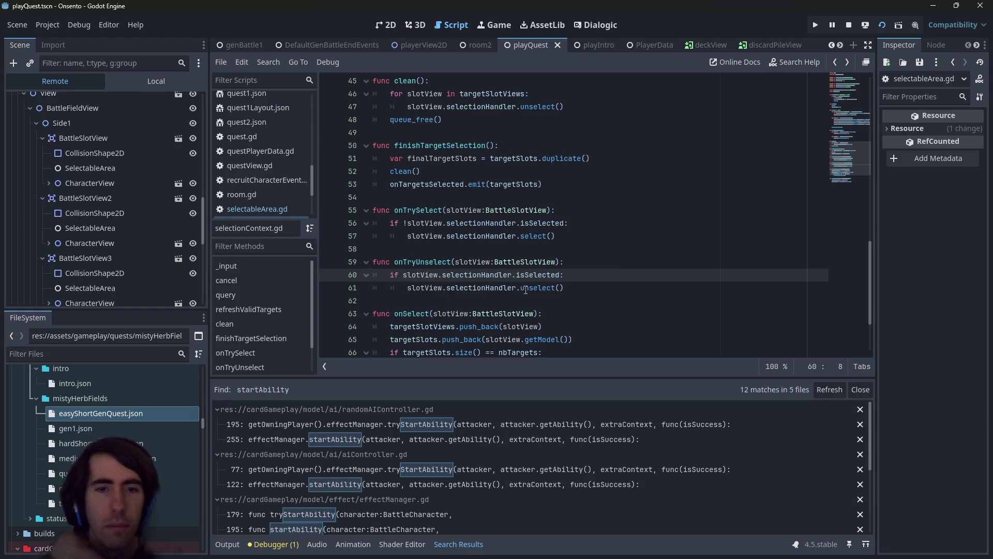
{"action": "scroll", "coordinate": [550, 257], "scroll_direction": "down", "scroll_amount": 1}
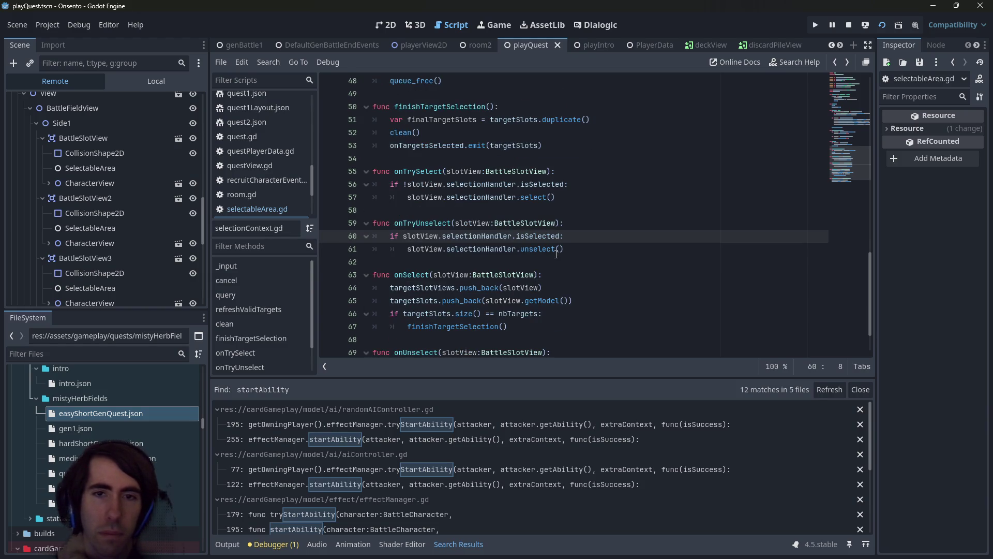
{"action": "left_click", "coordinate": [422, 269]}
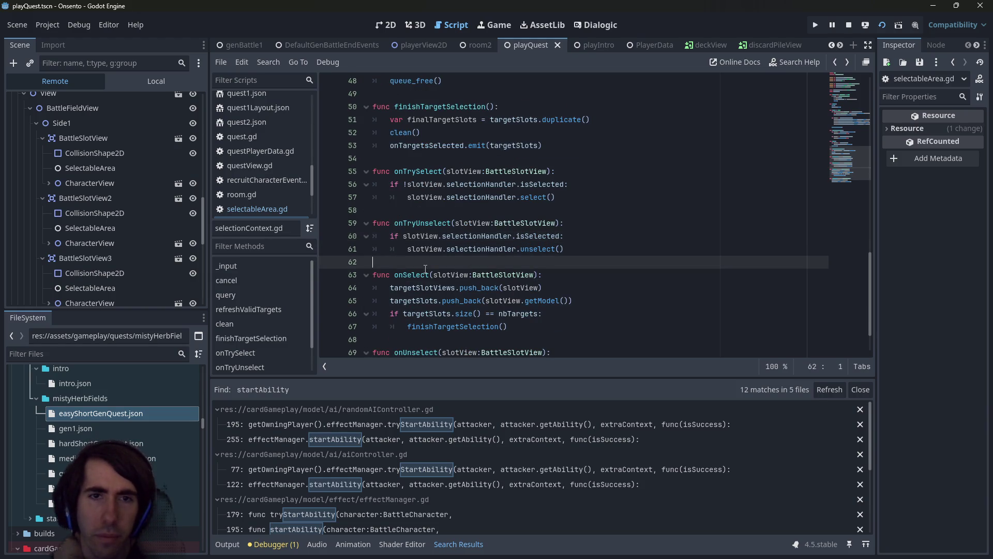
{"action": "double_click", "coordinate": [423, 270]}
{"action": "scroll", "coordinate": [434, 269], "scroll_direction": "up", "scroll_amount": 2}
{"action": "scroll", "coordinate": [440, 269], "scroll_direction": "down", "scroll_amount": 3}
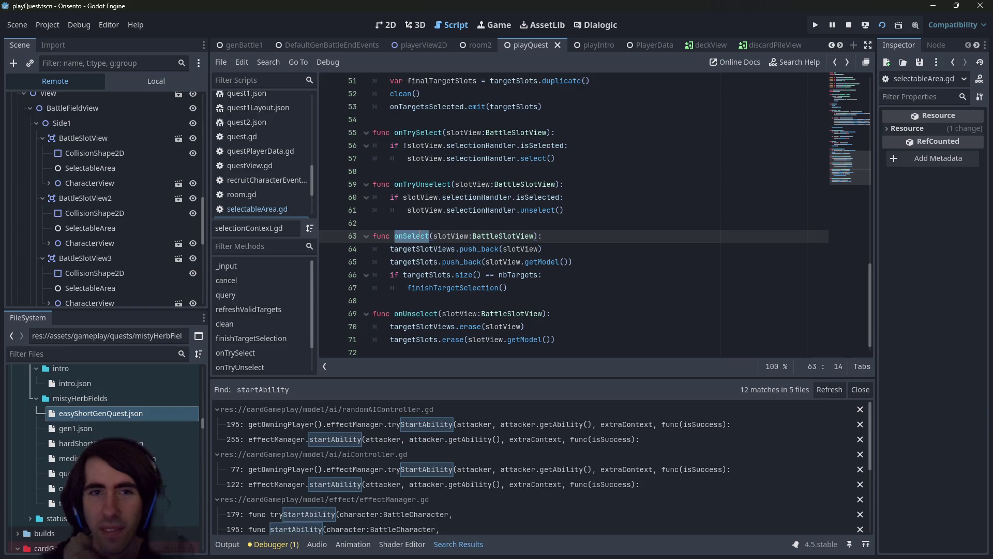
{"action": "scroll", "coordinate": [523, 175], "scroll_direction": "up", "scroll_amount": 8}
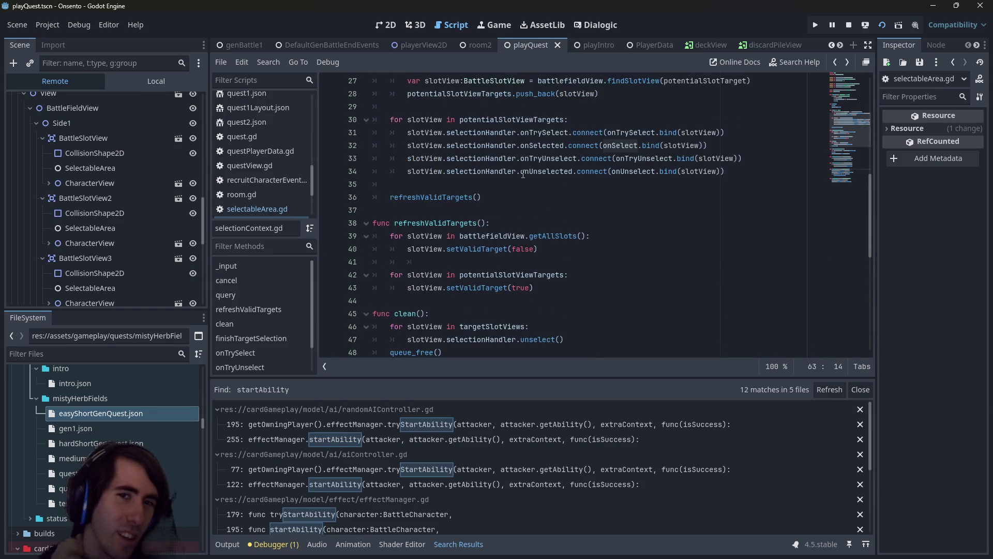
{"action": "double_click", "coordinate": [462, 236]}
{"action": "scroll", "coordinate": [462, 230], "scroll_direction": "up", "scroll_amount": 3}
{"action": "scroll", "coordinate": [461, 230], "scroll_direction": "up", "scroll_amount": 4}
{"action": "scroll", "coordinate": [461, 230], "scroll_direction": "down", "scroll_amount": 5}
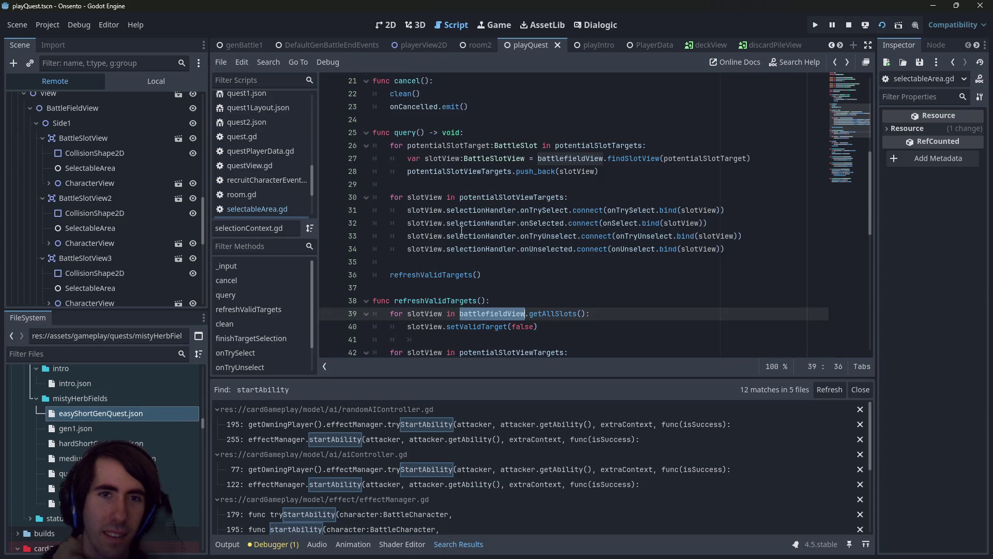
{"action": "scroll", "coordinate": [462, 230], "scroll_direction": "up", "scroll_amount": 1}
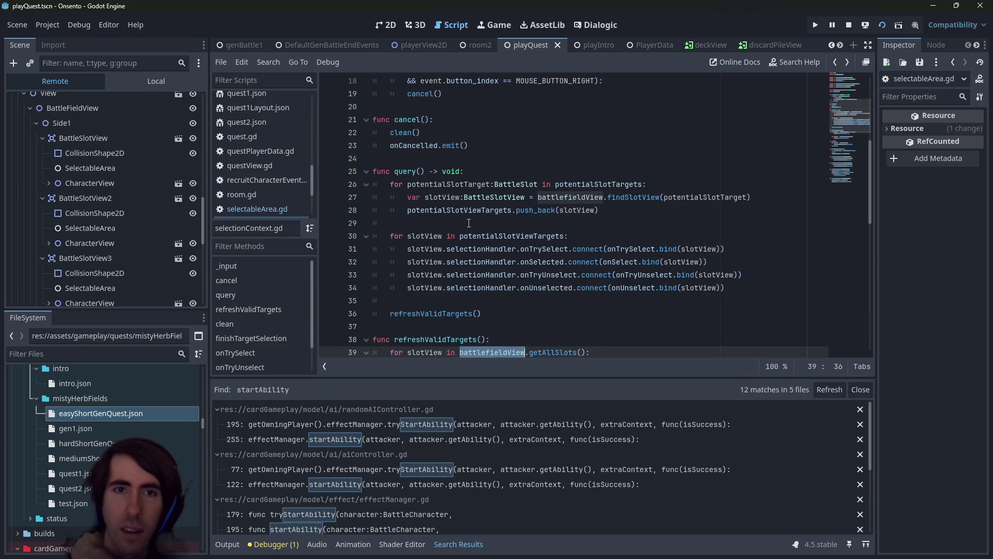
{"action": "scroll", "coordinate": [469, 223], "scroll_direction": "up", "scroll_amount": 6}
{"action": "double_click", "coordinate": [564, 133]}
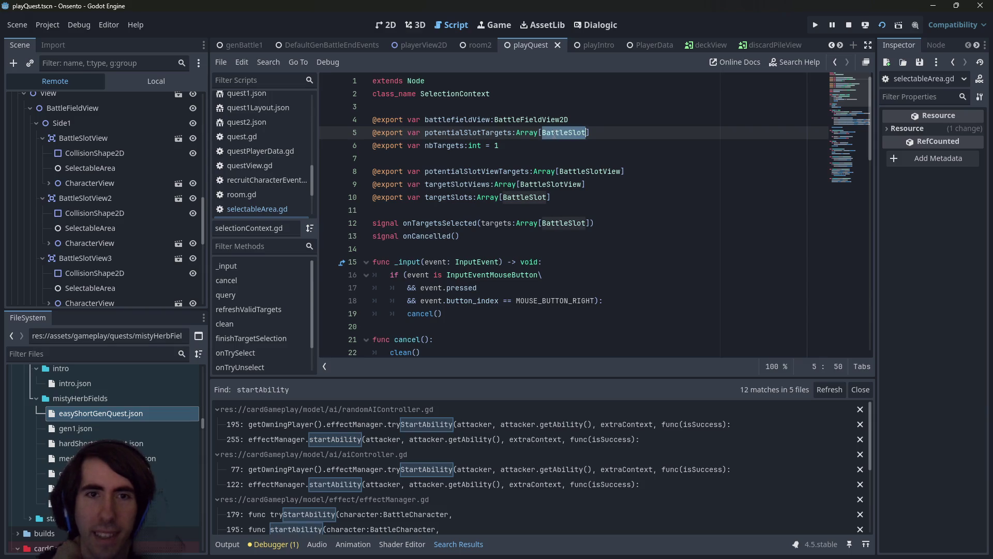
{"action": "scroll", "coordinate": [553, 134], "scroll_direction": "down", "scroll_amount": 6}
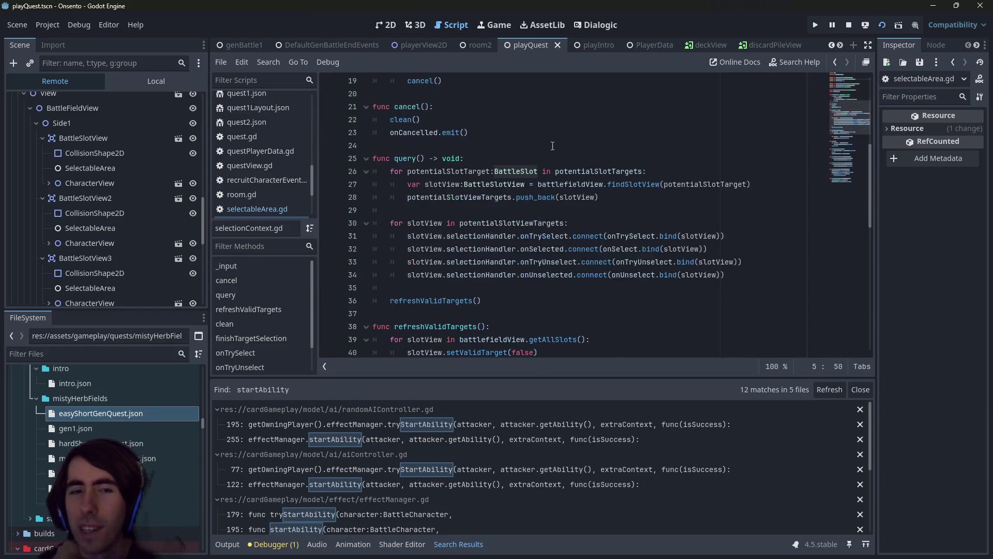
{"action": "scroll", "coordinate": [544, 159], "scroll_direction": "down", "scroll_amount": 3}
{"action": "left_click", "coordinate": [558, 214]}
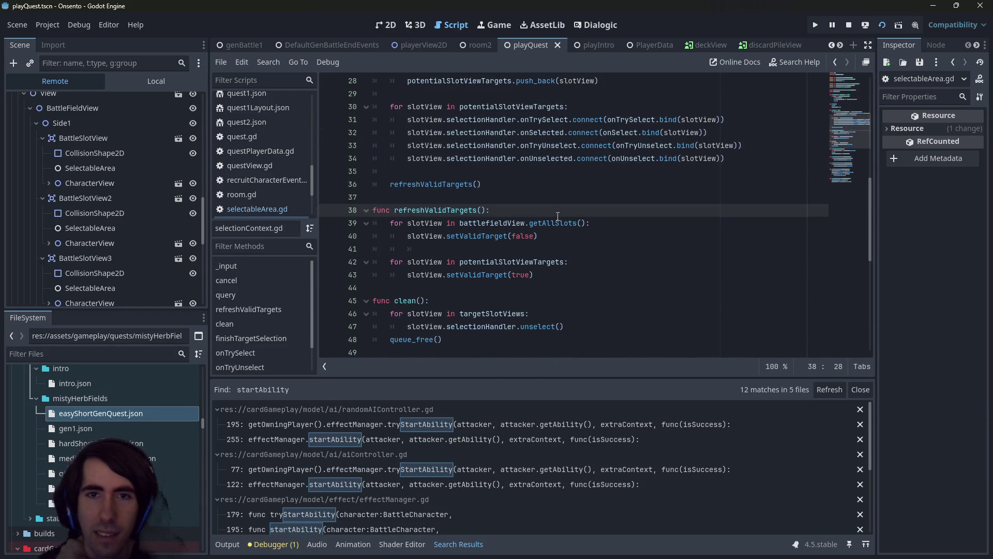
{"action": "scroll", "coordinate": [558, 216], "scroll_direction": "down", "scroll_amount": 8}
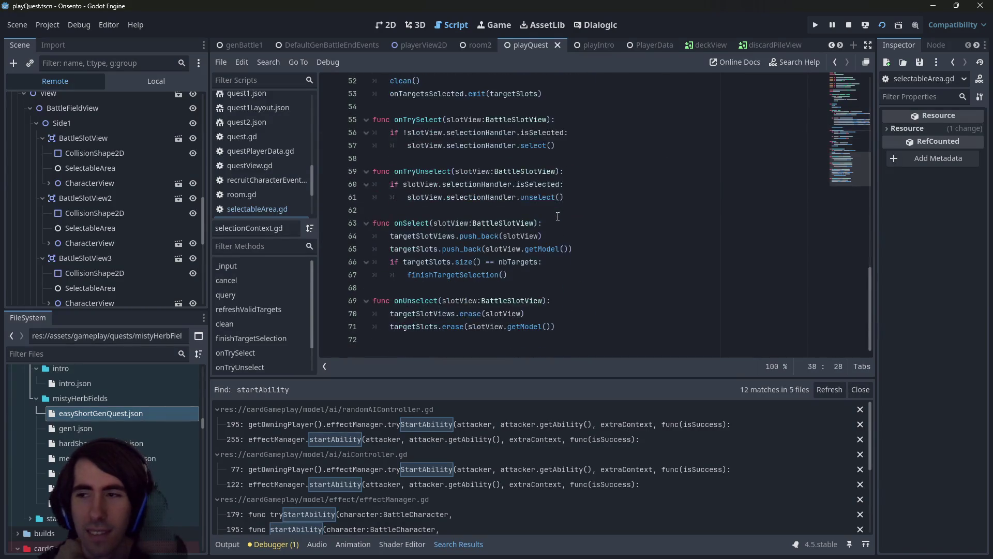
{"action": "left_click", "coordinate": [558, 215]}
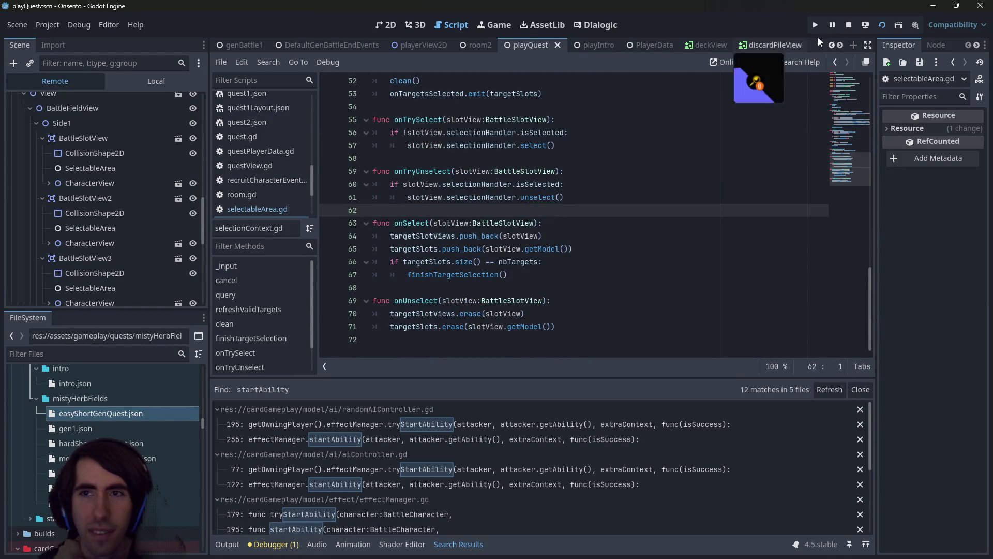
Run the battle, press END TURN and confirm past the warning to trigger the error
{"action": "scroll", "coordinate": [527, 214], "scroll_direction": "up", "scroll_amount": 2}
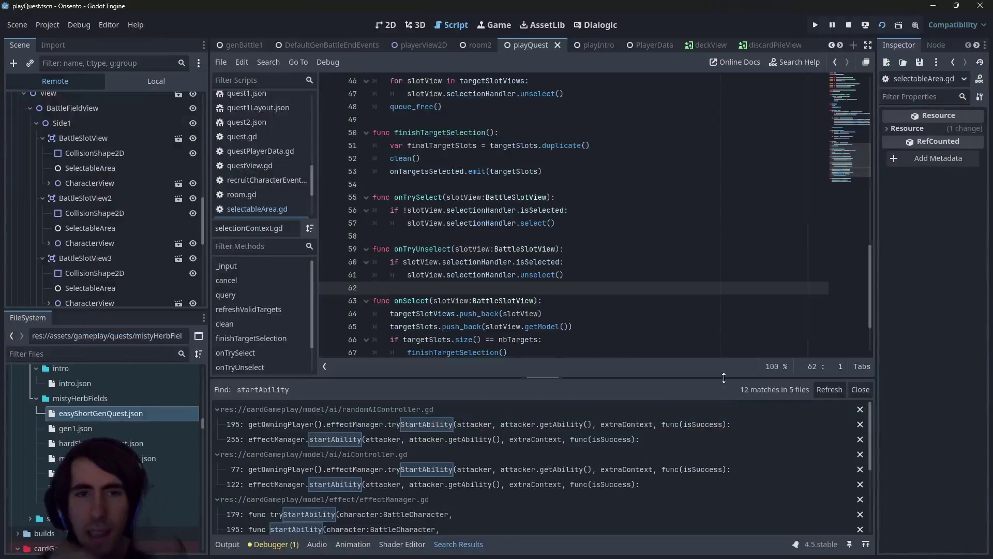
{"action": "left_click", "coordinate": [693, 275]}
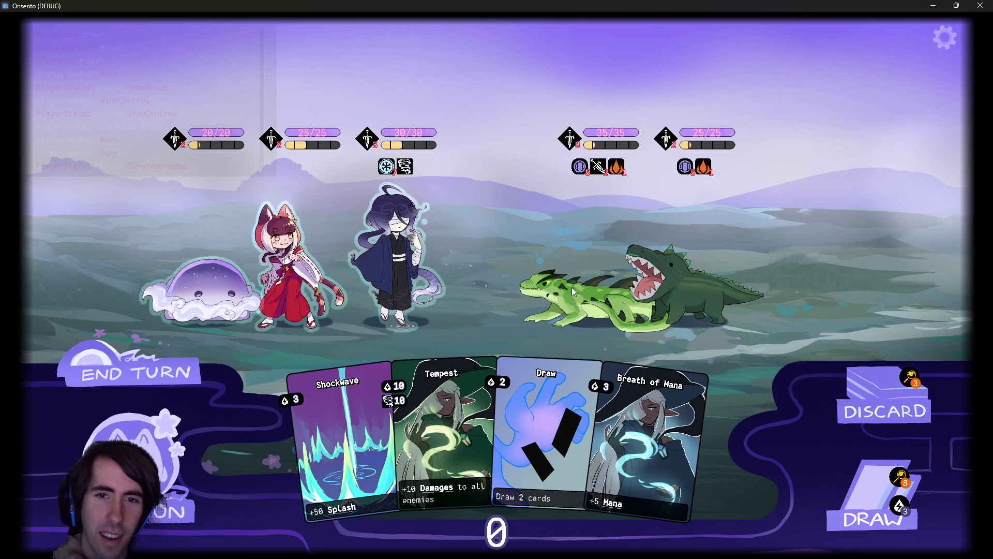
{"action": "left_click", "coordinate": [178, 383]}
{"action": "left_click", "coordinate": [385, 259]}
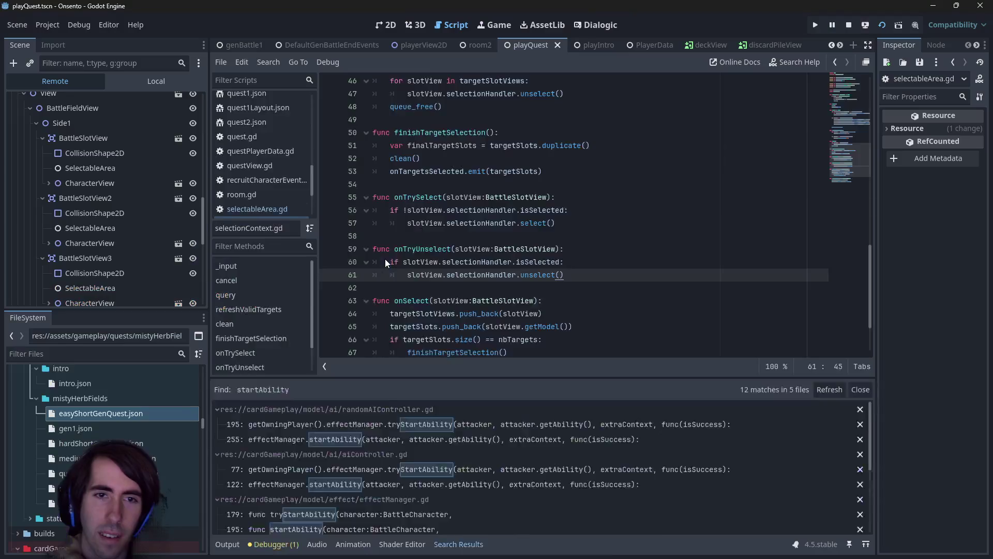
Inspect the targets variable at the failing line 81
{"action": "left_click", "coordinate": [554, 221]}
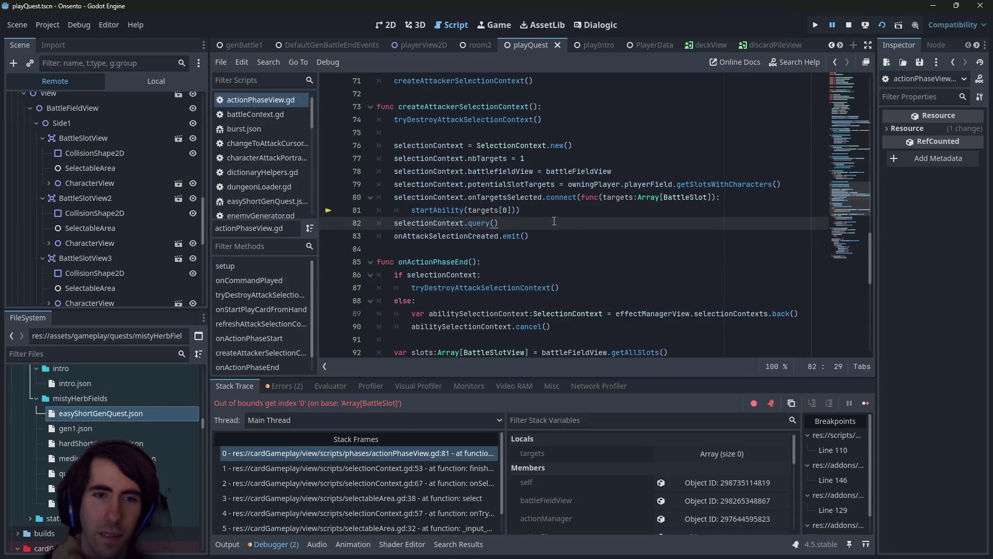
{"action": "mouse_move", "coordinate": [481, 210]}
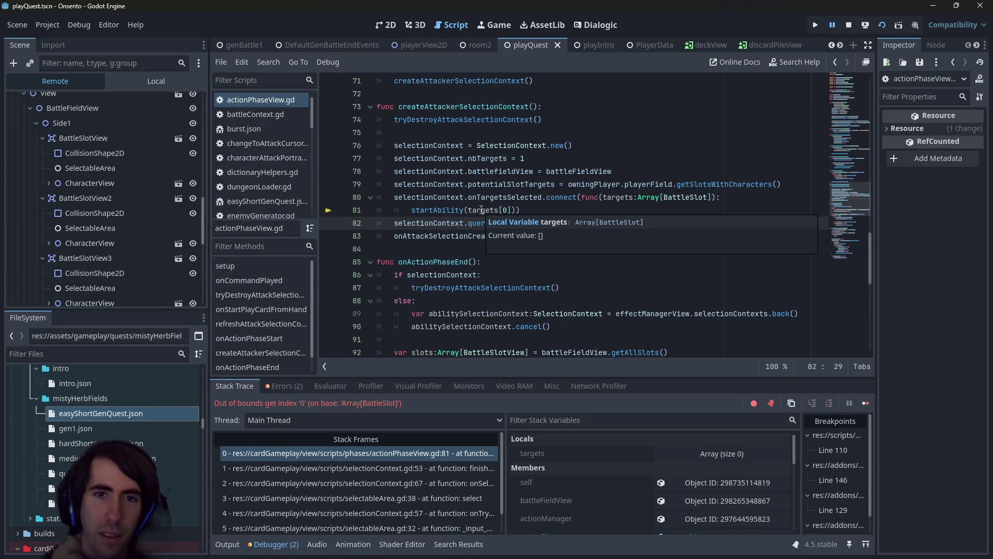
{"action": "double_click", "coordinate": [482, 210]}
{"action": "scroll", "coordinate": [552, 218], "scroll_direction": "up", "scroll_amount": 1}
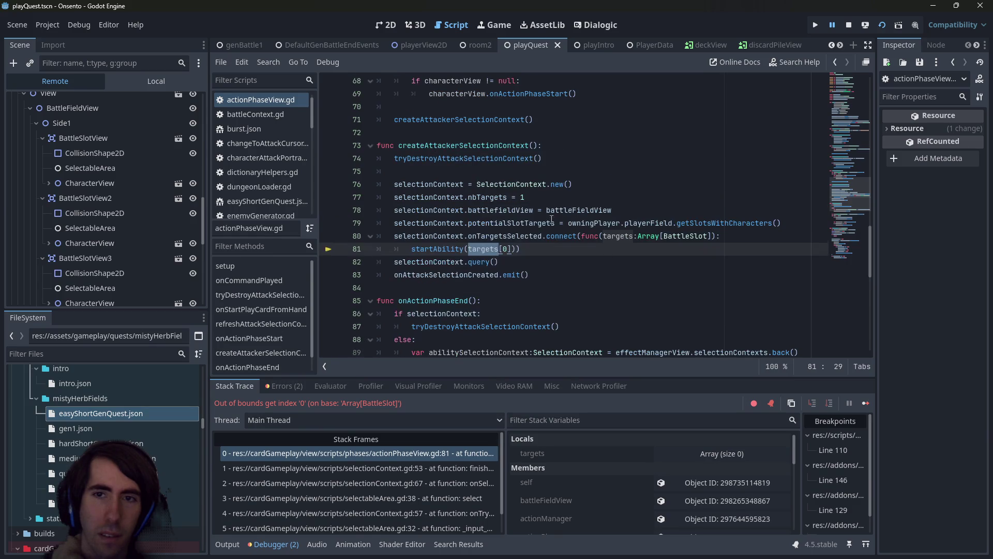
{"action": "mouse_move", "coordinate": [533, 239]}
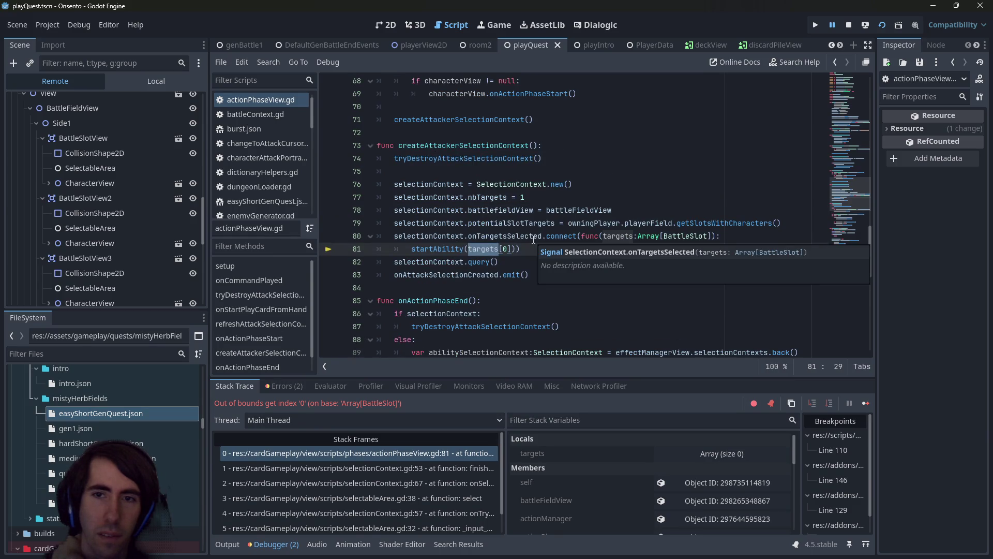
Walk the stack frames through finishTargetSelection, onSelect, select and onTrySelect, settling on line 67
{"action": "left_click", "coordinate": [390, 465]}
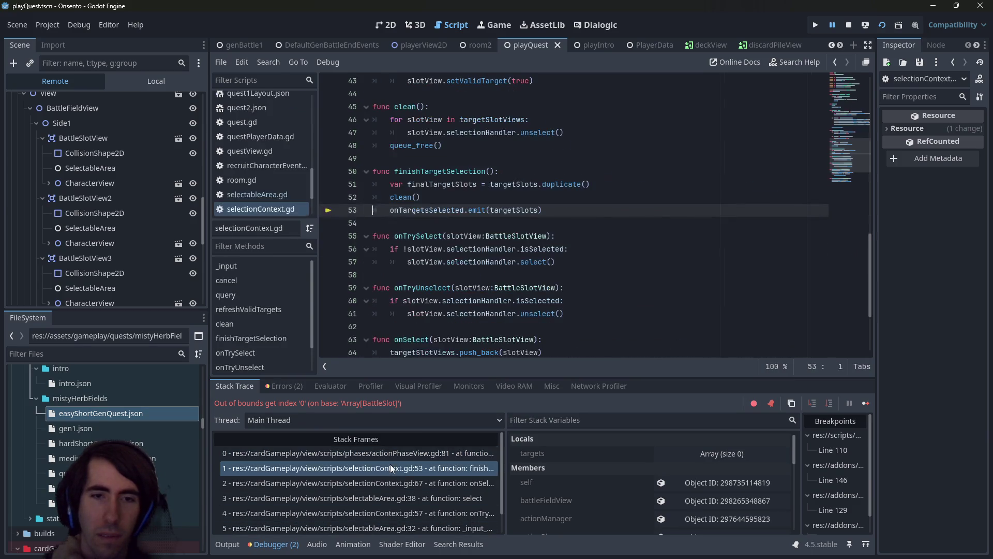
{"action": "left_click", "coordinate": [393, 481]}
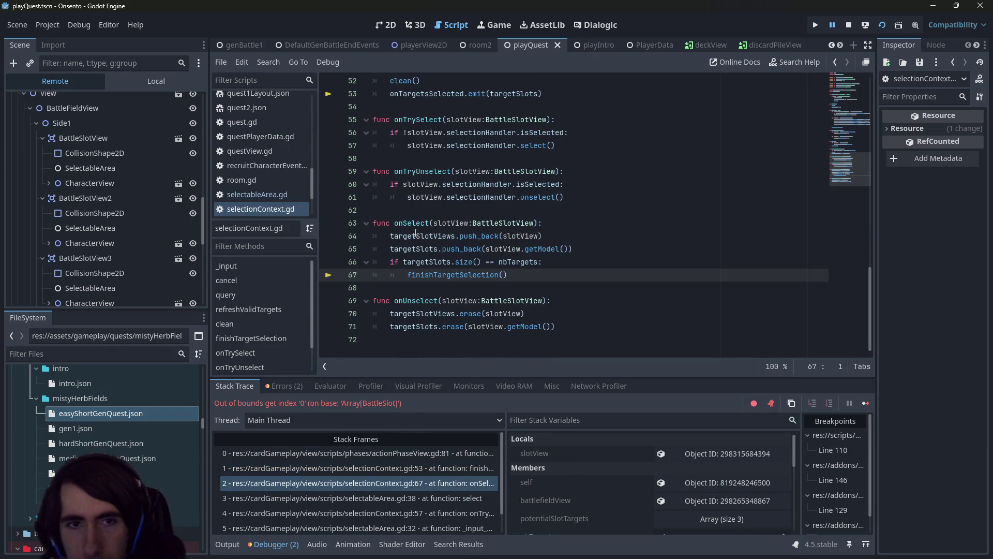
{"action": "left_click", "coordinate": [413, 224]}
{"action": "double_click", "coordinate": [413, 223]}
{"action": "scroll", "coordinate": [419, 243], "scroll_direction": "up", "scroll_amount": 5}
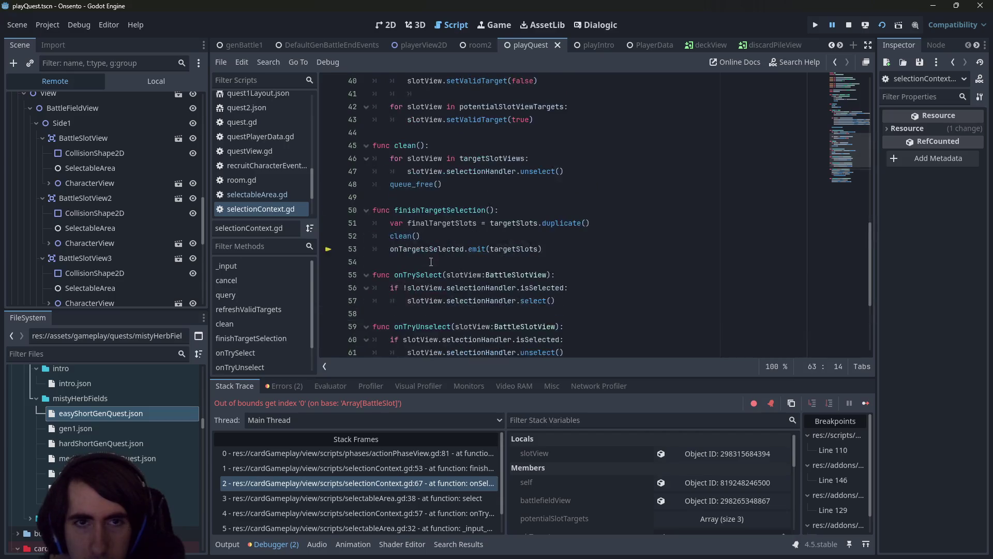
{"action": "left_click", "coordinate": [368, 498]}
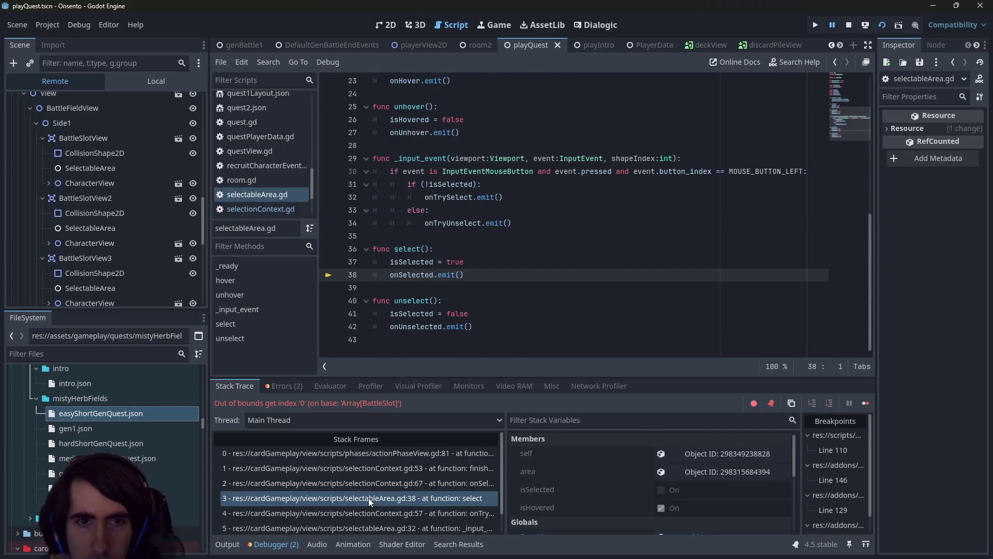
{"action": "left_click", "coordinate": [368, 514]}
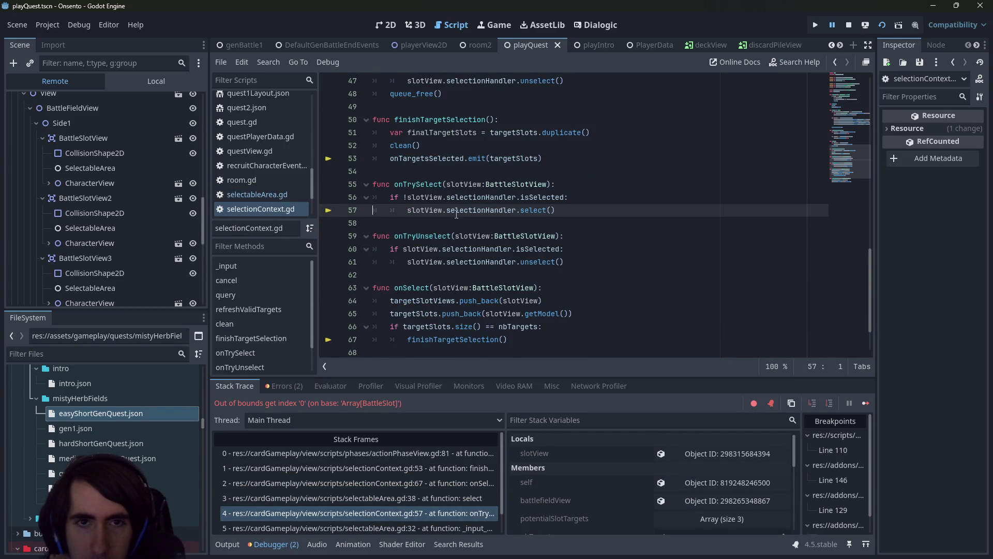
{"action": "mouse_move", "coordinate": [460, 181]}
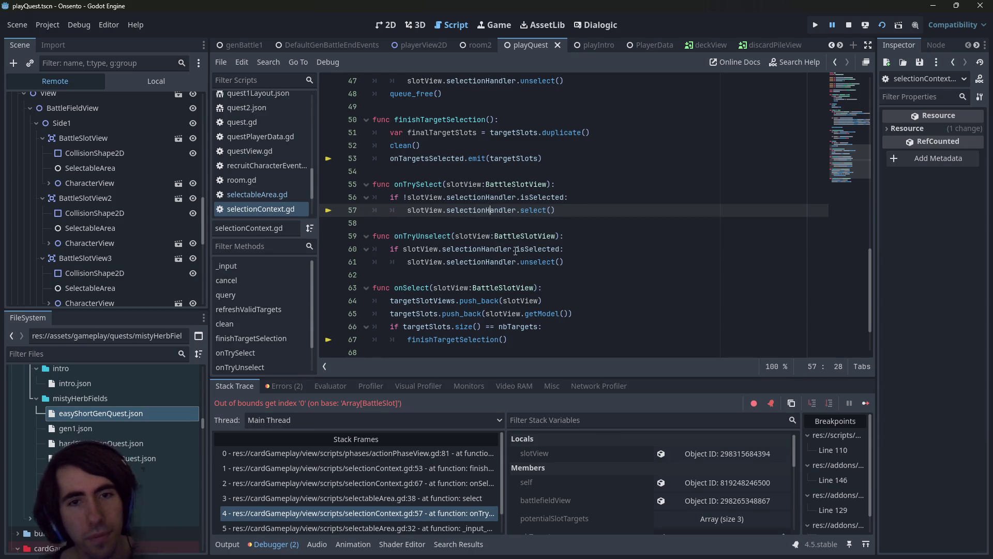
{"action": "left_click", "coordinate": [385, 500]}
{"action": "left_click", "coordinate": [381, 489]}
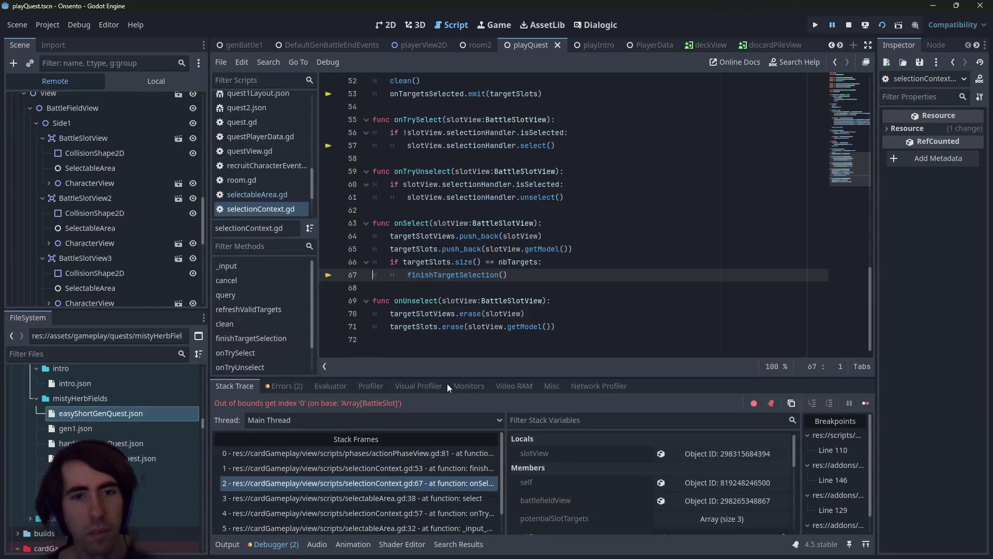
Inspect nbTargets and targetSlots in onSelect around line 66
{"action": "mouse_move", "coordinate": [428, 267]}
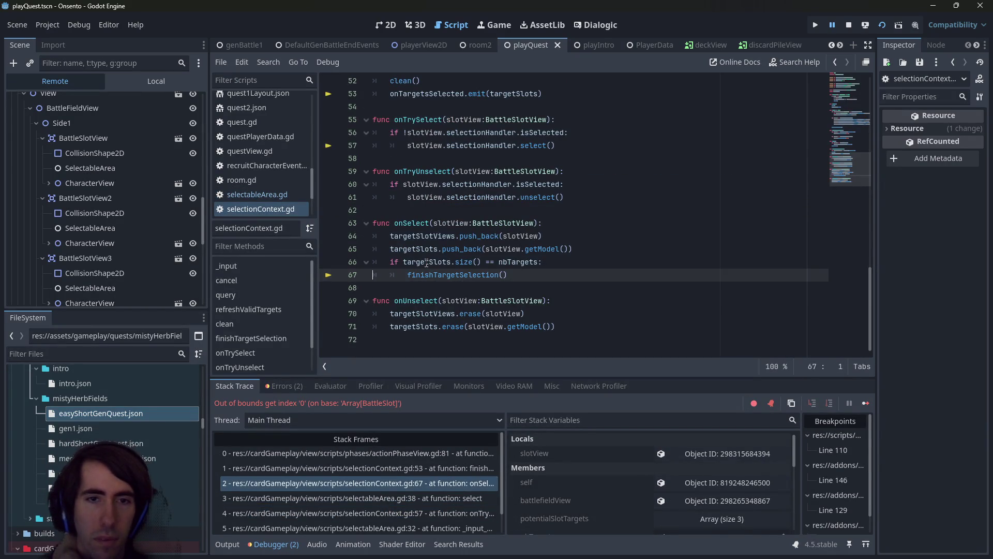
{"action": "left_click", "coordinate": [557, 226]}
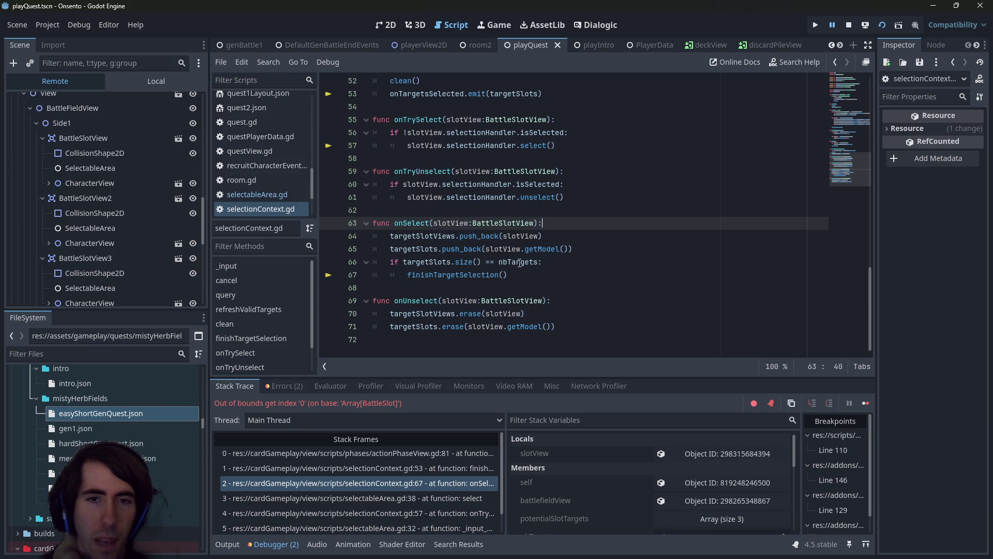
{"action": "mouse_move", "coordinate": [520, 264]}
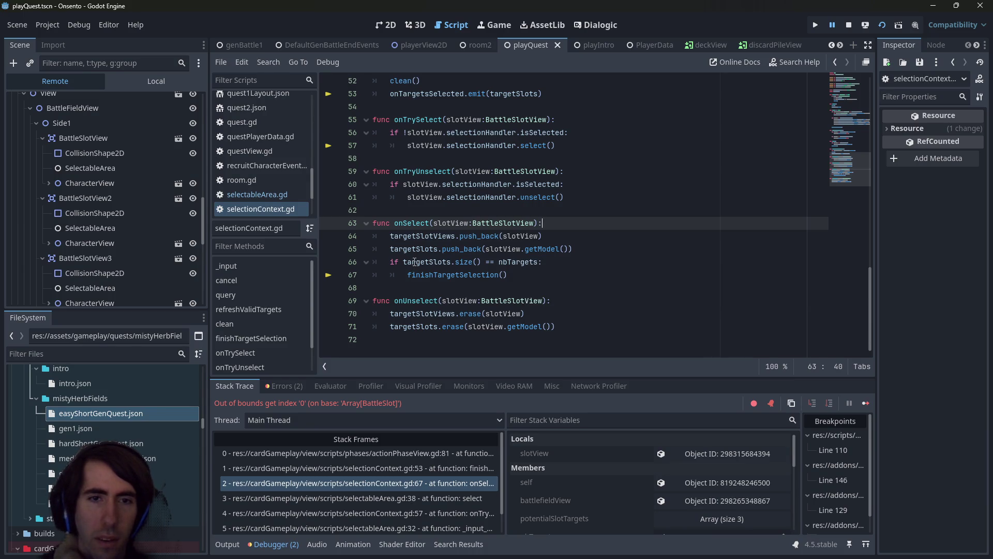
{"action": "mouse_move", "coordinate": [414, 263]}
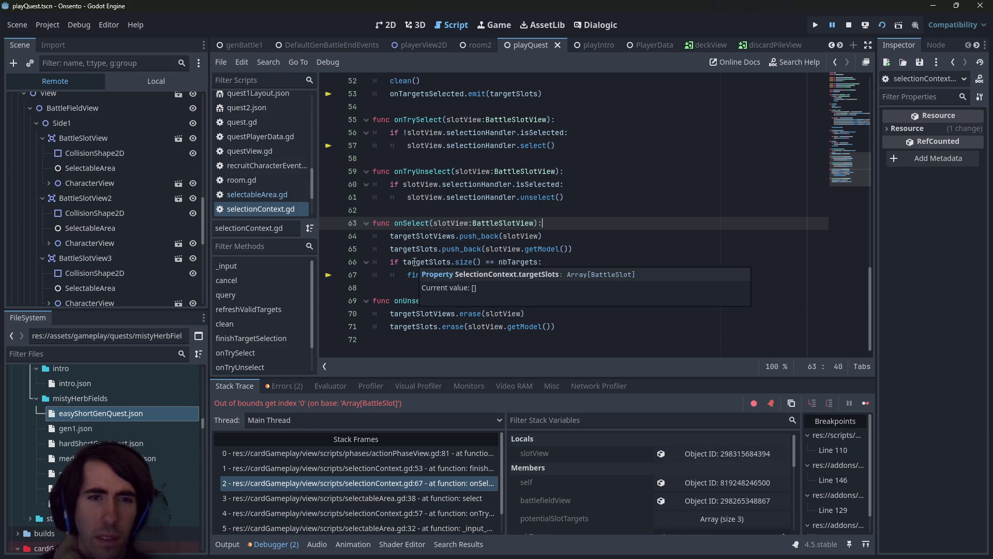
{"action": "double_click", "coordinate": [415, 263]}
{"action": "mouse_move", "coordinate": [415, 263]}
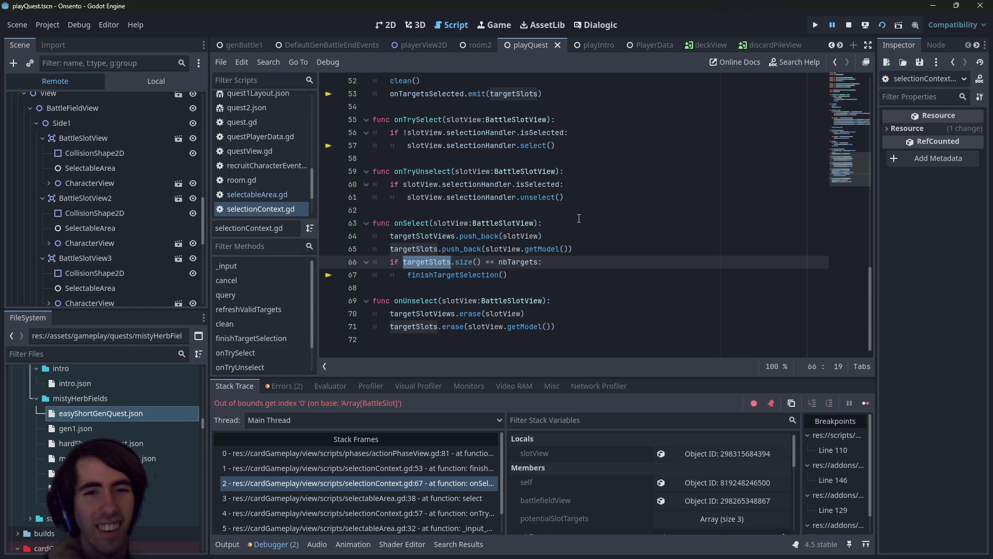
Switch between stack frames for line 53, line 67 and the actionPhaseView.gd line-81 lambda
{"action": "left_click", "coordinate": [414, 468]}
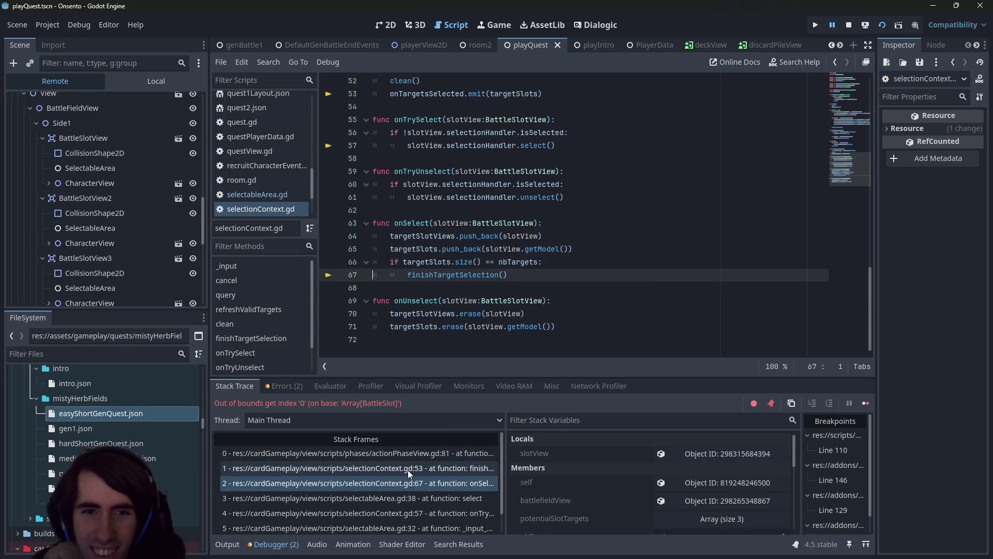
{"action": "scroll", "coordinate": [440, 335], "scroll_direction": "up", "scroll_amount": 1}
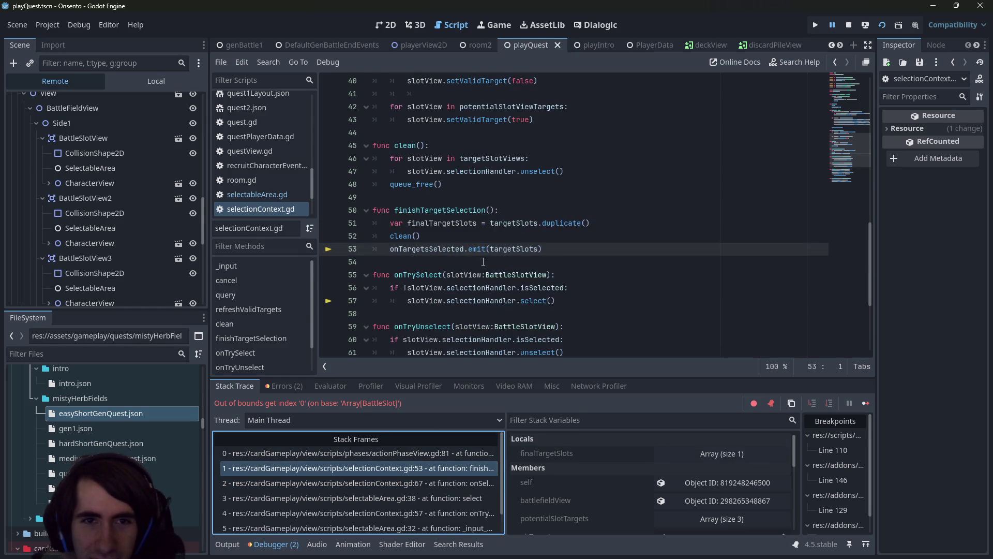
{"action": "mouse_move", "coordinate": [508, 245]}
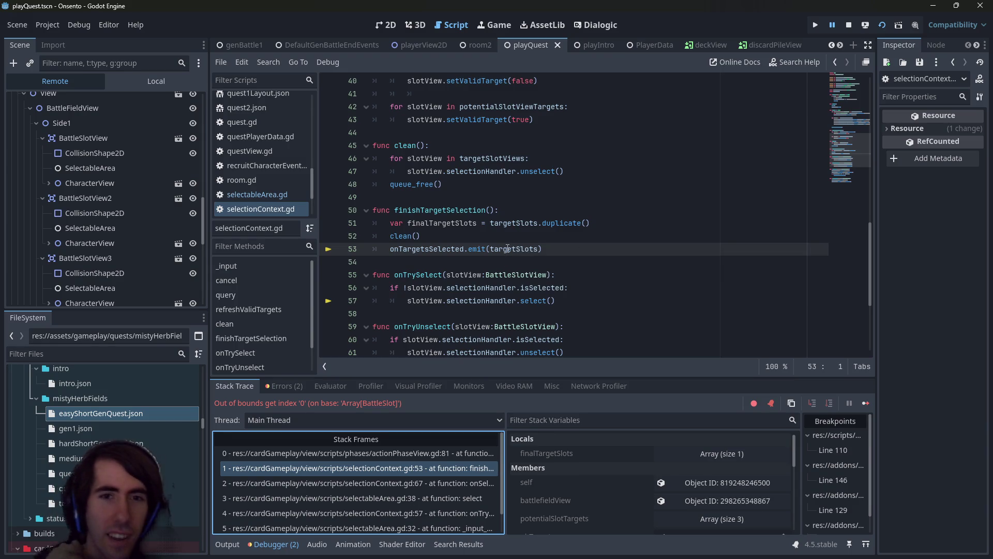
{"action": "double_click", "coordinate": [401, 235]}
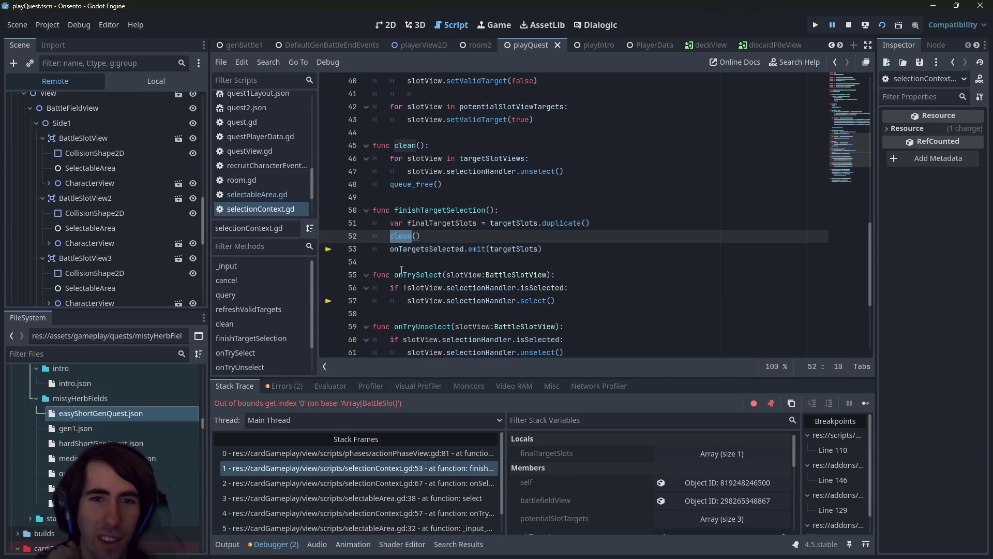
{"action": "left_click", "coordinate": [399, 483]}
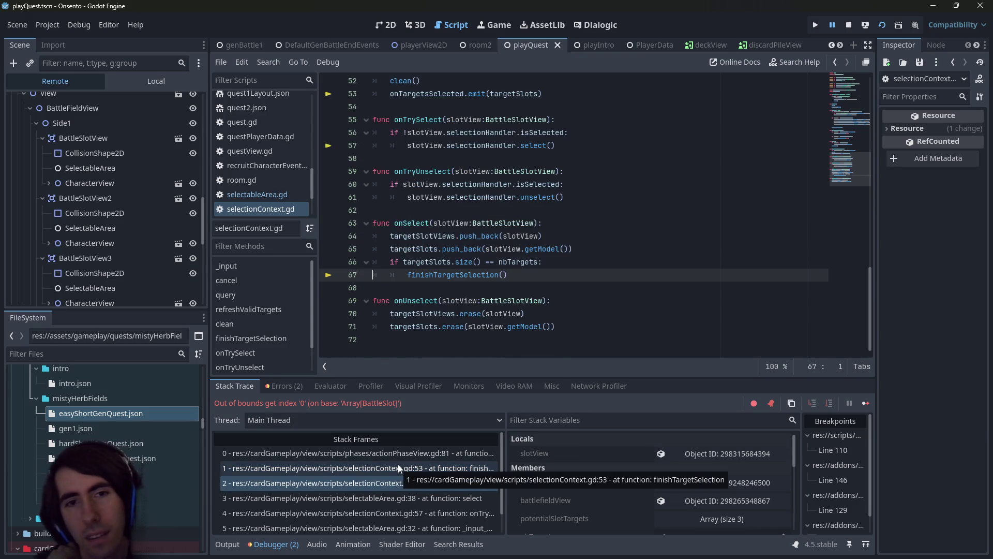
{"action": "left_click", "coordinate": [398, 468]}
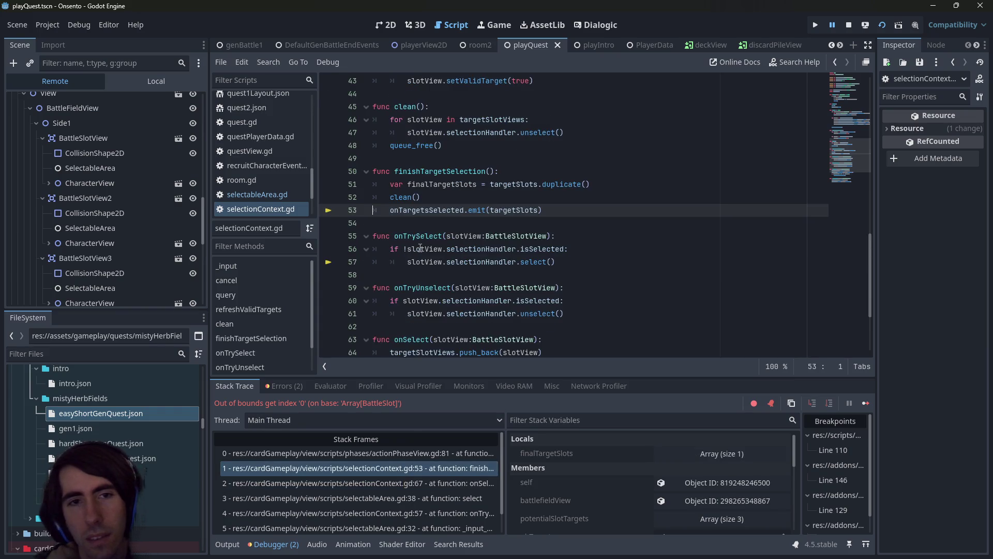
{"action": "left_click", "coordinate": [399, 450]}
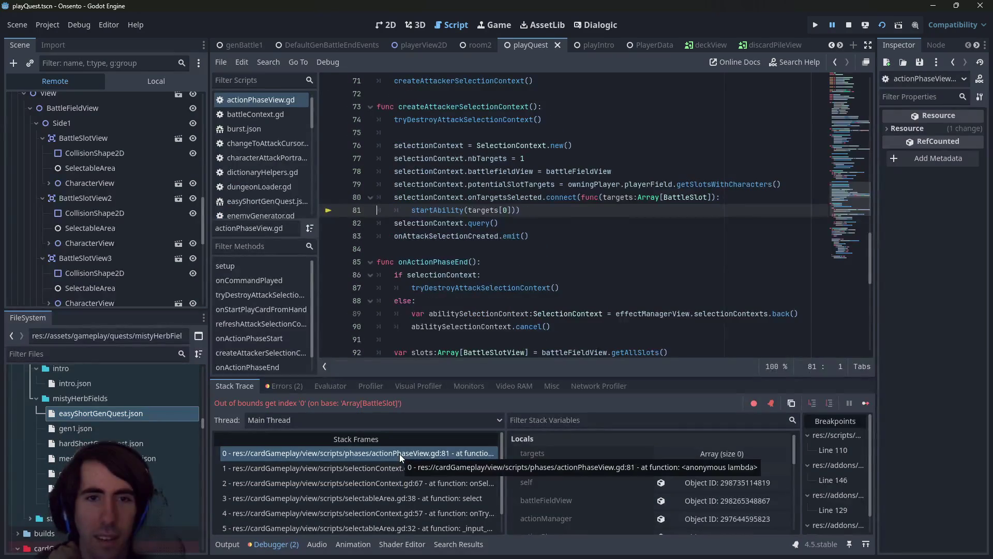
{"action": "left_click", "coordinate": [401, 468]}
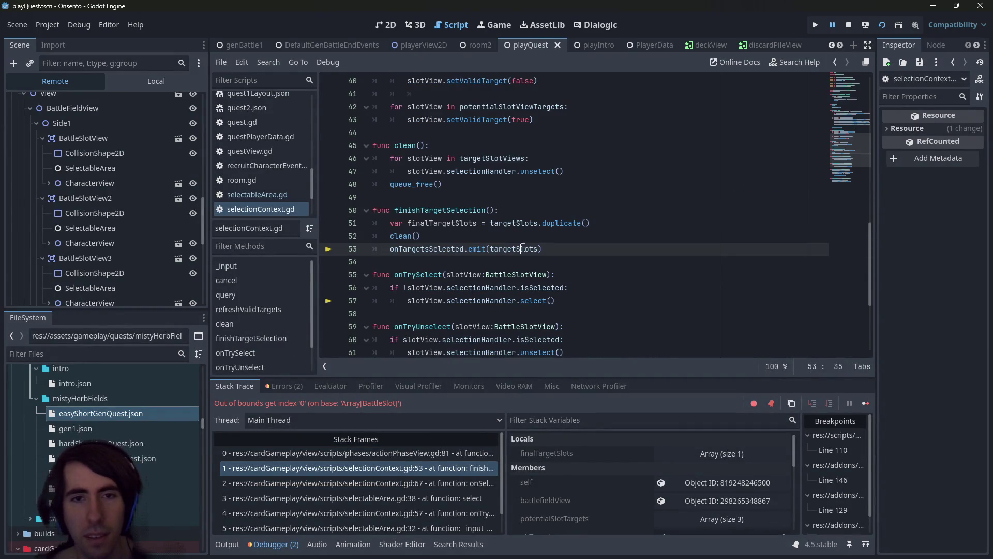
Compare the emitted targetSlots with finalTargetSlots at line 53 and search for finalTargetSlots
{"action": "double_click", "coordinate": [522, 249]}
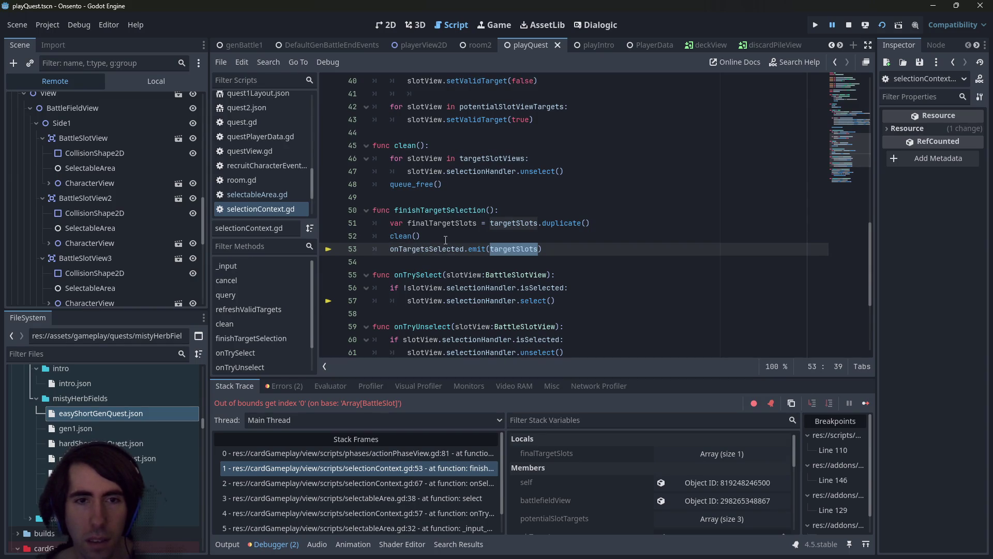
{"action": "double_click", "coordinate": [443, 223]}
{"action": "key", "text": "ctrl+c"}
{"action": "mouse_move", "coordinate": [443, 228]}
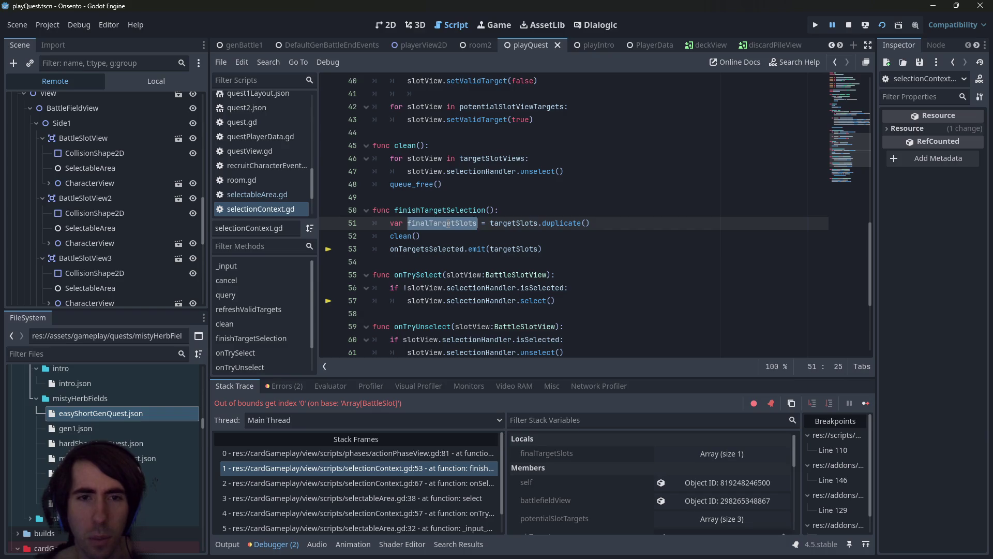
{"action": "key", "text": "ctrl+f"}
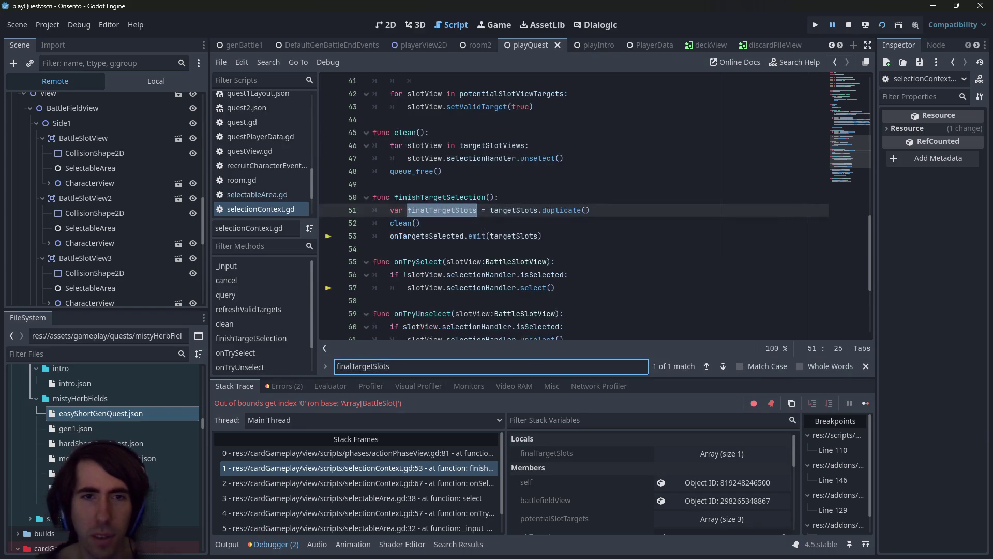
Try negating the condition on line 60 with '!', then undo it
{"action": "scroll", "coordinate": [507, 220], "scroll_direction": "down", "scroll_amount": 2}
{"action": "scroll", "coordinate": [517, 212], "scroll_direction": "up", "scroll_amount": 1}
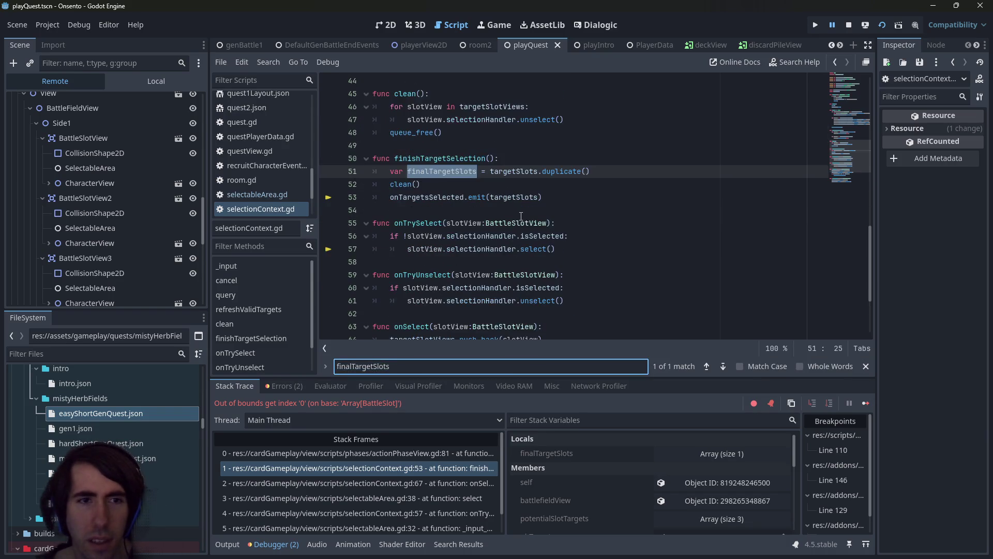
{"action": "left_click", "coordinate": [531, 207]}
{"action": "left_click", "coordinate": [511, 188]}
{"action": "key", "text": "Down"}
{"action": "key", "text": "Down"}
{"action": "key", "text": "Down"}
{"action": "type", "text": "!"}
{"action": "key", "text": "Down"}
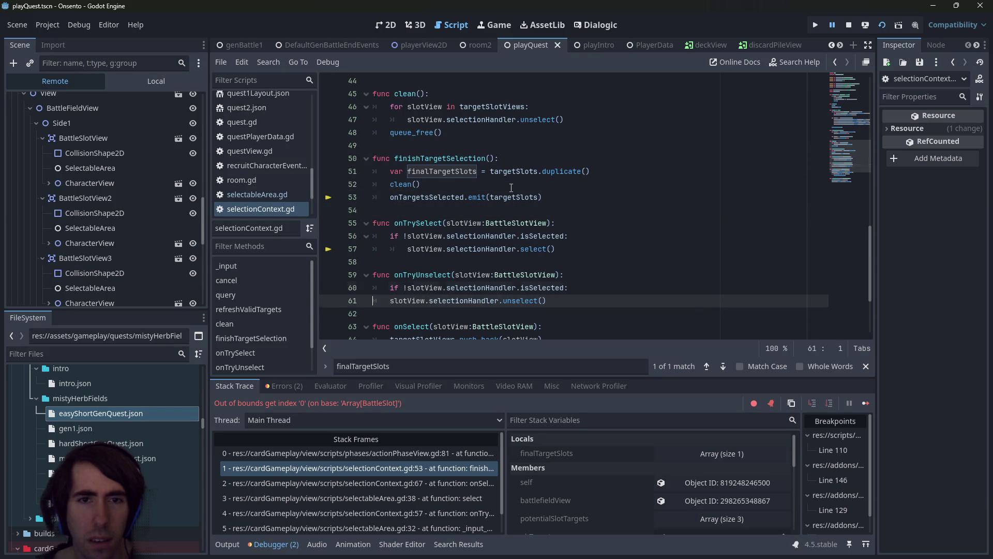
{"action": "key", "text": "ctrl+z"}
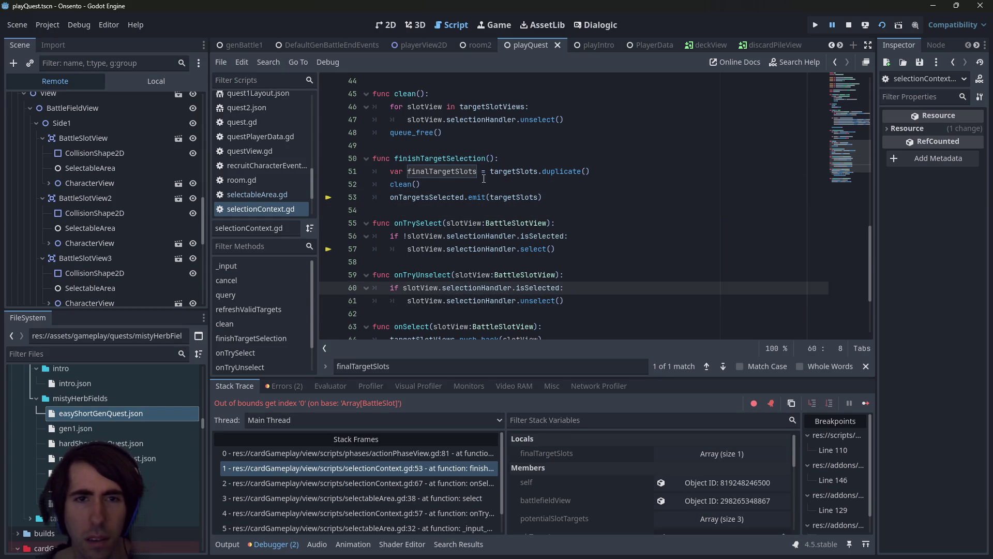
Replace targetSlots with finalTargetSlots in the emit call on line 53 and save the script
{"action": "left_click", "coordinate": [504, 187]}
{"action": "double_click", "coordinate": [514, 197]}
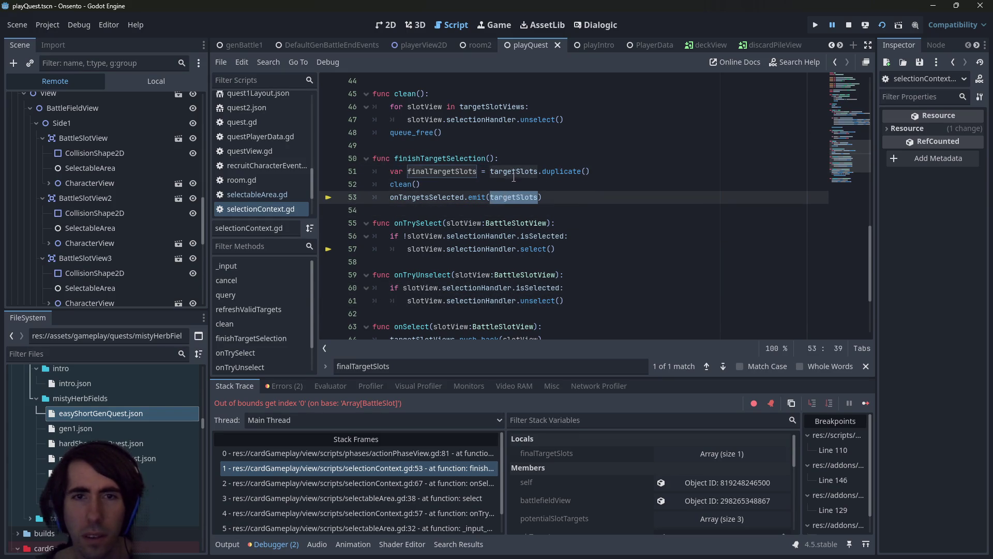
{"action": "key", "text": "ctrl+v"}
{"action": "key", "text": "ctrl+s"}
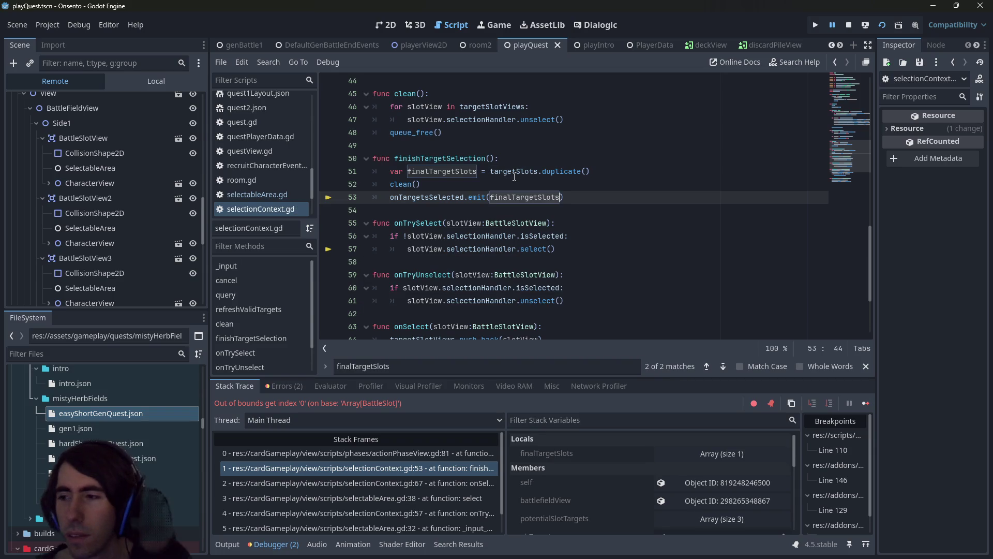
{"action": "key", "text": "ctrl+z"}
{"action": "key", "text": "ctrl+shift+z"}
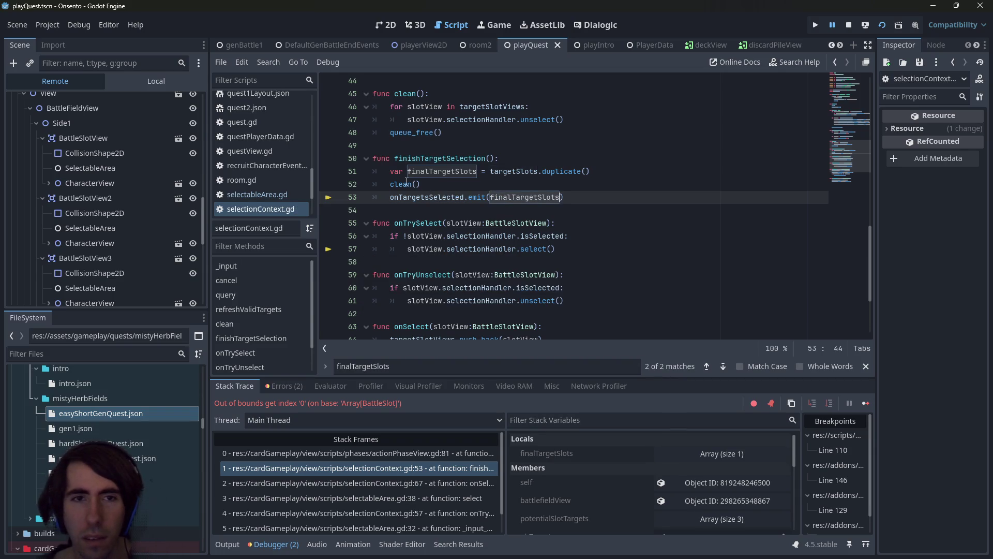
Search the script for 'target', check the clean() function, then resume the paused game
{"action": "scroll", "coordinate": [500, 201], "scroll_direction": "up", "scroll_amount": 3}
{"action": "left_click", "coordinate": [500, 202]}
{"action": "key", "text": "ctrl+f"}
{"action": "type", "text": "target"}
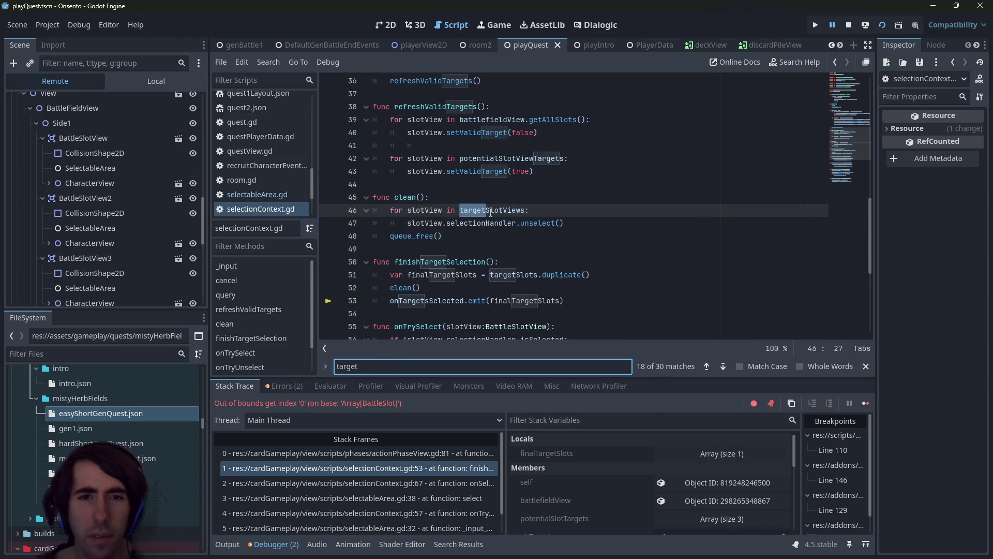
{"action": "key", "text": "Escape"}
{"action": "left_click", "coordinate": [487, 223]}
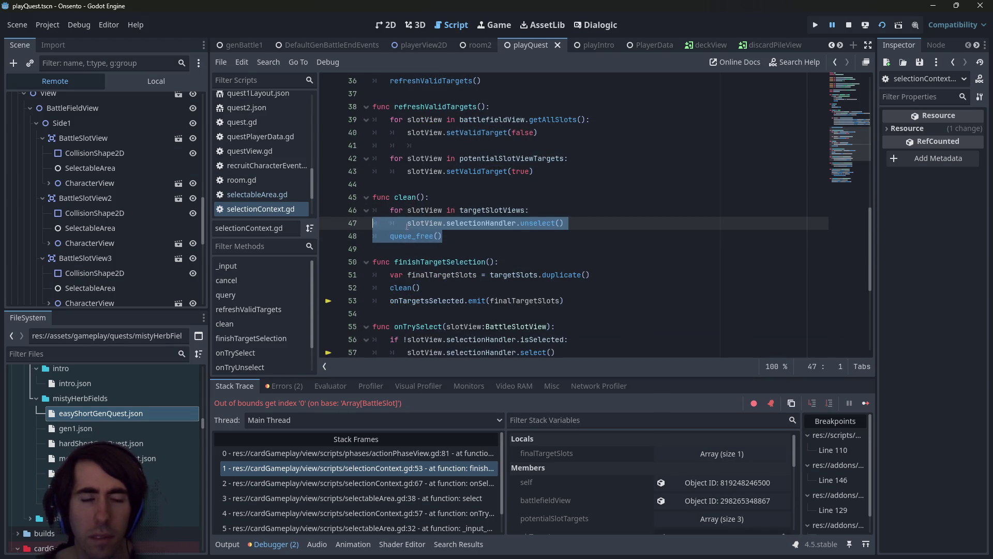
{"action": "left_click", "coordinate": [512, 241]}
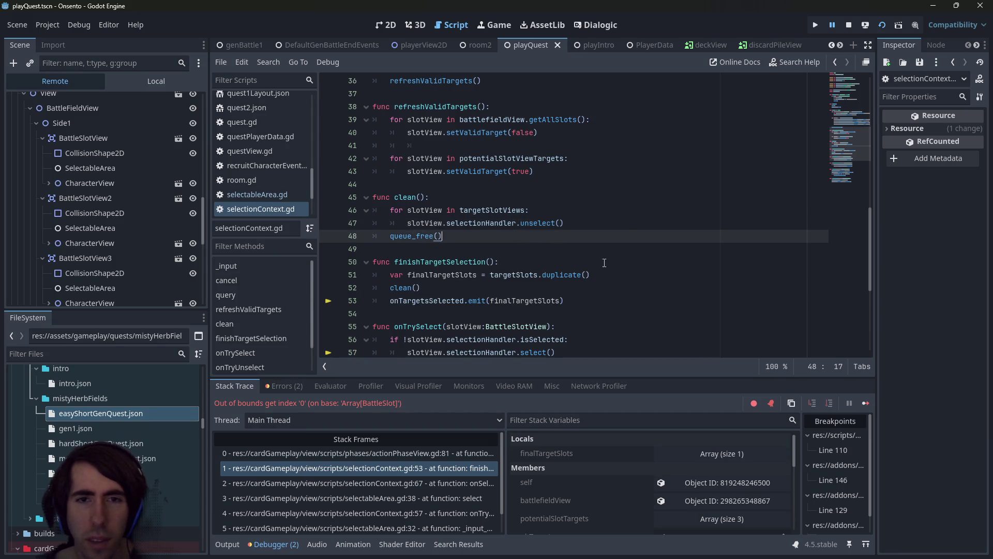
{"action": "left_click", "coordinate": [866, 403]}
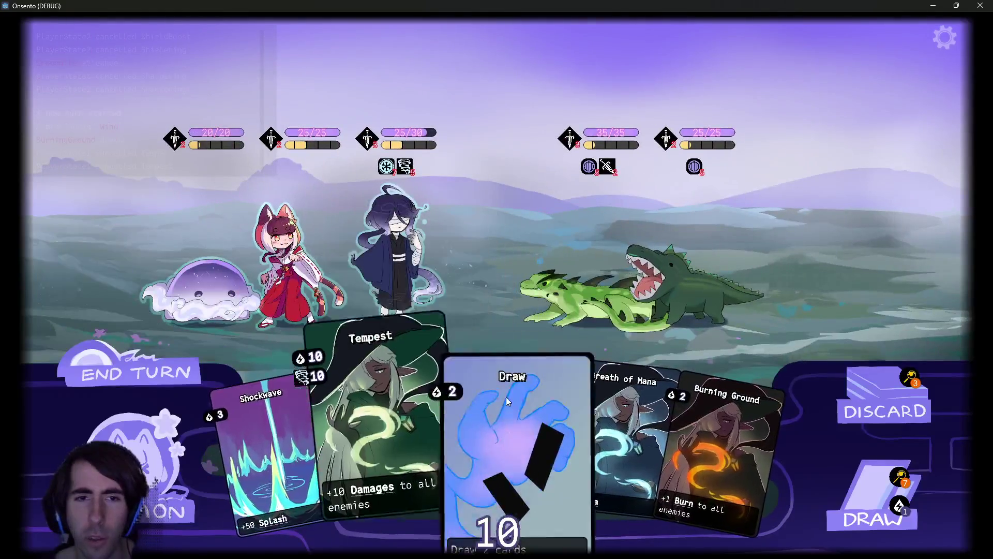
Play Draw and Shockwave on the lizard, end the turn despite the warning, and check the pause menu
{"action": "left_click", "coordinate": [506, 396]}
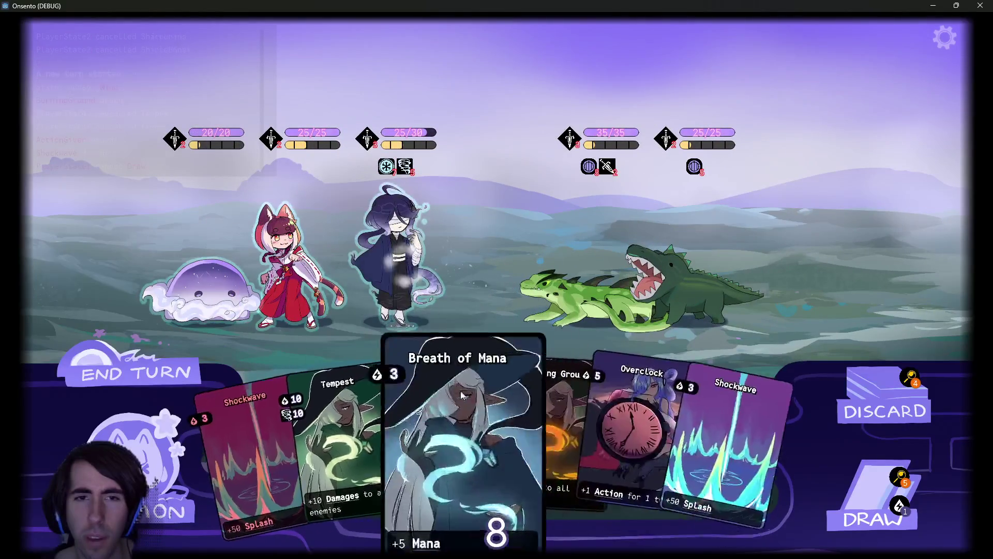
{"action": "left_click", "coordinate": [650, 440]}
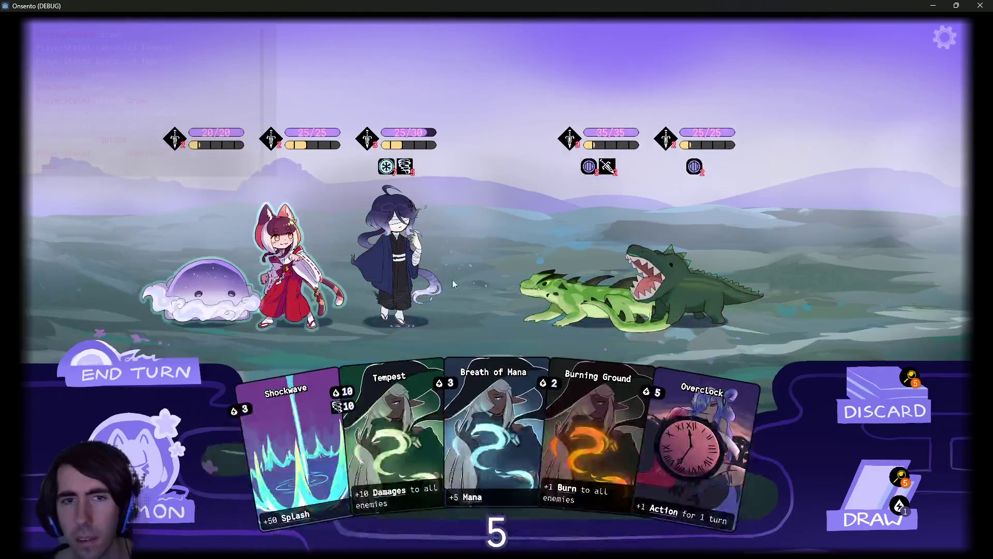
{"action": "left_click", "coordinate": [511, 290]}
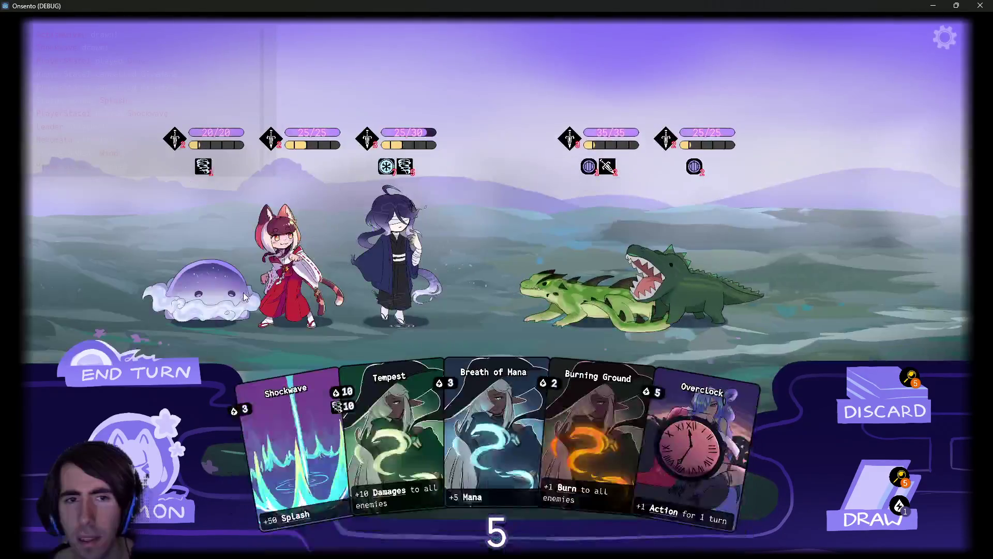
{"action": "left_click", "coordinate": [142, 365]}
{"action": "left_click", "coordinate": [142, 365]}
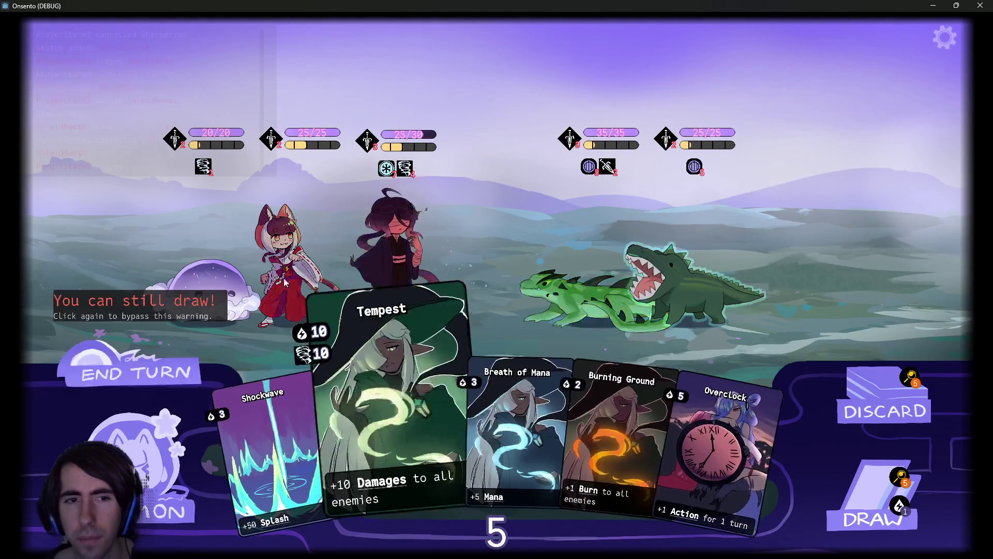
{"action": "left_click", "coordinate": [942, 37]}
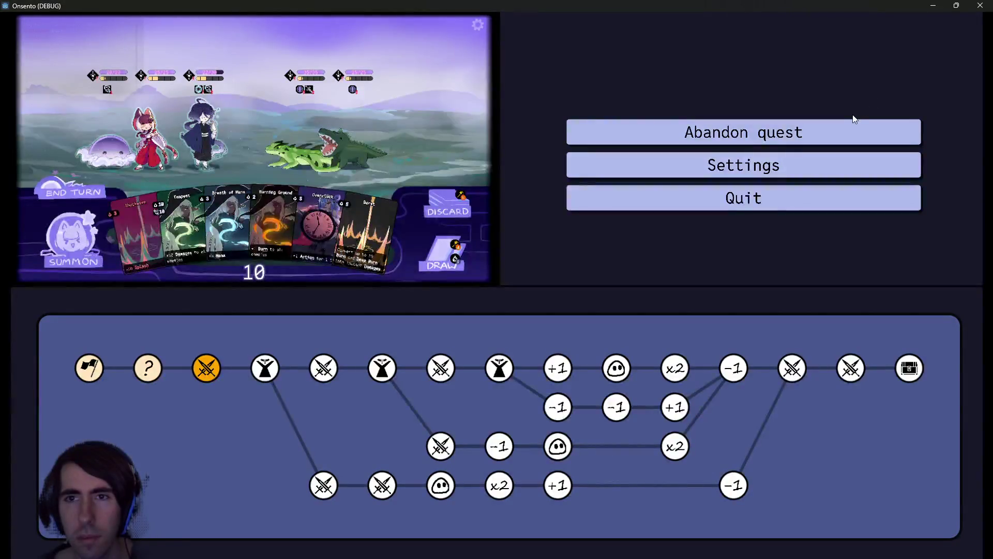
{"action": "left_click", "coordinate": [421, 119]}
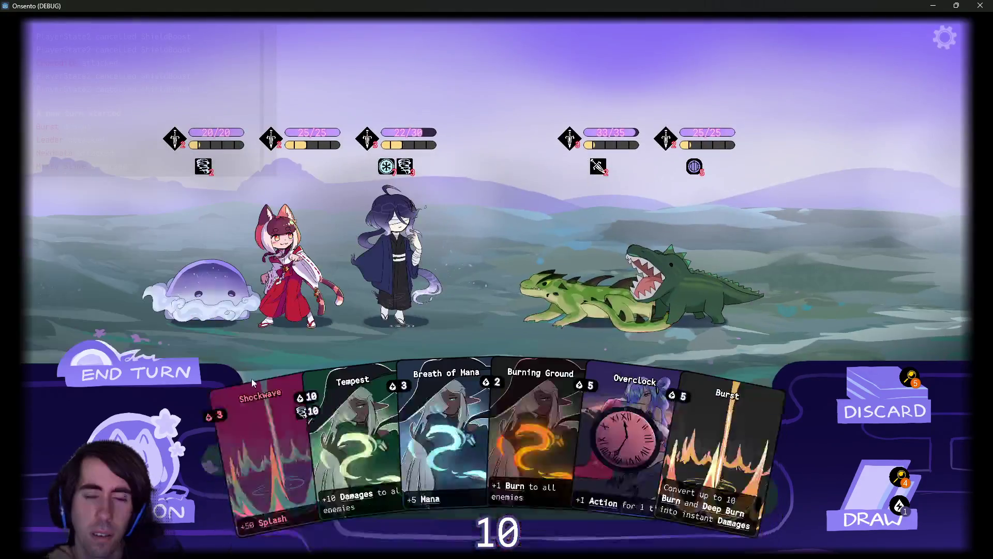
Play Shockwave, draw more cards, then play Fire Control, Burning Ground and War Cry
{"action": "left_click", "coordinate": [251, 381]}
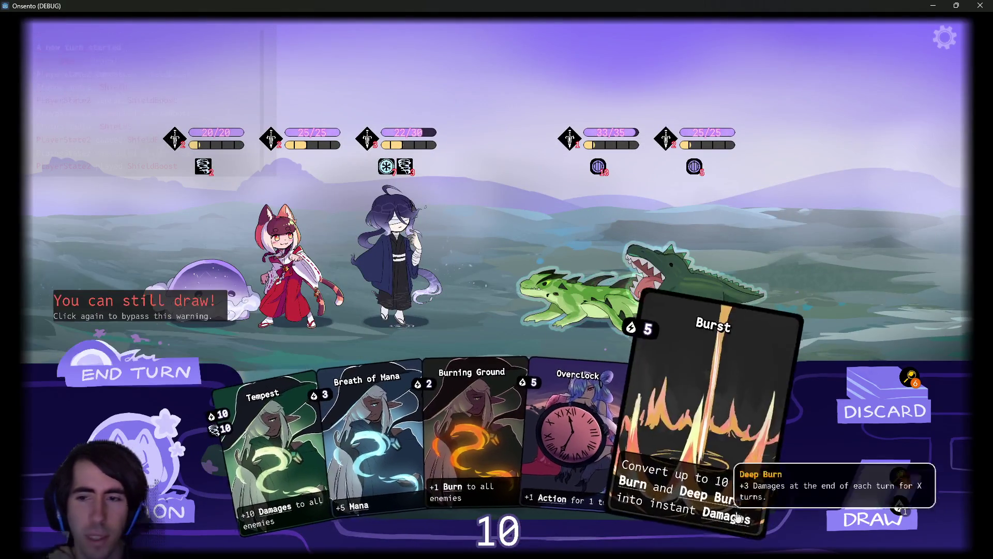
{"action": "left_click", "coordinate": [853, 498]}
{"action": "left_click", "coordinate": [714, 426]}
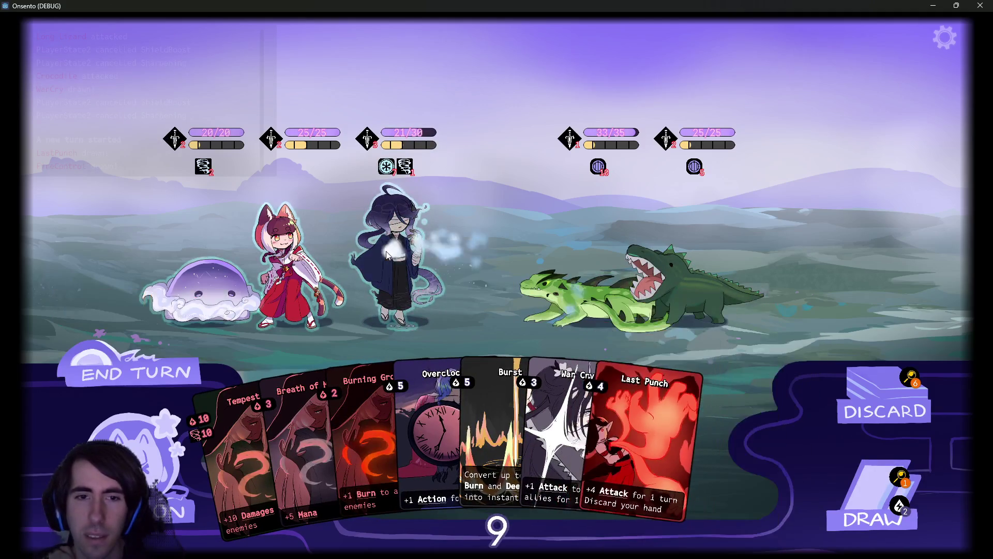
{"action": "left_click", "coordinate": [465, 356]}
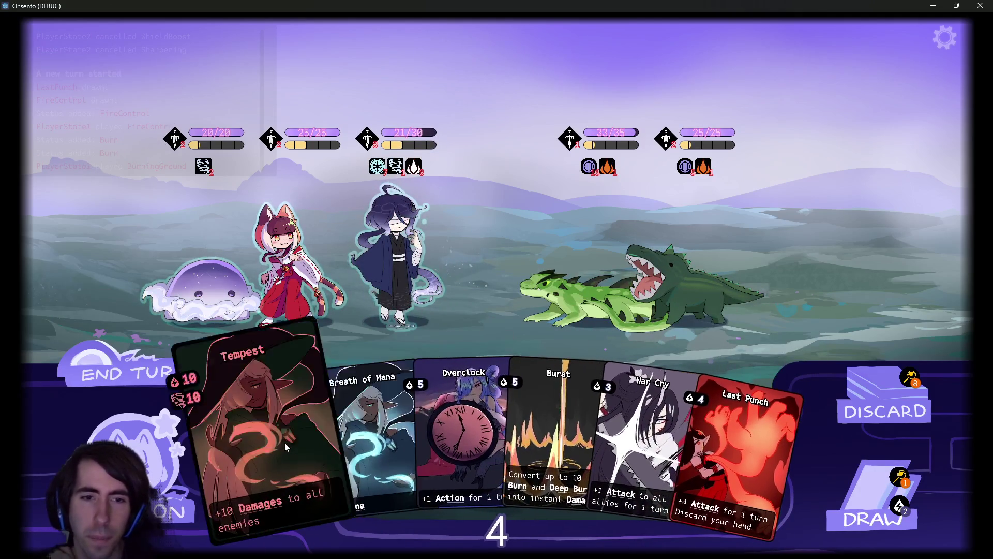
{"action": "left_click", "coordinate": [652, 414]}
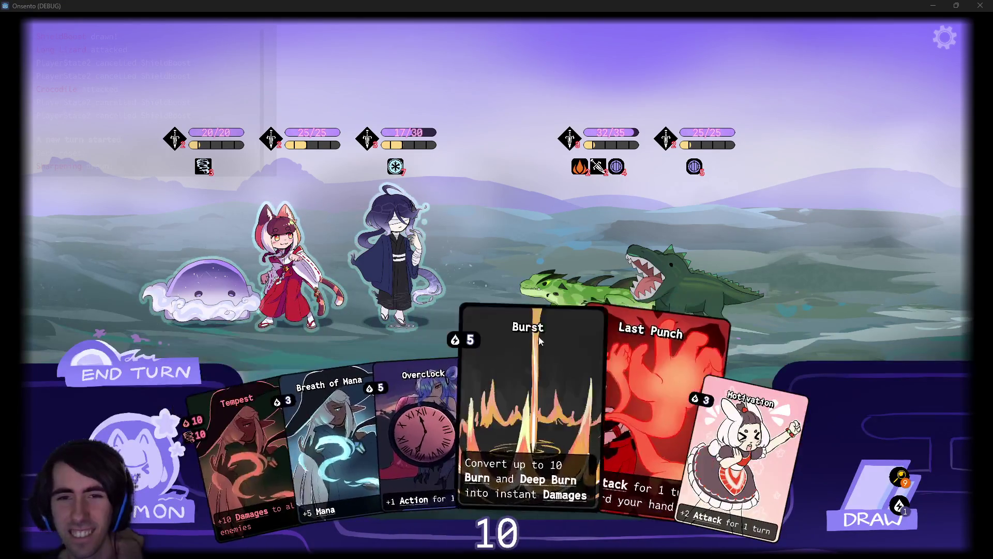
Toggle the in-game pause menu open and closed several times with Esc
{"action": "key", "text": "Escape"}
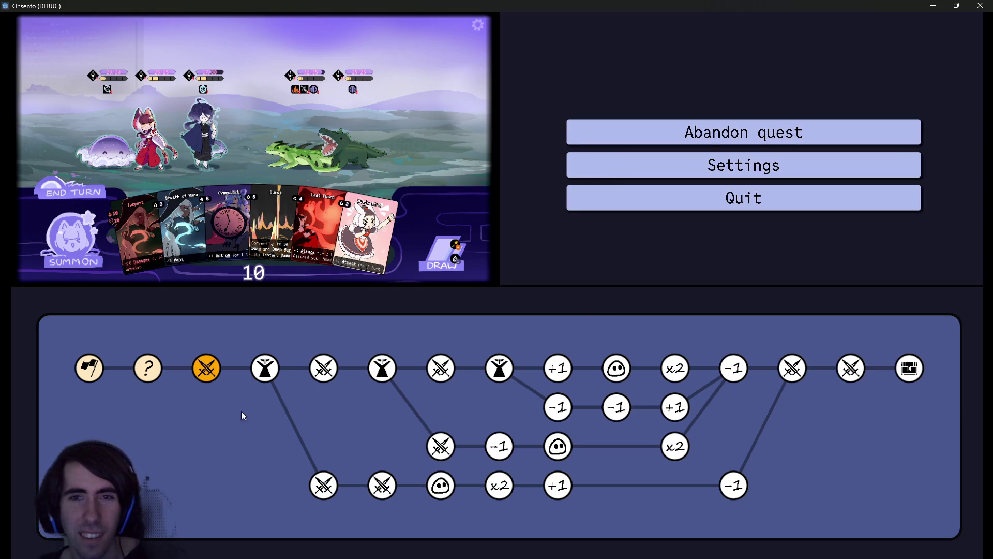
{"action": "key", "text": "Escape"}
{"action": "key", "text": "Escape"}
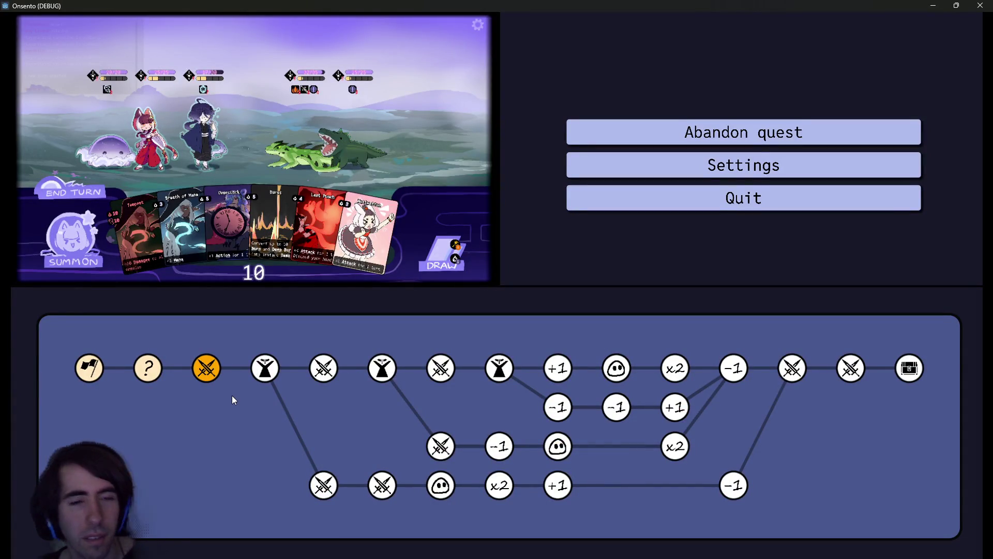
{"action": "key", "text": "Escape"}
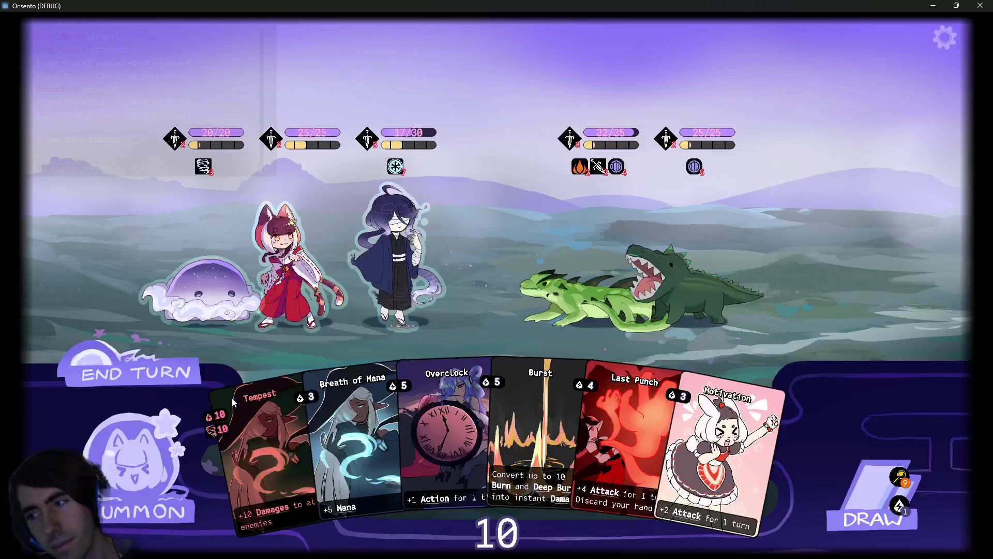
{"action": "key", "text": "Escape"}
{"action": "key", "text": "Escape"}
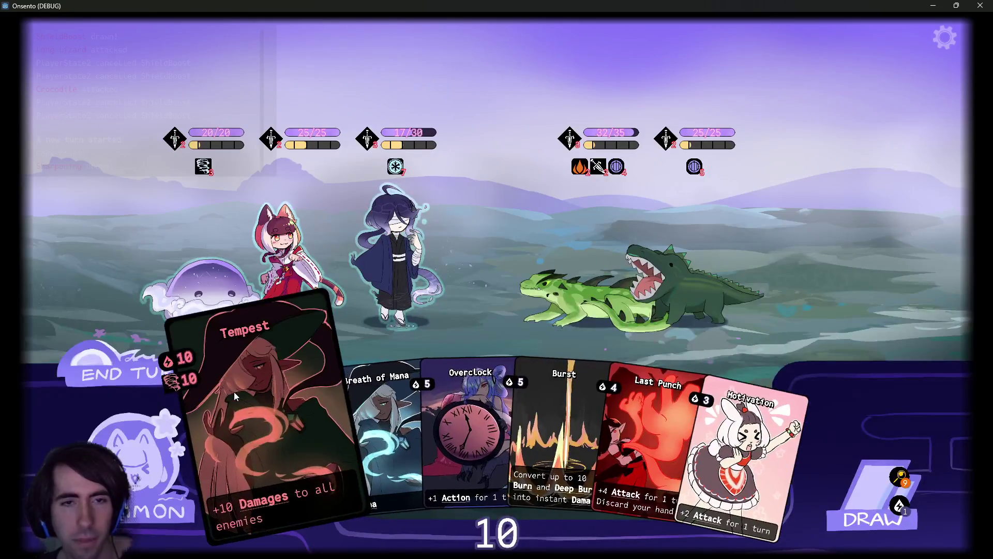
{"action": "key", "text": "Escape"}
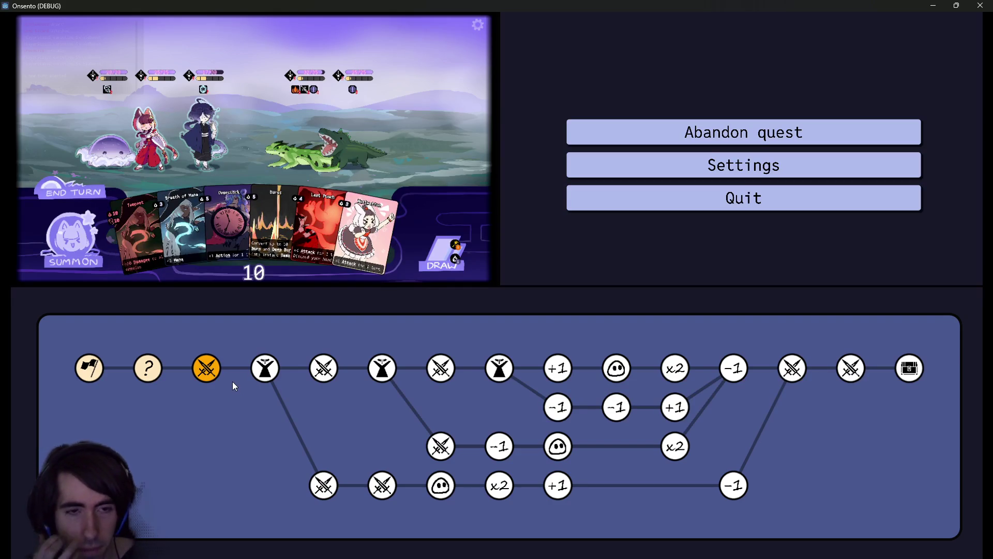
{"action": "key", "text": "Escape"}
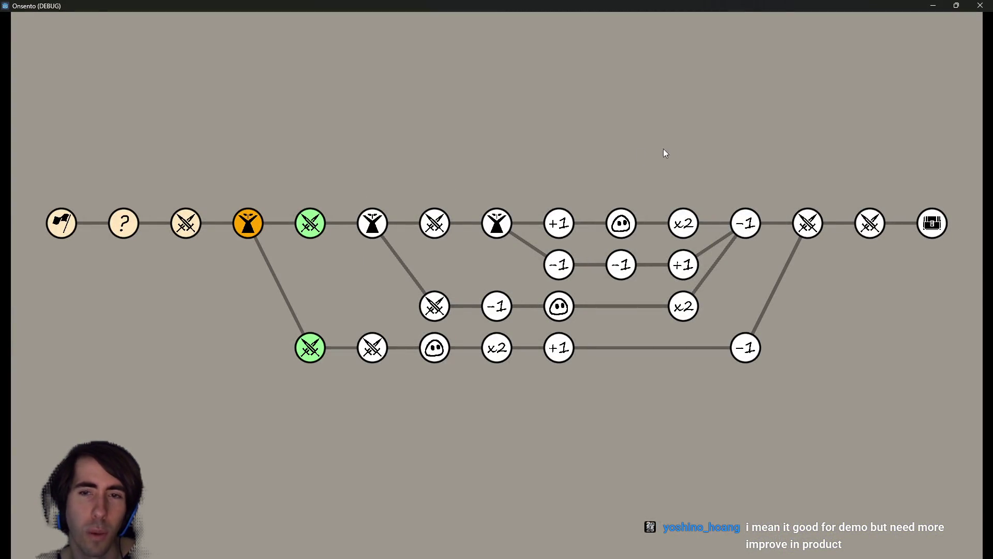
Close the debug game window and run git status in the terminal
{"action": "left_click", "coordinate": [974, 5]}
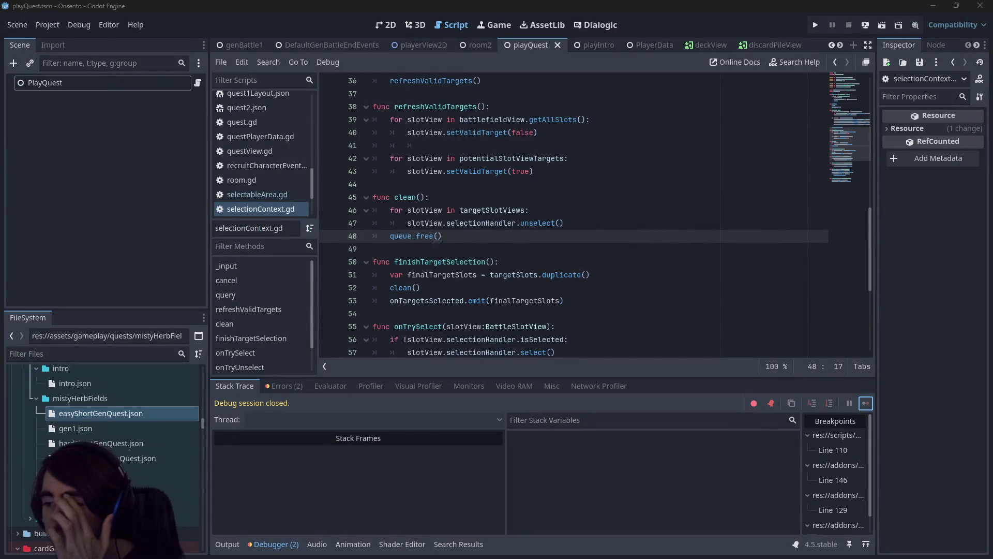
{"action": "key", "text": "alt+Tab"}
{"action": "type", "text": "git status"}
{"action": "key", "text": "Return"}
{"action": "type", "text": "git add"}
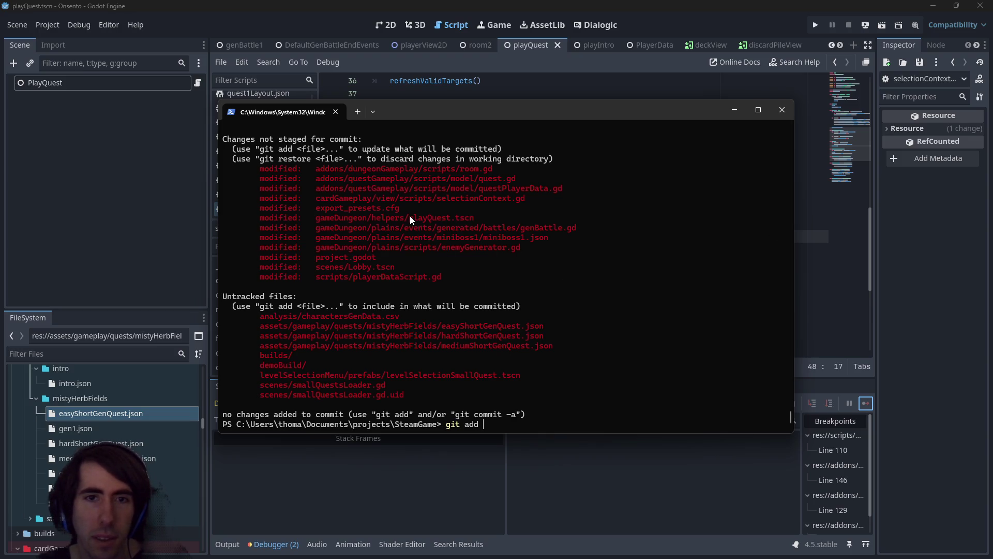
Copy the selectionContext.gd path and view its git diff
{"action": "left_click_drag", "start_coordinate": [316, 198], "coordinate": [536, 197]}
{"action": "right_click", "coordinate": [536, 197]}
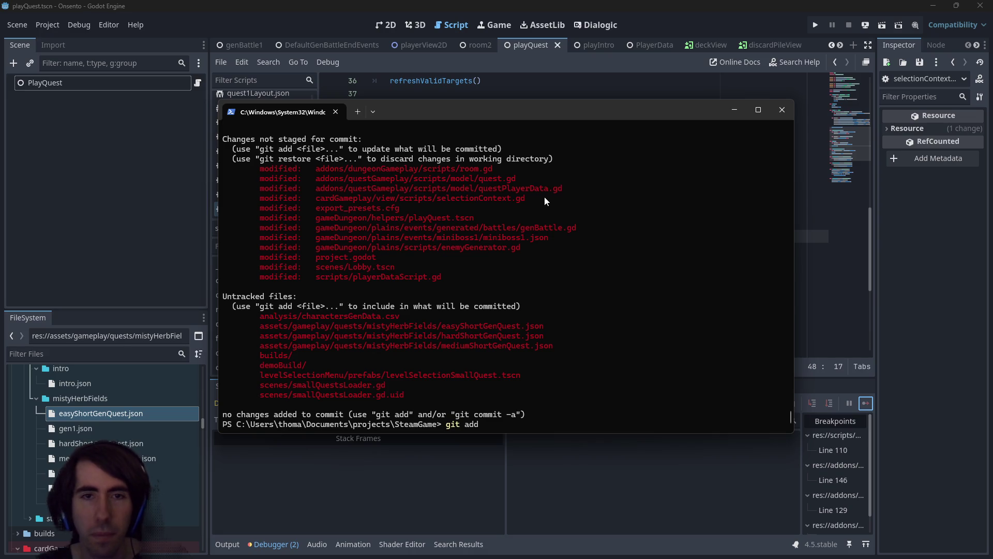
{"action": "key", "text": "BackSpace"}
{"action": "key", "text": "BackSpace"}
{"action": "key", "text": "BackSpace"}
{"action": "type", "text": "diff"}
{"action": "key", "text": "ctrl+v"}
{"action": "key", "text": "Return"}
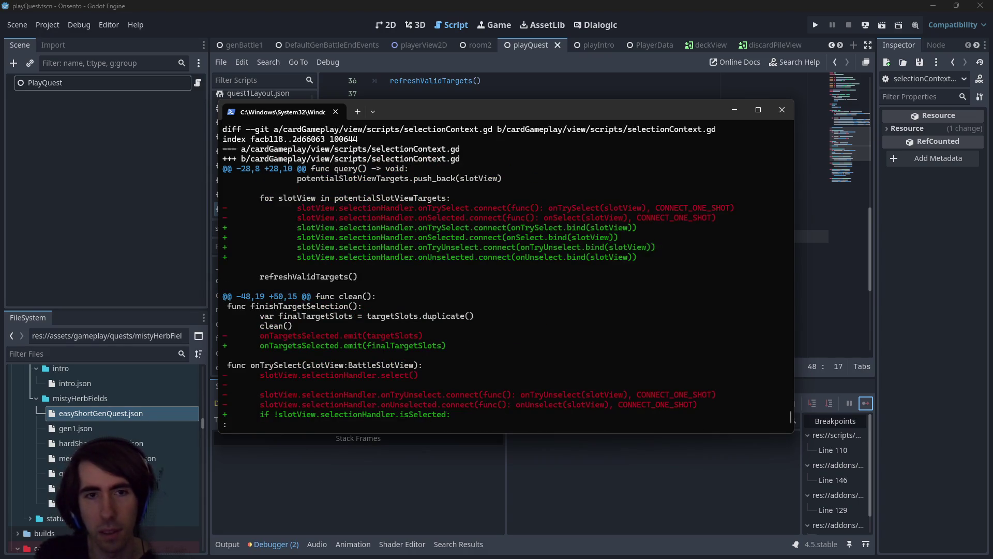
{"action": "scroll", "coordinate": [790, 416], "scroll_direction": "down", "scroll_amount": 4}
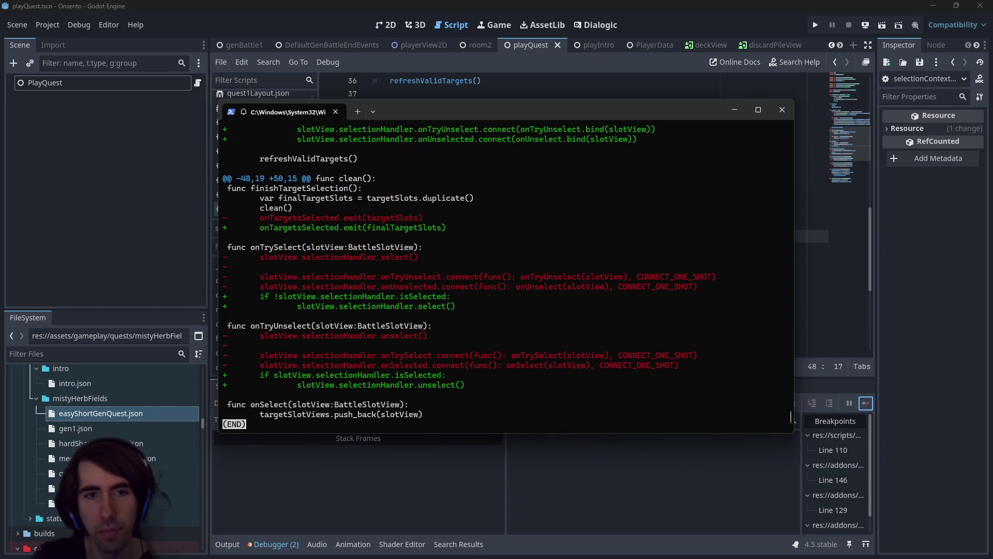
Stage selectionContext.gd and commit it as "[hotfix] SelectionContext fixed"
{"action": "type", "text": "q"}
{"action": "type", "text": "git add"}
{"action": "type", "text": "cardGameplay/view/scripts/selectionContext.gd"}
{"action": "key", "text": "Return"}
{"action": "type", "text": "git commi"}
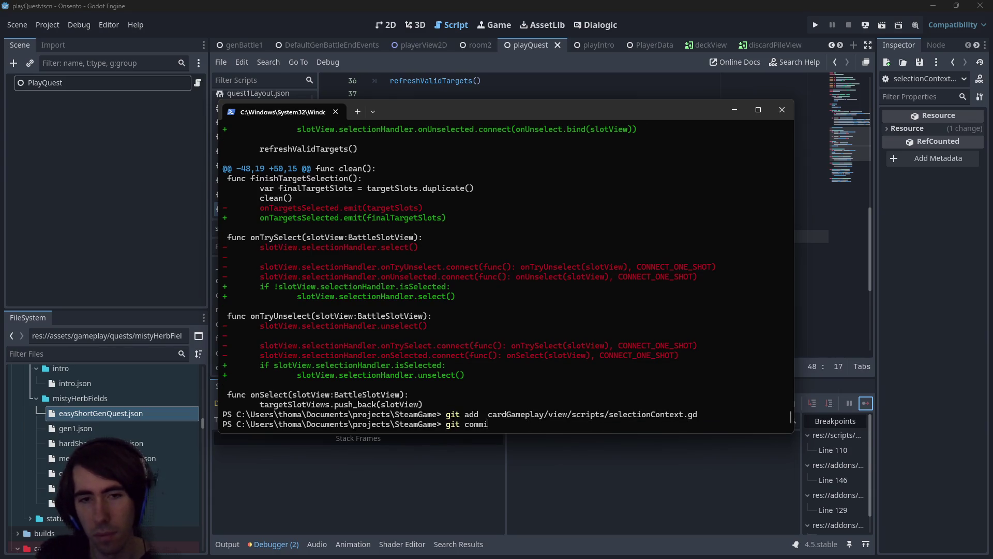
{"action": "type", "text": "t -m \"[hotfix] "}
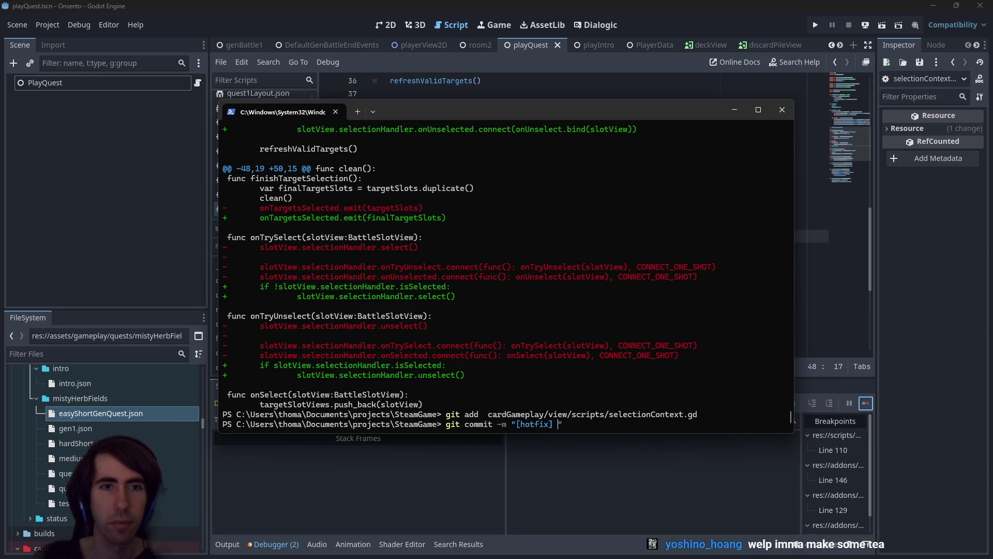
{"action": "type", "text": "Selection"}
{"action": "type", "text": "Context f"}
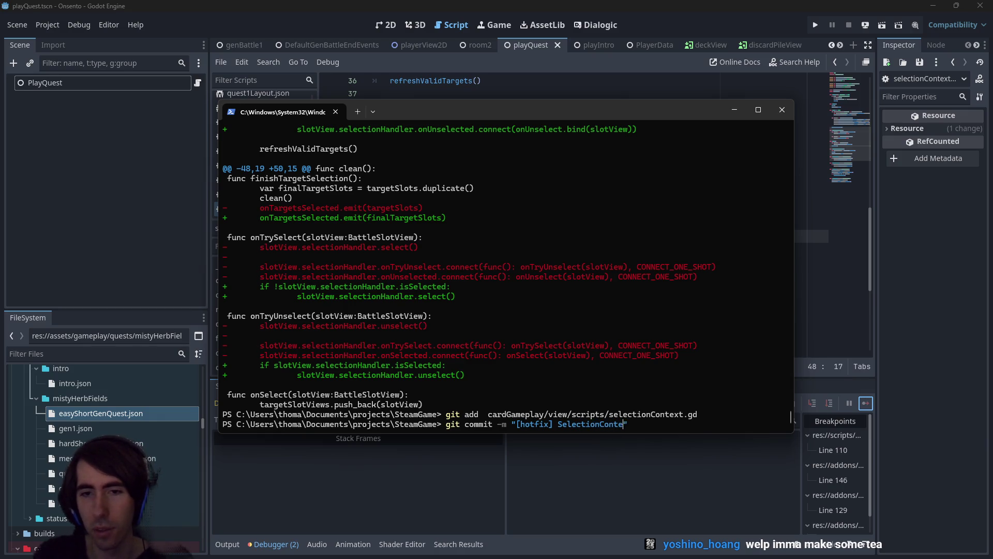
{"action": "type", "text": "ixed"}
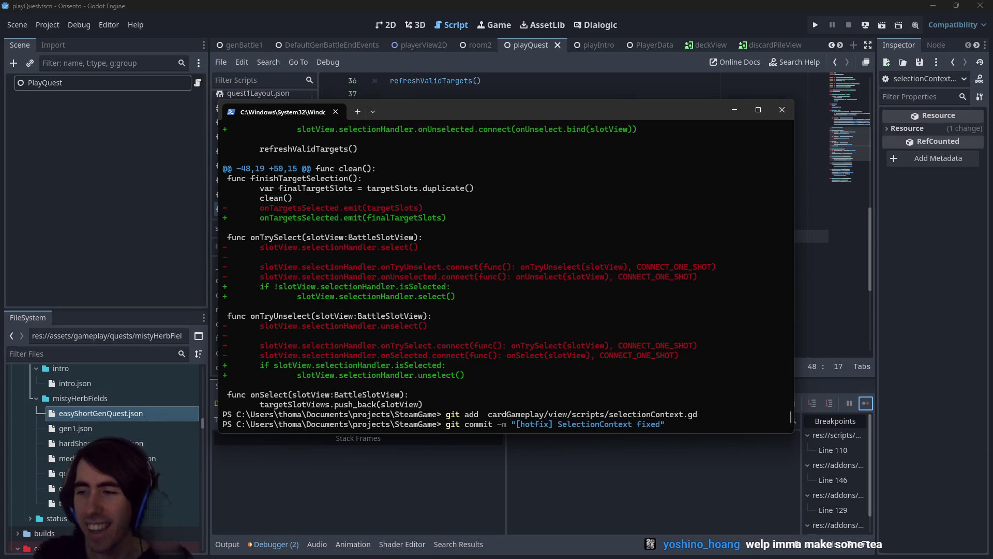
{"action": "key", "text": "Return"}
Push the commit, check git status, and return to Godot's script editor
{"action": "type", "text": "git push"}
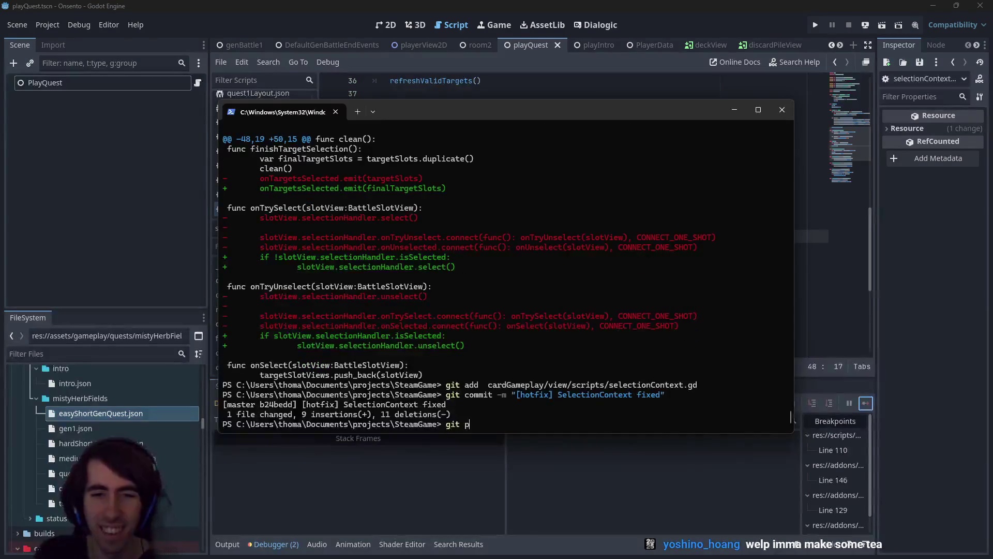
{"action": "key", "text": "Return"}
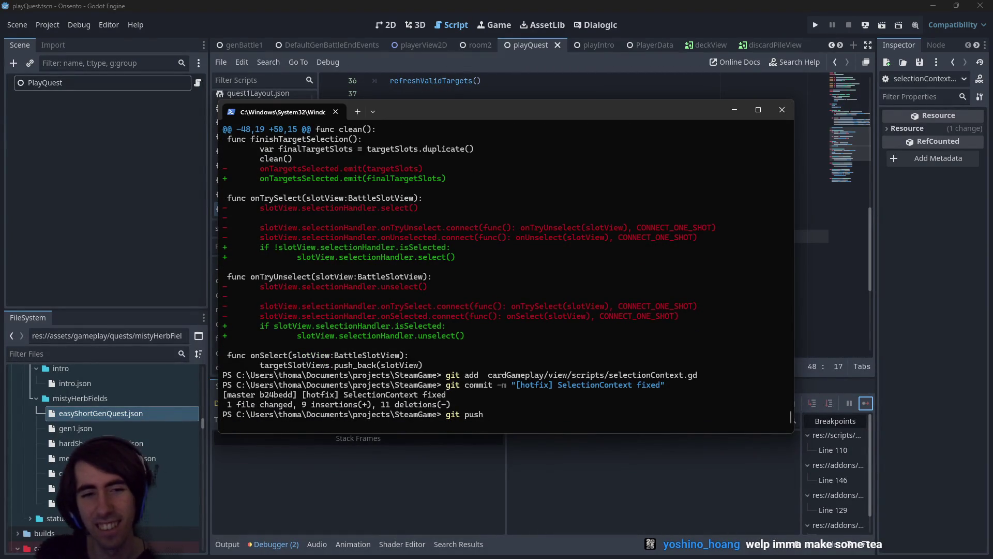
{"action": "type", "text": "git status"}
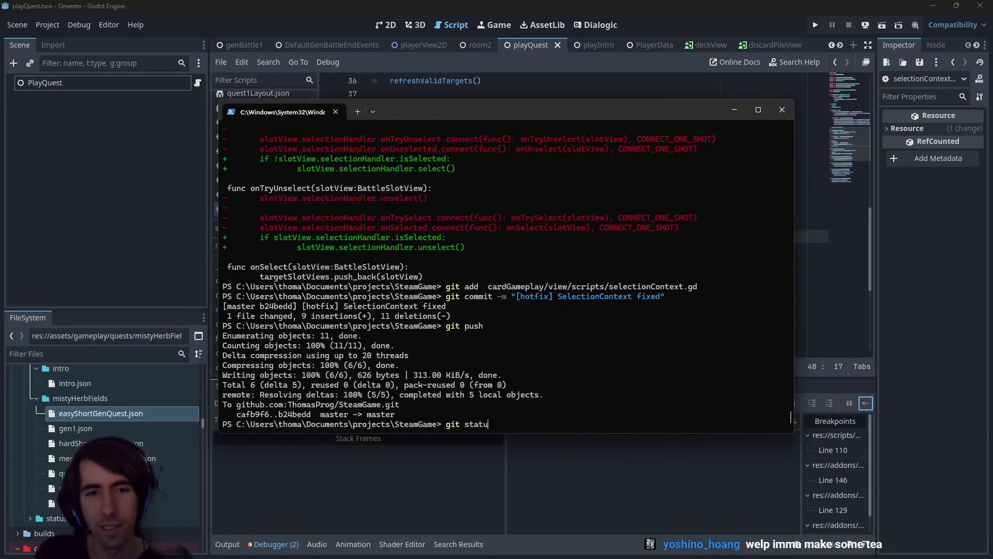
{"action": "key", "text": "Return"}
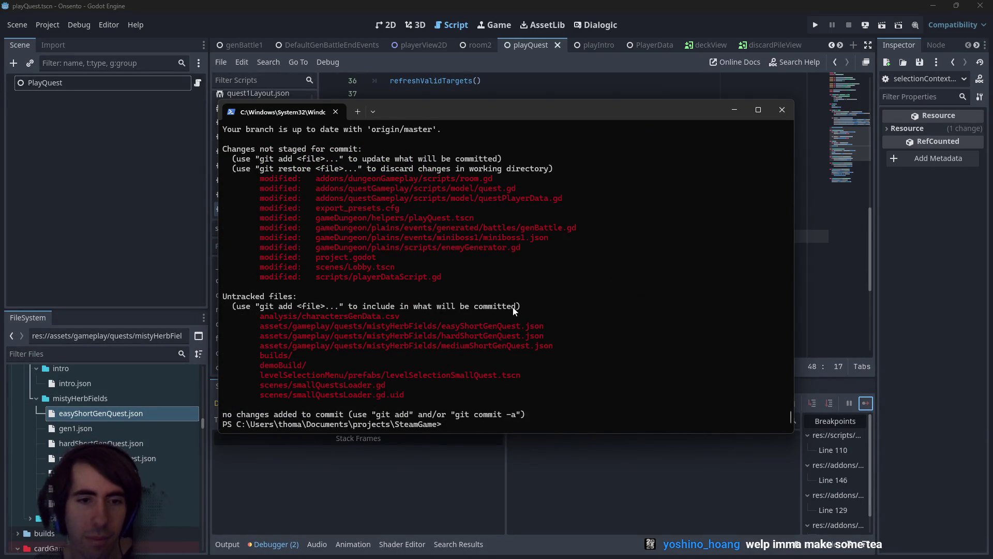
{"action": "left_click", "coordinate": [439, 6]}
{"action": "left_click", "coordinate": [464, 144]}
{"action": "key", "text": "shift+alt+o"}
Search files for 'lobby', then 'ingamemenu', and open BattleIngameMenu.tscn
{"action": "type", "text": "lobby"}
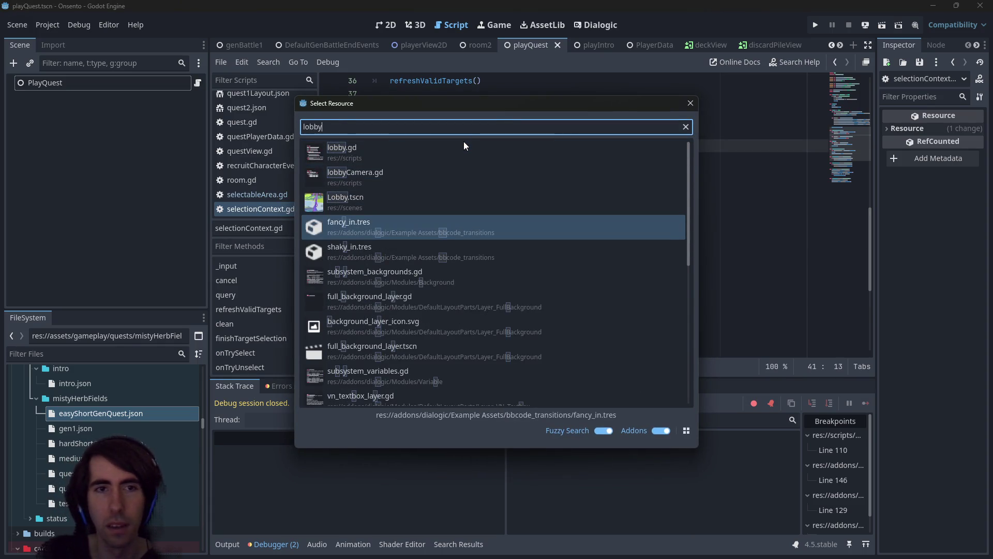
{"action": "key", "text": "Up"}
{"action": "key", "text": "Up"}
{"action": "key", "text": "Down"}
{"action": "key", "text": "Down"}
{"action": "key", "text": "Down"}
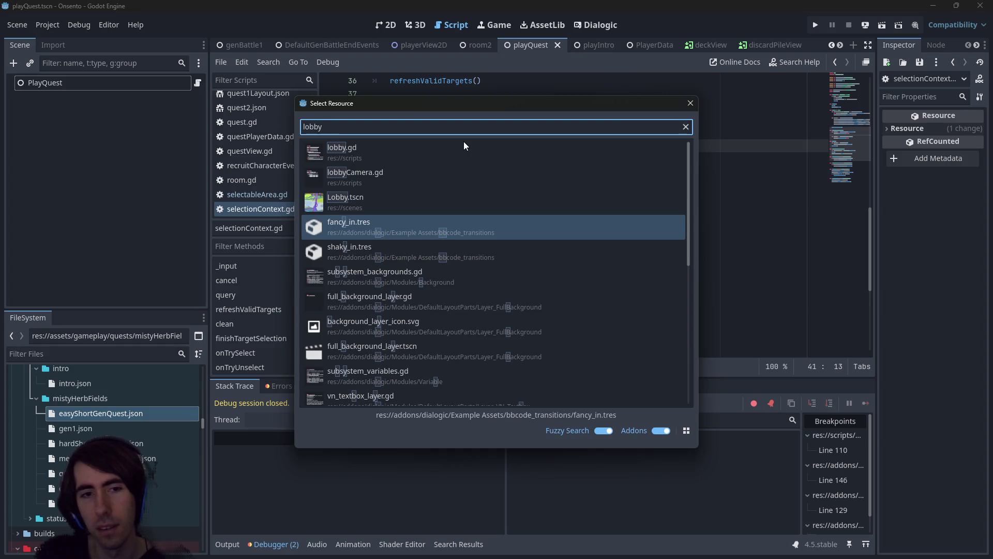
{"action": "key", "text": "BackSpace"}
{"action": "key", "text": "BackSpace"}
{"action": "key", "text": "BackSpace"}
{"action": "type", "text": "ingamemenu"}
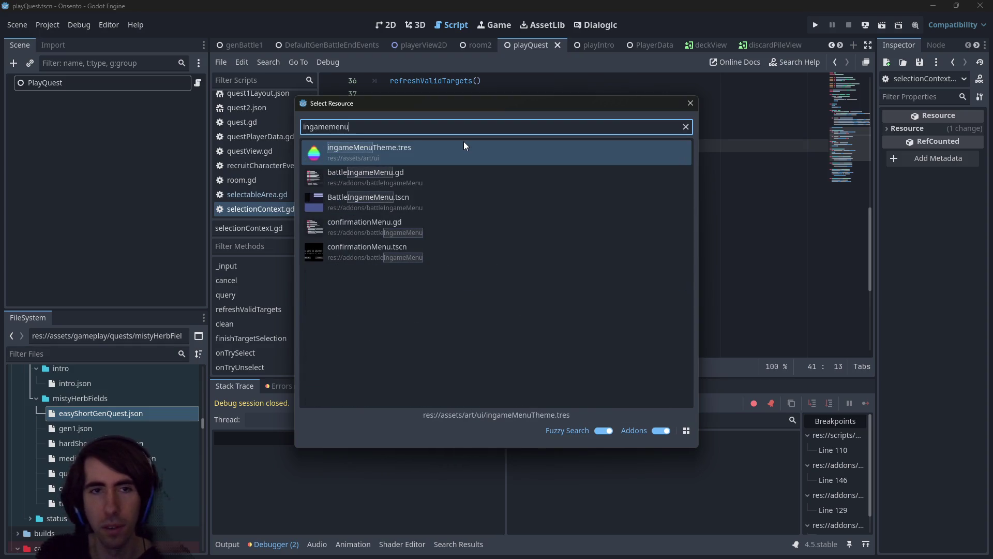
{"action": "key", "text": "Down"}
{"action": "key", "text": "Down"}
{"action": "key", "text": "Return"}
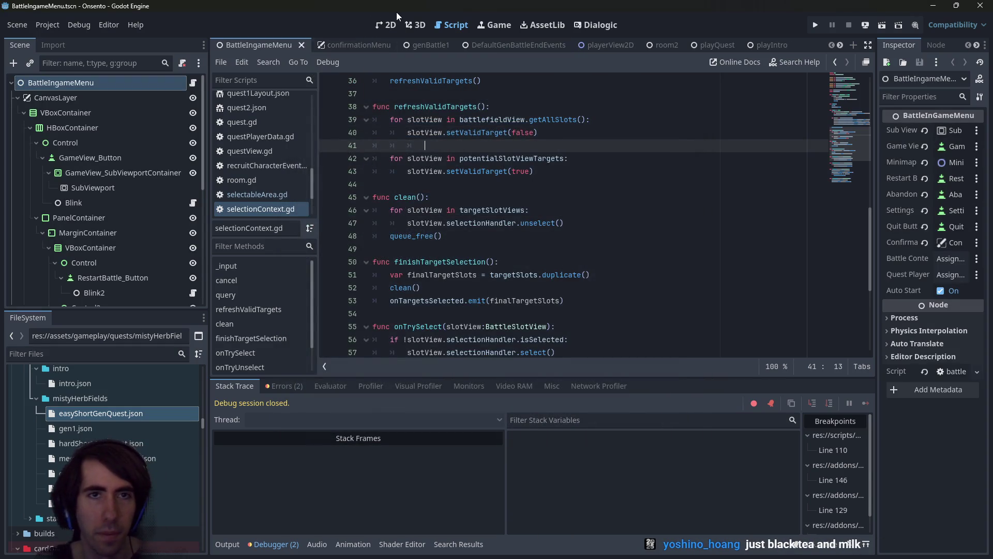
In the 2D view, select the game view container, MarginContainer and map SubViewportContainer
{"action": "left_click", "coordinate": [391, 25]}
{"action": "left_click", "coordinate": [507, 193]}
{"action": "left_click", "coordinate": [488, 194]}
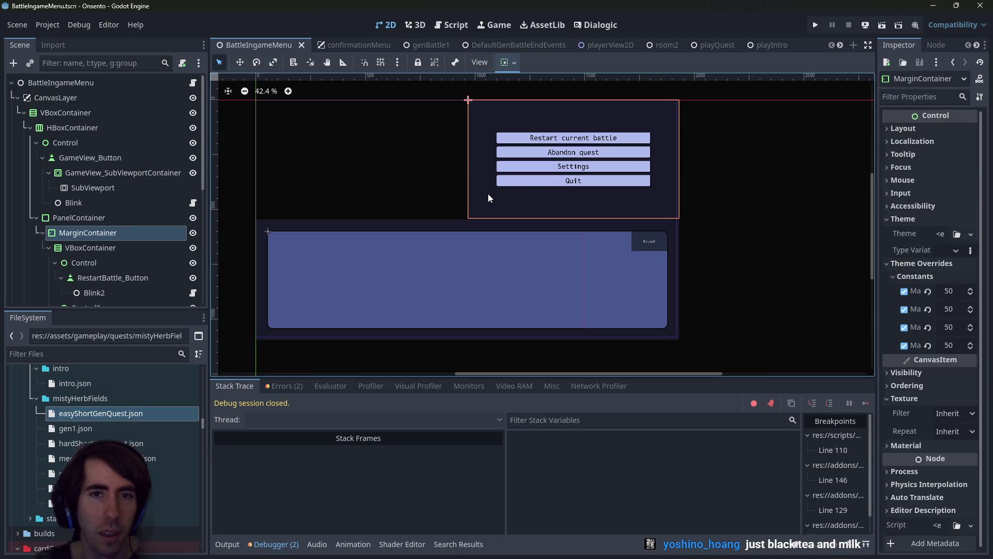
{"action": "left_click", "coordinate": [476, 268]}
{"action": "scroll", "coordinate": [393, 271], "scroll_direction": "up", "scroll_amount": 2}
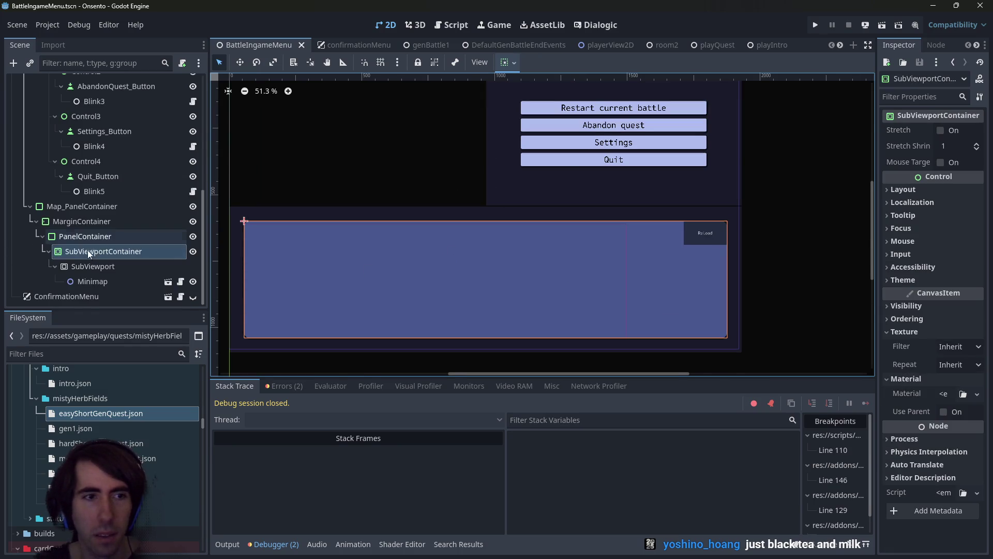
Read the map PanelContainer's stylebox BG colour, then search files for 'branch2'
{"action": "left_click", "coordinate": [86, 281]}
{"action": "left_click", "coordinate": [88, 254]}
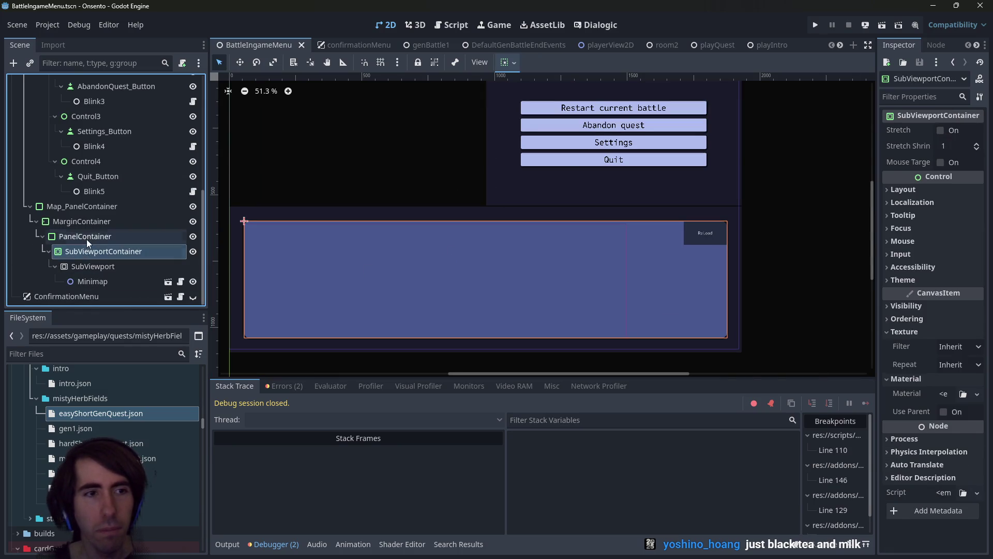
{"action": "left_click", "coordinate": [86, 239]}
{"action": "left_click", "coordinate": [951, 309]}
{"action": "left_click", "coordinate": [956, 354]}
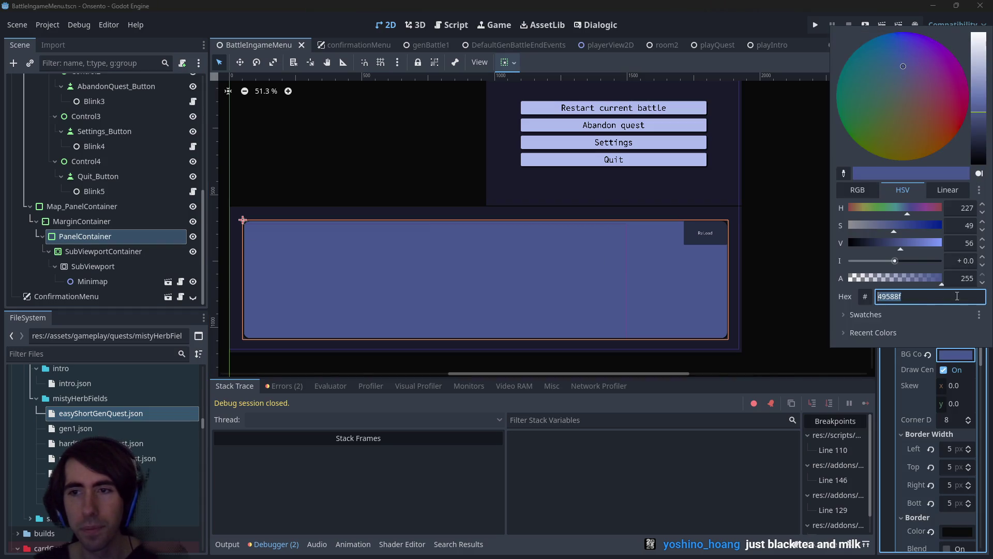
{"action": "left_click", "coordinate": [765, 207]}
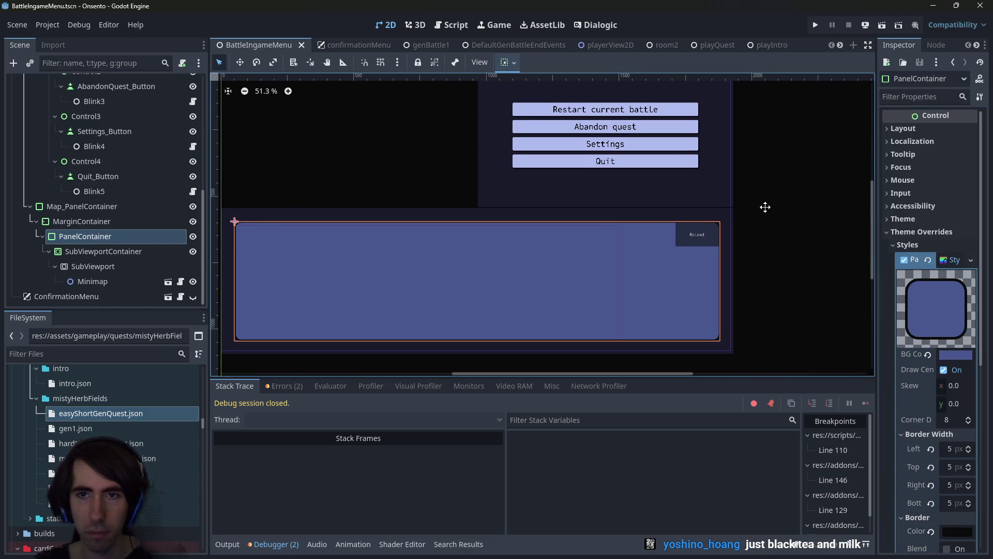
{"action": "key", "text": "alt+shift+o"}
{"action": "type", "text": "branch"}
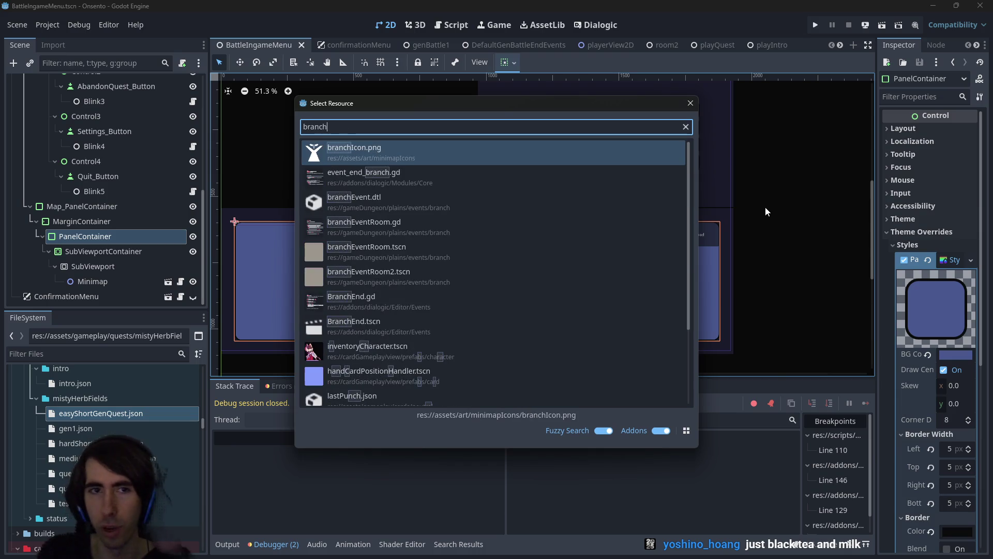
{"action": "type", "text": "2"}
Open branchEventRoom2 and show the Background sprite's gradient settings
{"action": "key", "text": "Return"}
{"action": "scroll", "coordinate": [400, 245], "scroll_direction": "down", "scroll_amount": 4}
{"action": "left_click", "coordinate": [47, 98]}
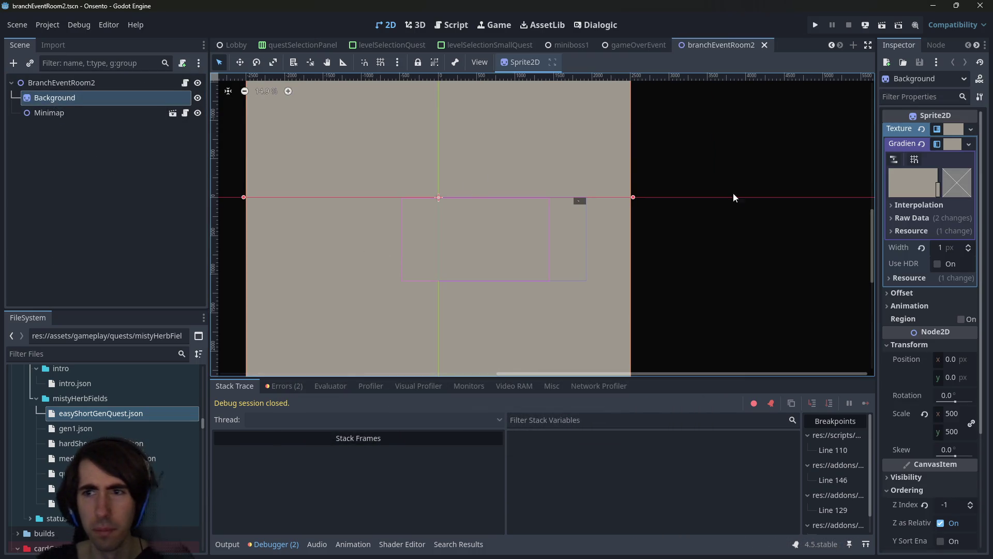
{"action": "left_click", "coordinate": [952, 144]}
{"action": "left_click", "coordinate": [952, 144]}
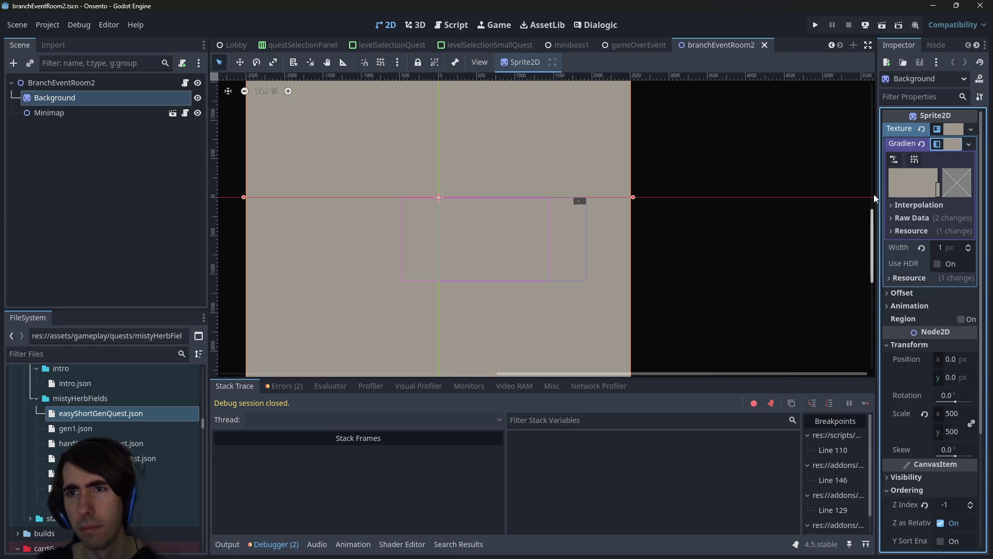
{"action": "left_click_drag", "start_coordinate": [874, 198], "coordinate": [827, 197]}
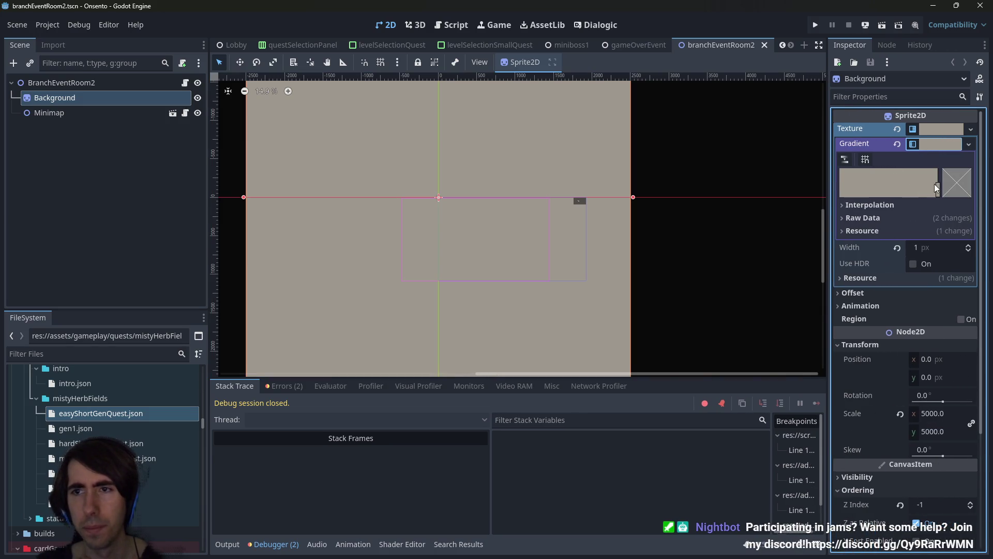
Set the gradient stop colour to hex 4a558e and save the scene
{"action": "double_click", "coordinate": [937, 187]}
{"action": "triple_click", "coordinate": [910, 467]}
{"action": "type", "text": "4a558e"}
{"action": "key", "text": "Return"}
{"action": "left_click", "coordinate": [690, 249]}
{"action": "key", "text": "ctrl+s"}
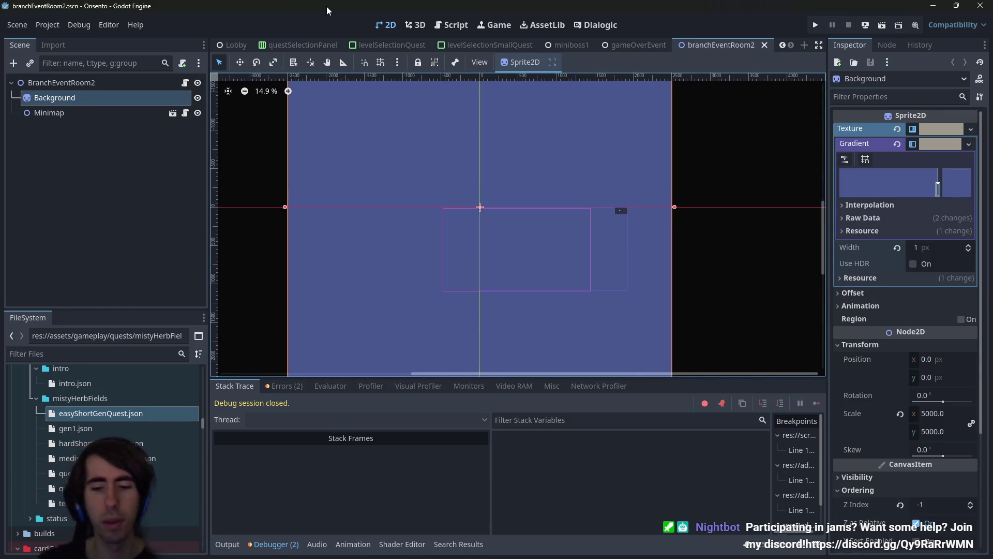
{"action": "key", "text": "alt+shift+o"}
{"action": "type", "text": "p"}
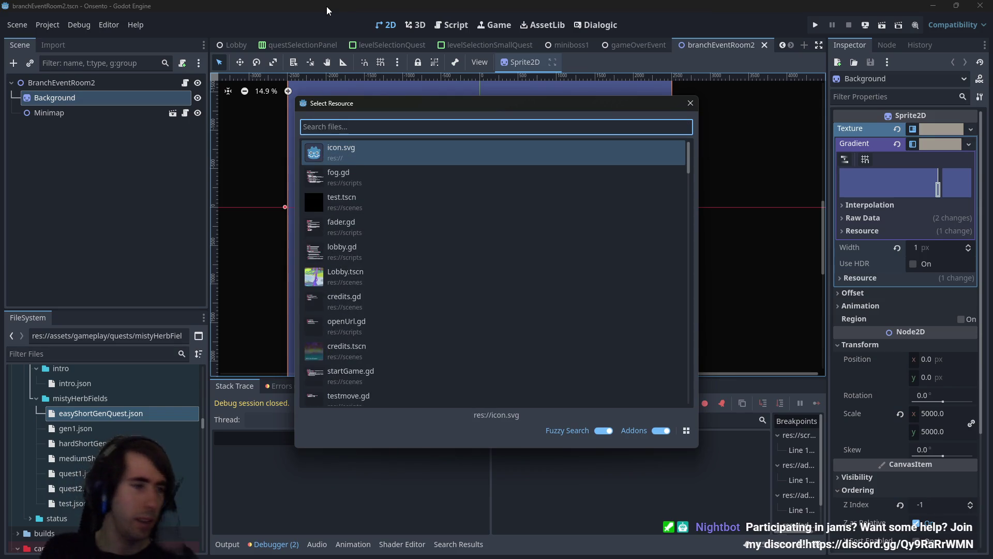
{"action": "type", "text": "layquest"}
Open playQuest.tscn, confirm the team, move the first character into battle, then close the game
{"action": "key", "text": "Down"}
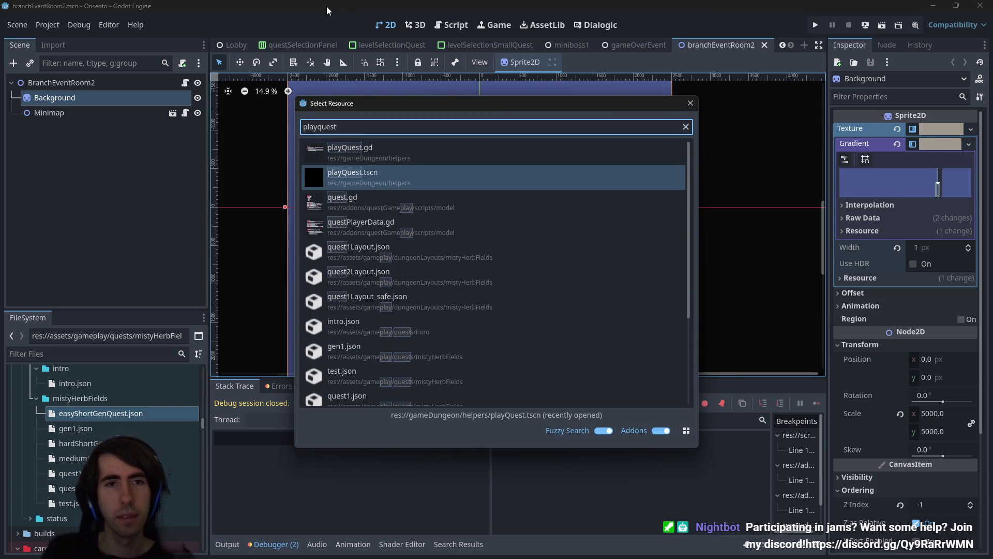
{"action": "key", "text": "Return"}
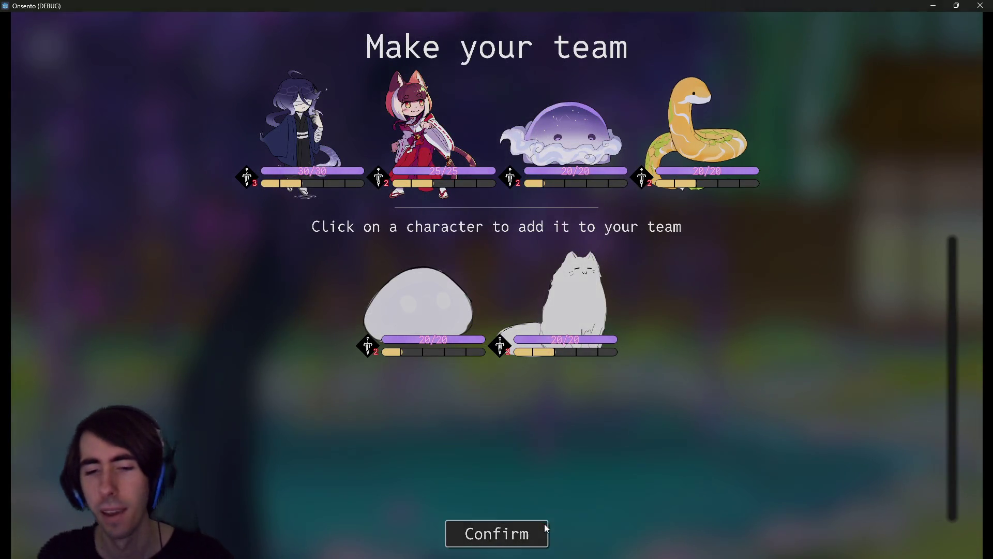
{"action": "left_click", "coordinate": [544, 526]}
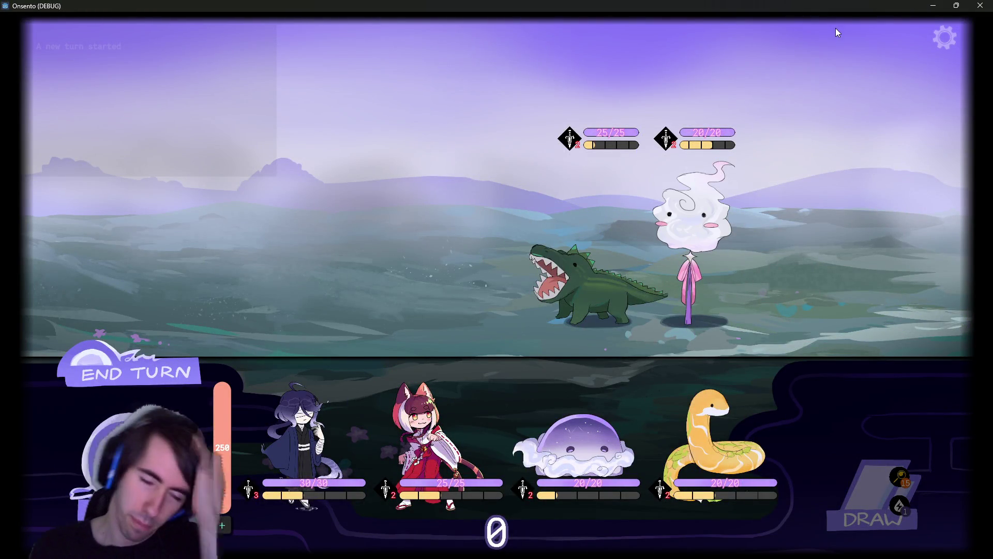
{"action": "left_click_drag", "start_coordinate": [300, 440], "coordinate": [398, 264]}
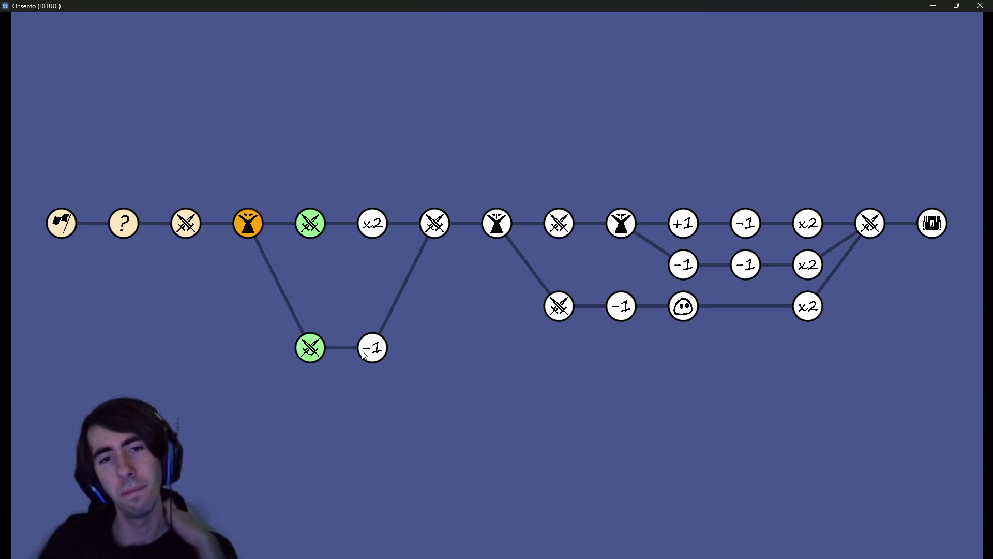
{"action": "left_click", "coordinate": [980, 5]}
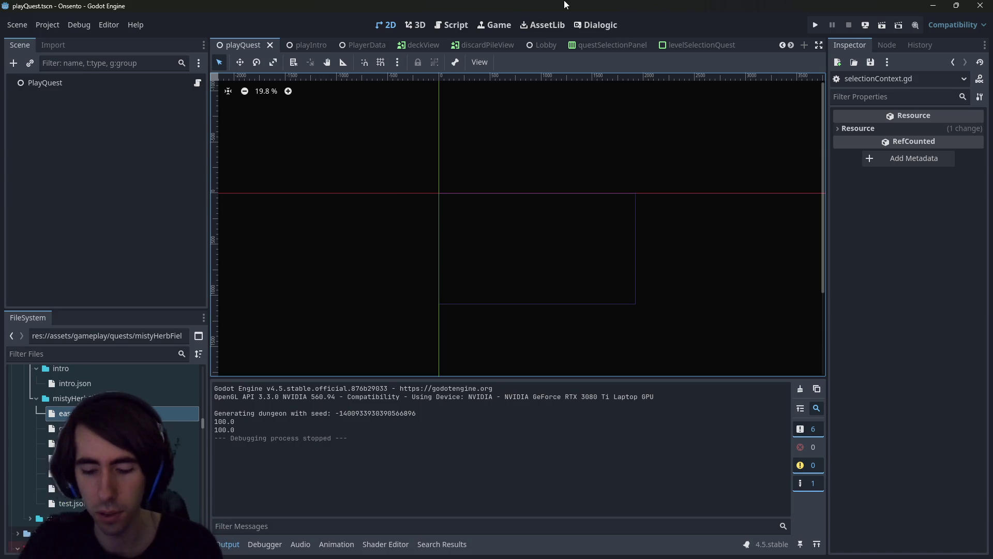
Open branchEventRoom2.tscn and its script at the visual declaration on line 36
{"action": "key", "text": "shift+alt+o"}
{"action": "type", "text": "branch2"}
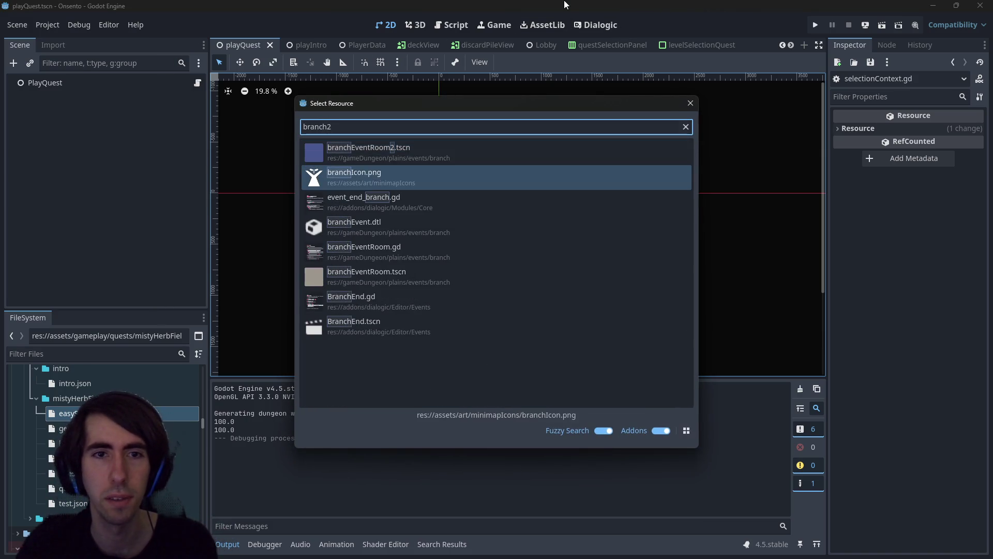
{"action": "key", "text": "Up"}
{"action": "key", "text": "Return"}
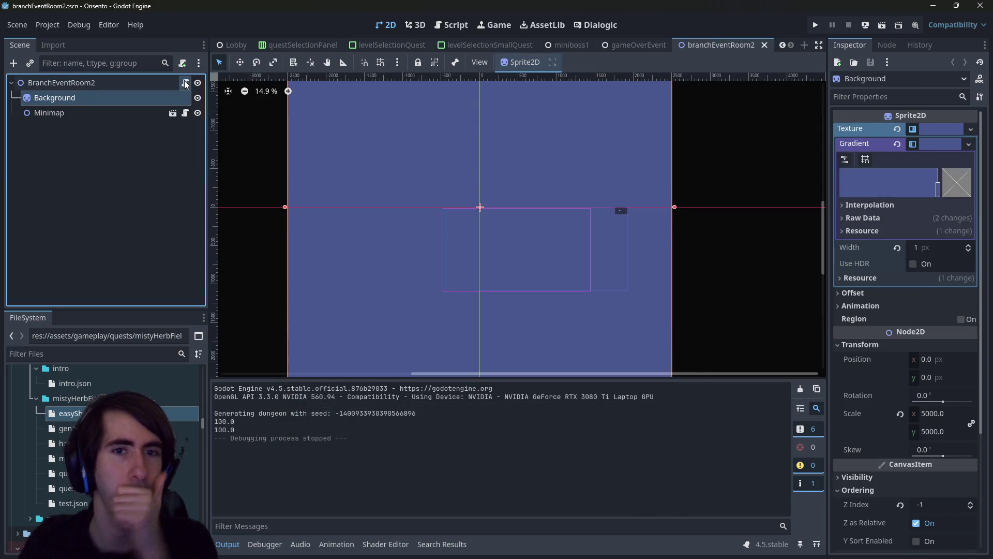
{"action": "left_click", "coordinate": [185, 83]}
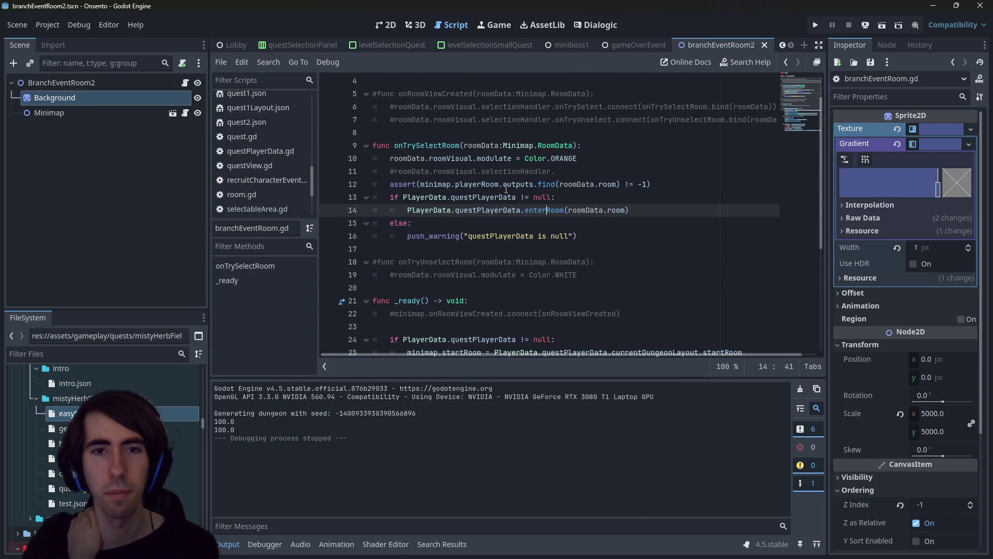
{"action": "scroll", "coordinate": [506, 190], "scroll_direction": "down", "scroll_amount": 5}
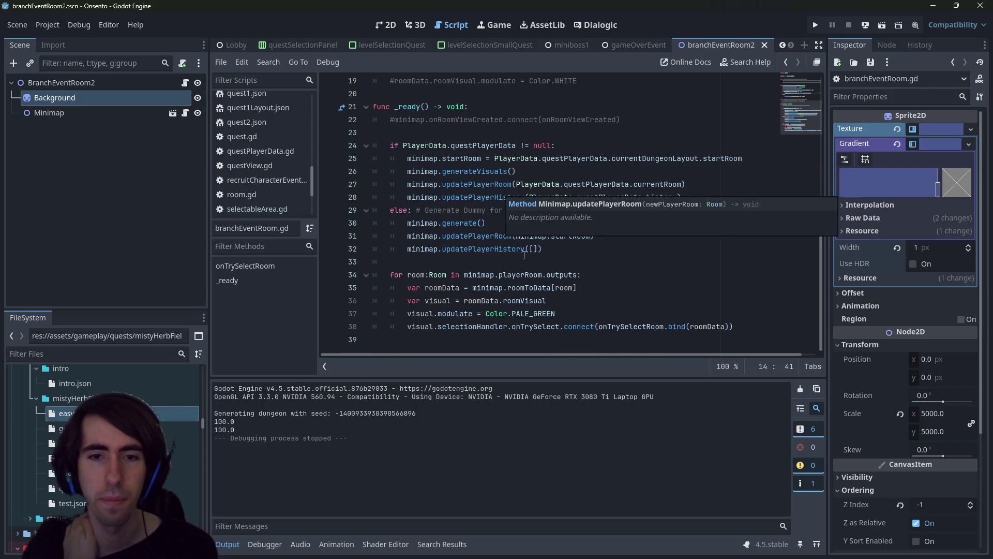
{"action": "left_click", "coordinate": [582, 310]}
{"action": "left_click", "coordinate": [448, 301]}
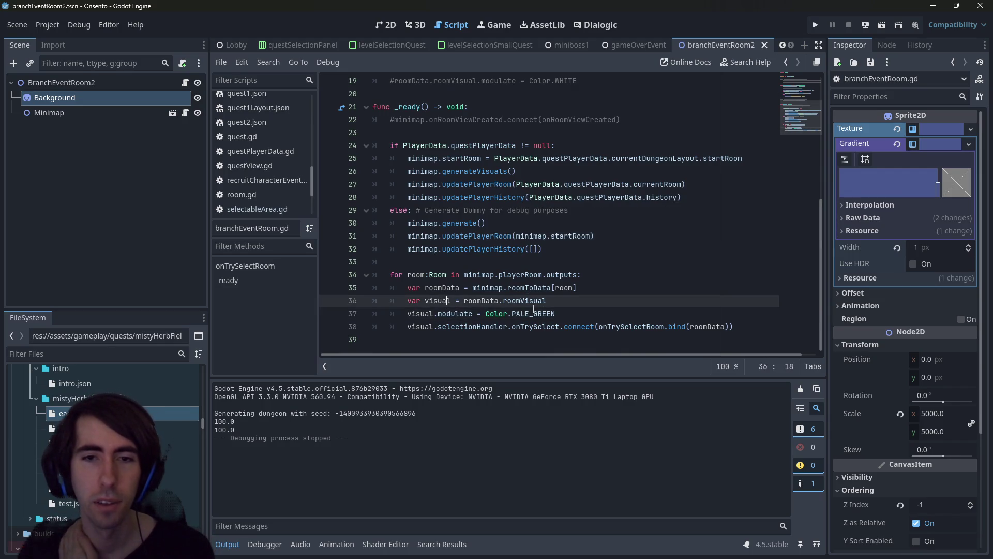
Type the visual variable as MinimapRoom after checking the RoomData definition in minimap.gd
{"action": "mouse_move", "coordinate": [529, 298]}
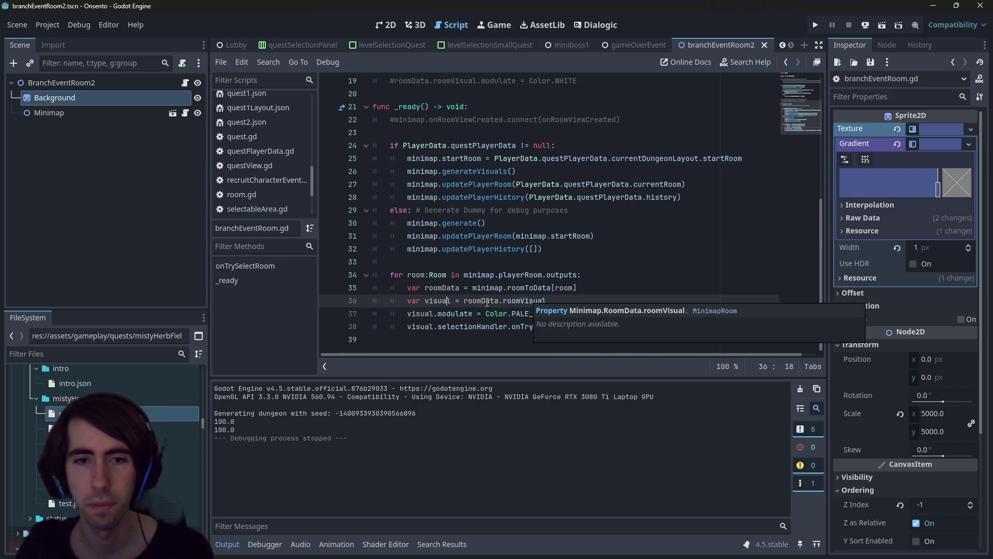
{"action": "left_click", "coordinate": [454, 301]}
{"action": "type", "text": ":RoomVis"}
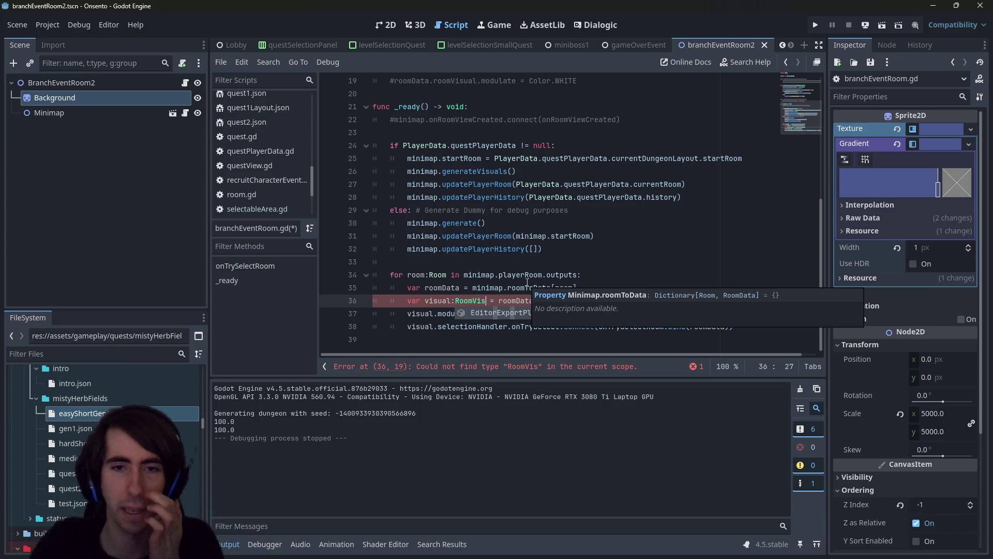
{"action": "left_click", "coordinate": [528, 288], "text": "ctrl"}
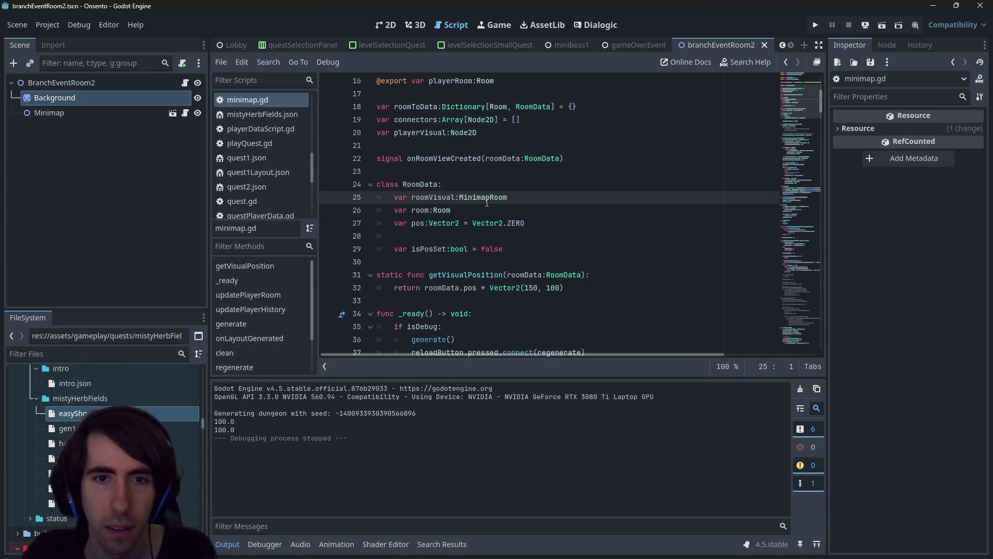
{"action": "key", "text": "alt+Left"}
{"action": "key", "text": "alt+Left"}
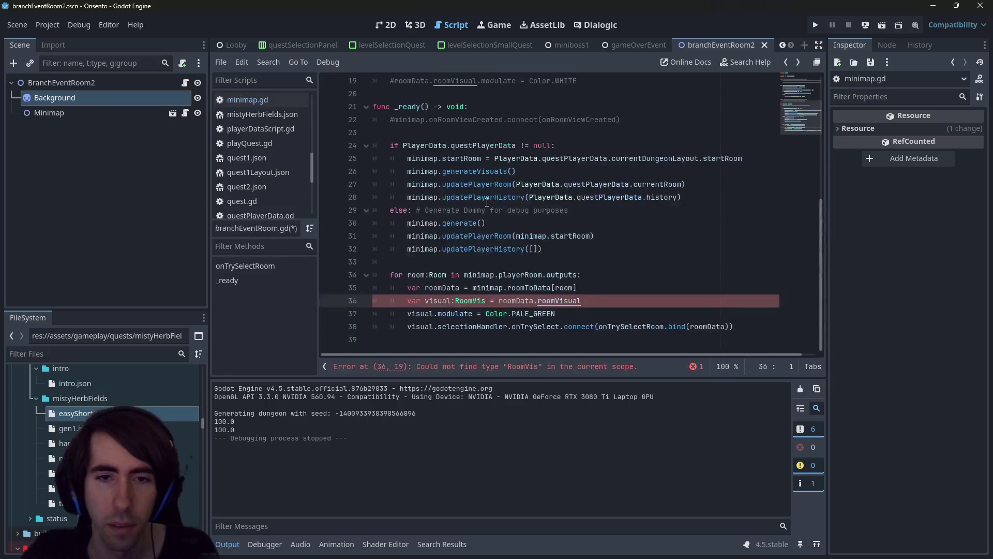
{"action": "key", "text": "Left"}
{"action": "key", "text": "ctrl+z"}
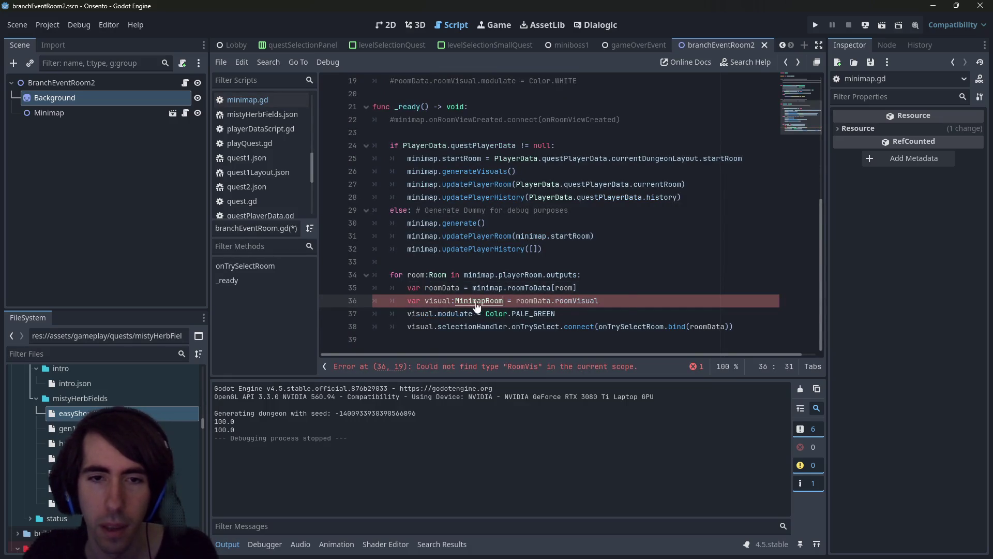
{"action": "left_click", "coordinate": [586, 259]}
{"action": "key", "text": "shift+alt+o"}
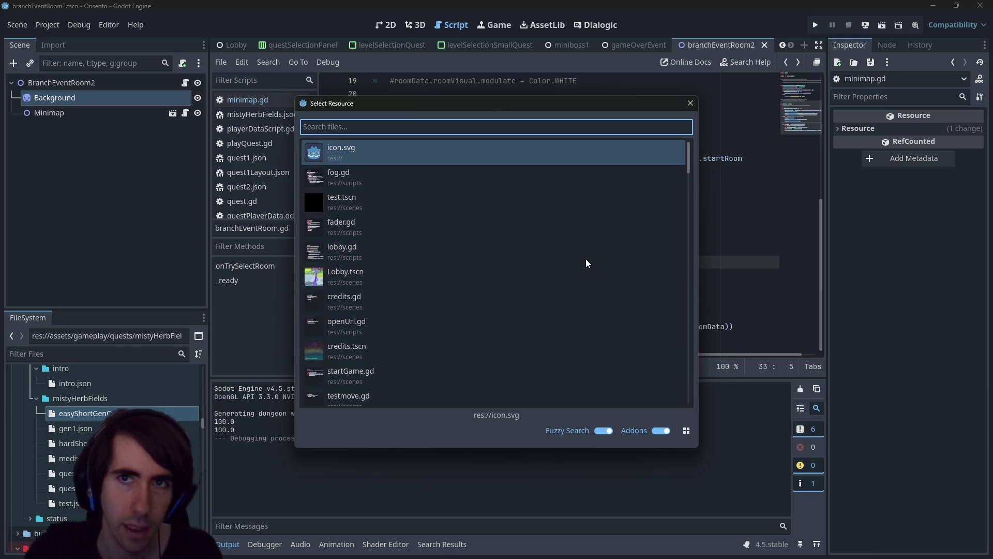
Open playQuest.tscn, run it to the 'Make your team' screen, then close the game
{"action": "type", "text": "playQuest"}
{"action": "key", "text": "Return"}
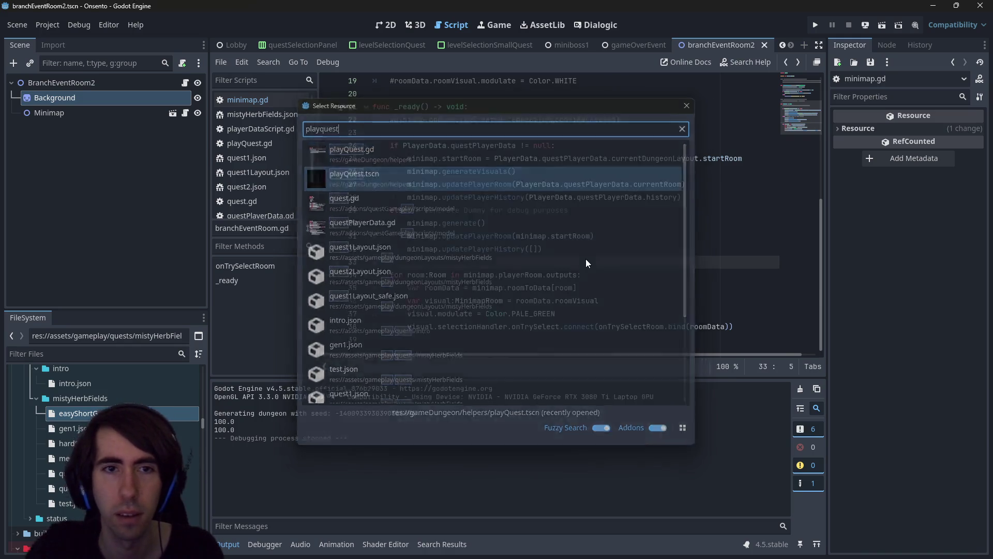
{"action": "left_click", "coordinate": [863, 25]}
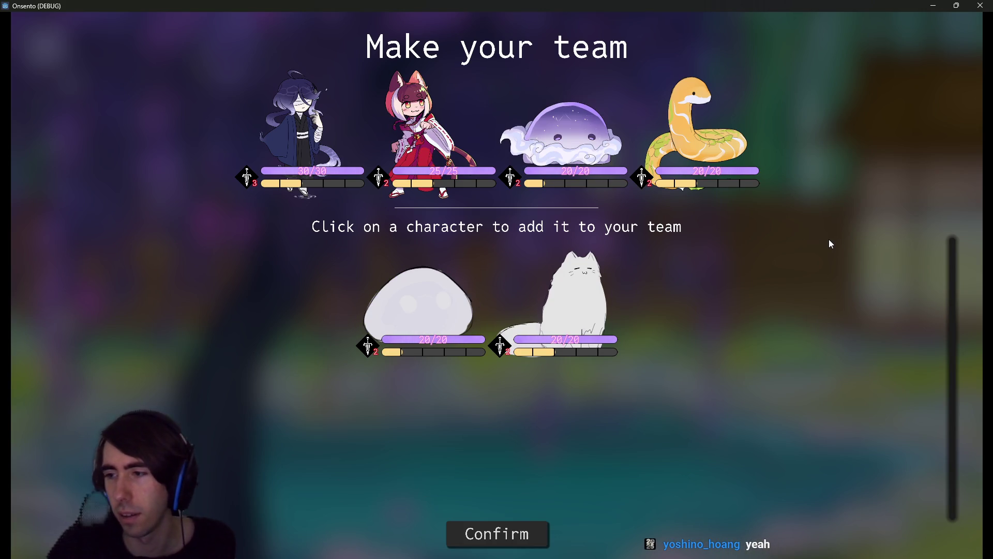
{"action": "left_click", "coordinate": [987, 6]}
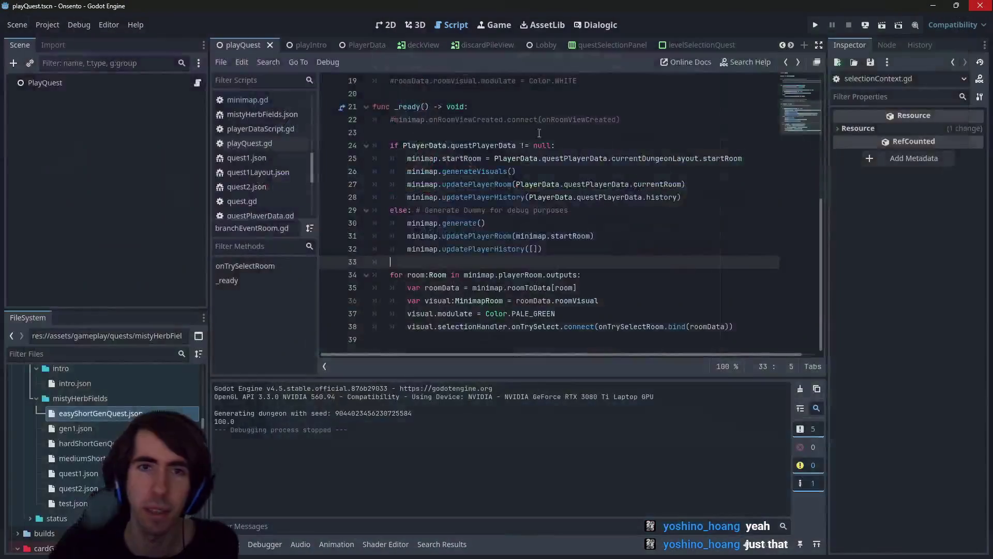
Open deckEditorCardView.tscn via quick open and view it in the 2D editor
{"action": "left_click", "coordinate": [486, 223]}
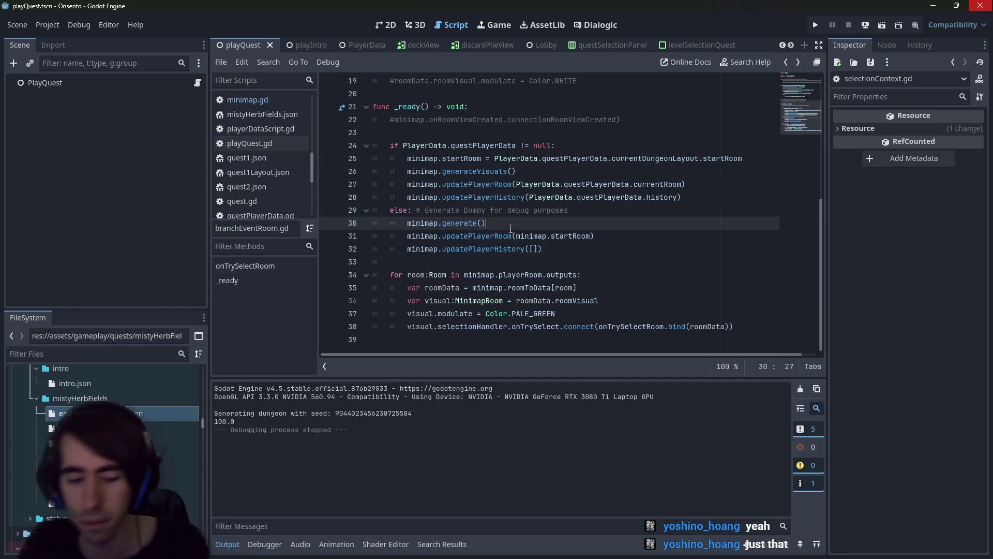
{"action": "key", "text": "shift+alt+o"}
{"action": "type", "text": "cardeditor"}
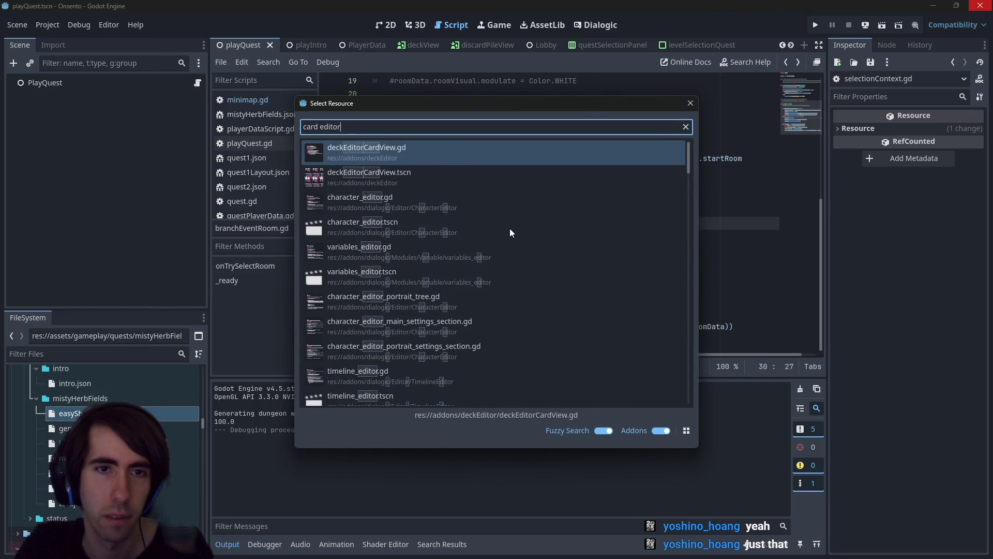
{"action": "key", "text": "Down"}
{"action": "key", "text": "Return"}
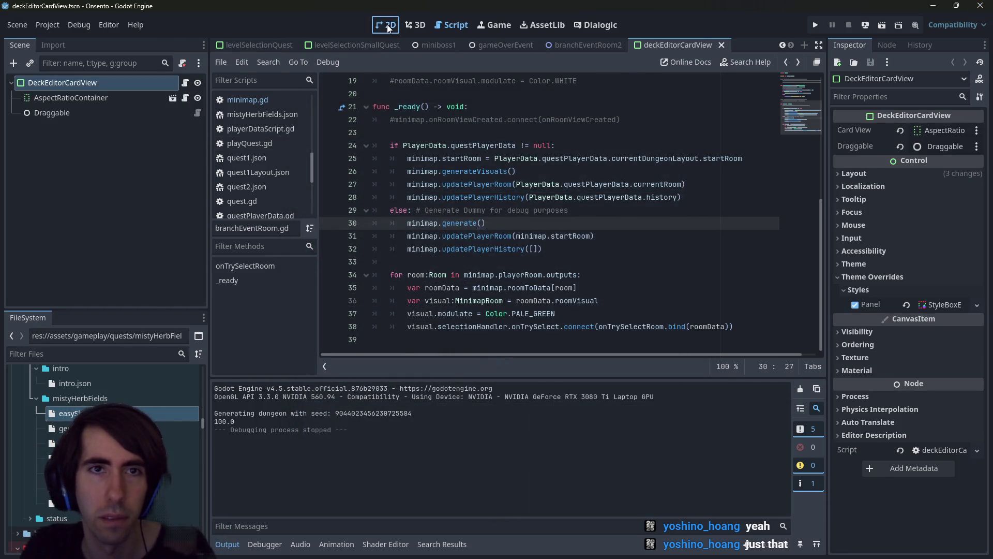
{"action": "left_click", "coordinate": [386, 25]}
{"action": "scroll", "coordinate": [451, 208], "scroll_direction": "down", "scroll_amount": 1}
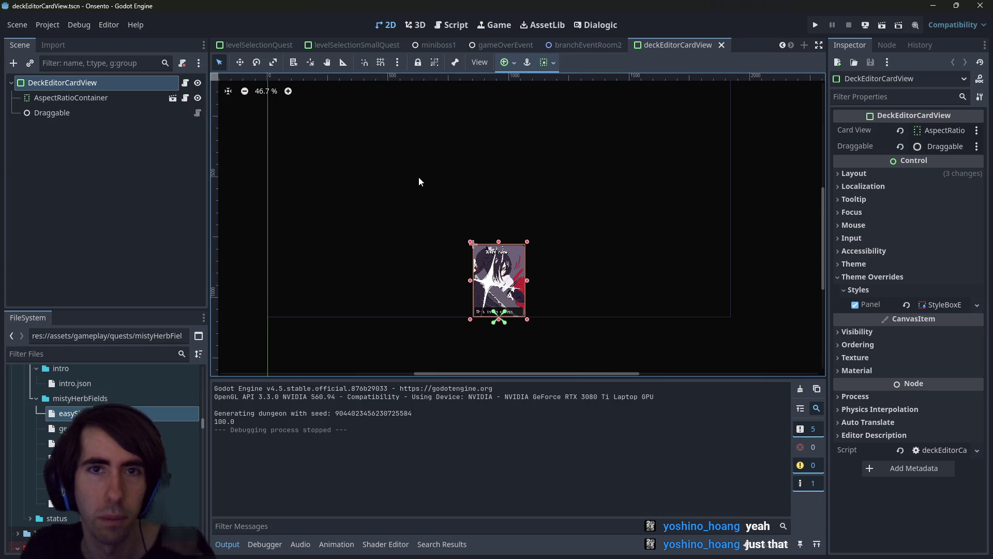
Open the deckEditorPanel script, then deckEditorPanel.tscn, and view it in 2D
{"action": "key", "text": "shift+alt+o"}
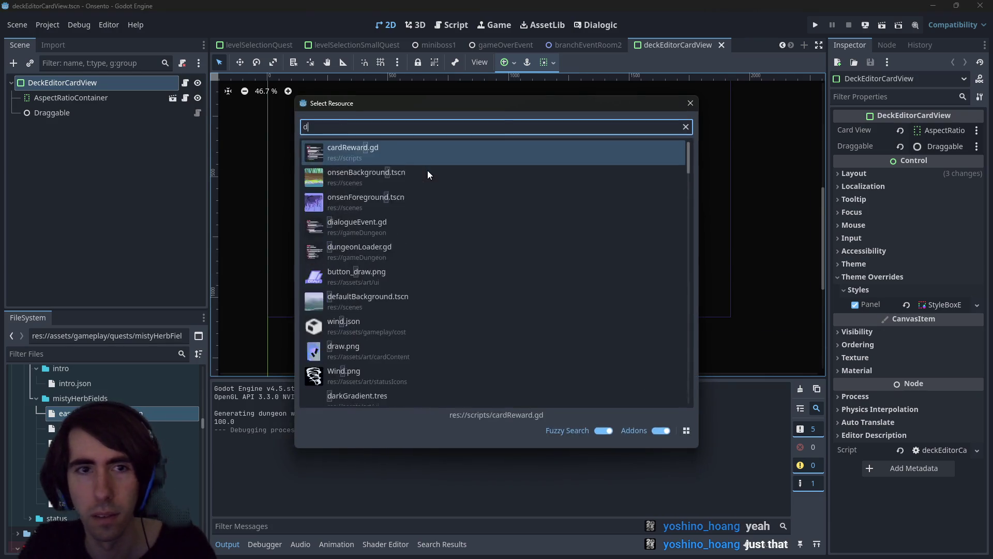
{"action": "type", "text": "deckeditor"}
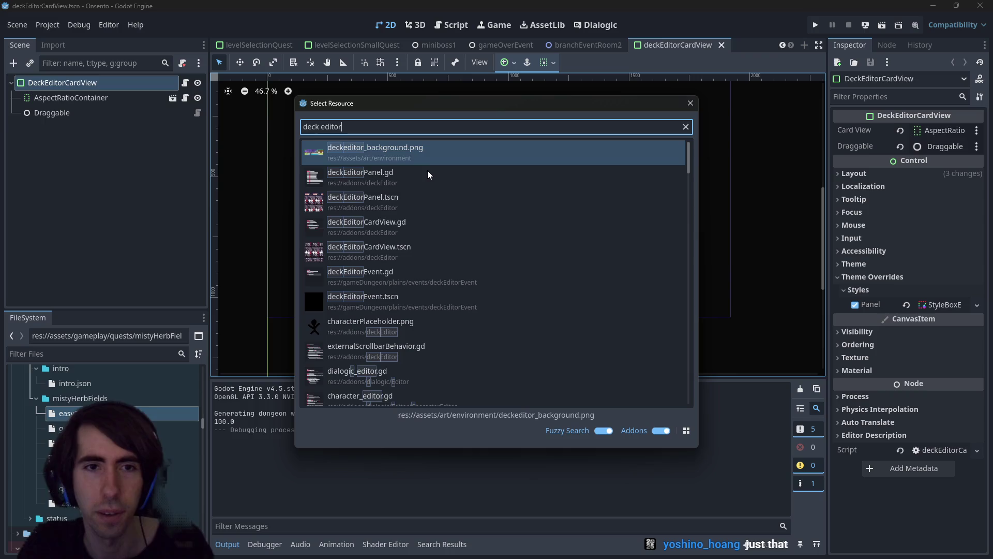
{"action": "key", "text": "Down"}
{"action": "key", "text": "Return"}
{"action": "key", "text": "shift+alt+o"}
{"action": "type", "text": "deck editor parnel"}
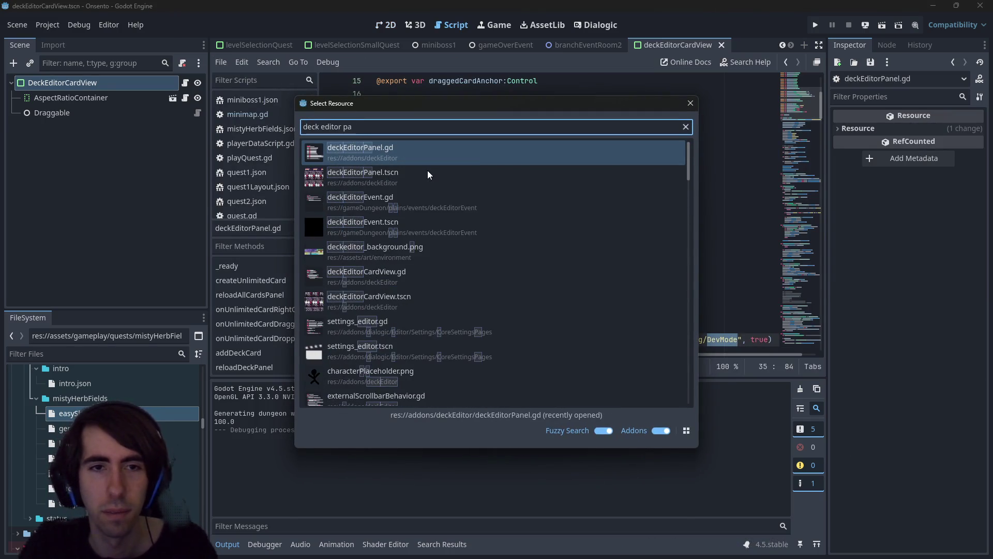
{"action": "key", "text": "Down"}
{"action": "key", "text": "Return"}
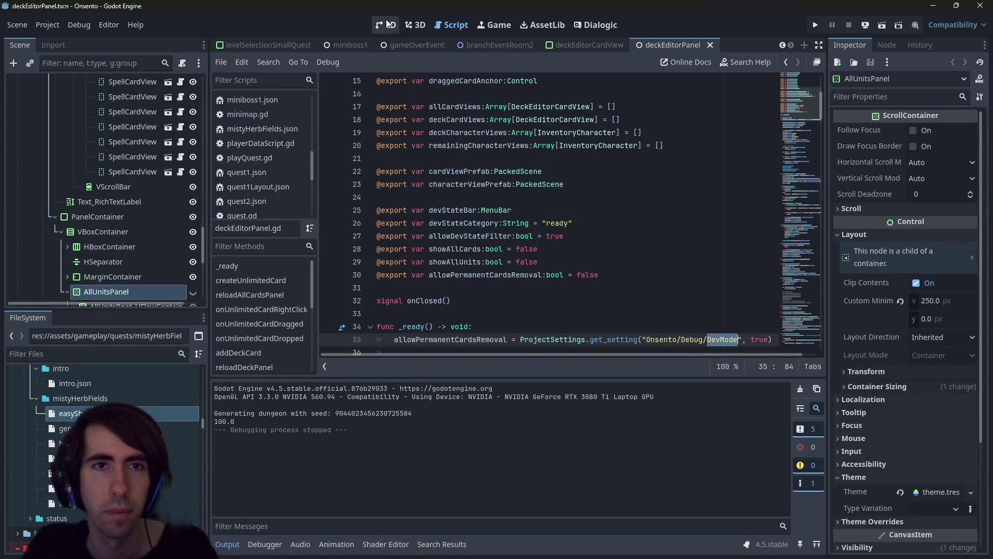
{"action": "left_click", "coordinate": [386, 25]}
Inspect the panel's blurred background TextureRect, then return to branchEventRoom2
{"action": "left_click", "coordinate": [290, 196]}
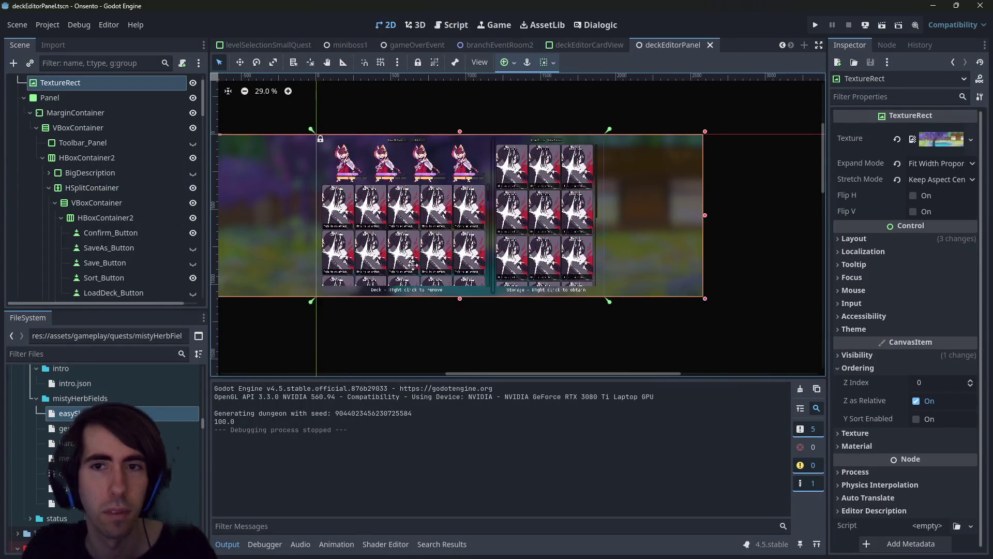
{"action": "left_click", "coordinate": [100, 97]}
{"action": "scroll", "coordinate": [100, 97], "scroll_direction": "up", "scroll_amount": 2}
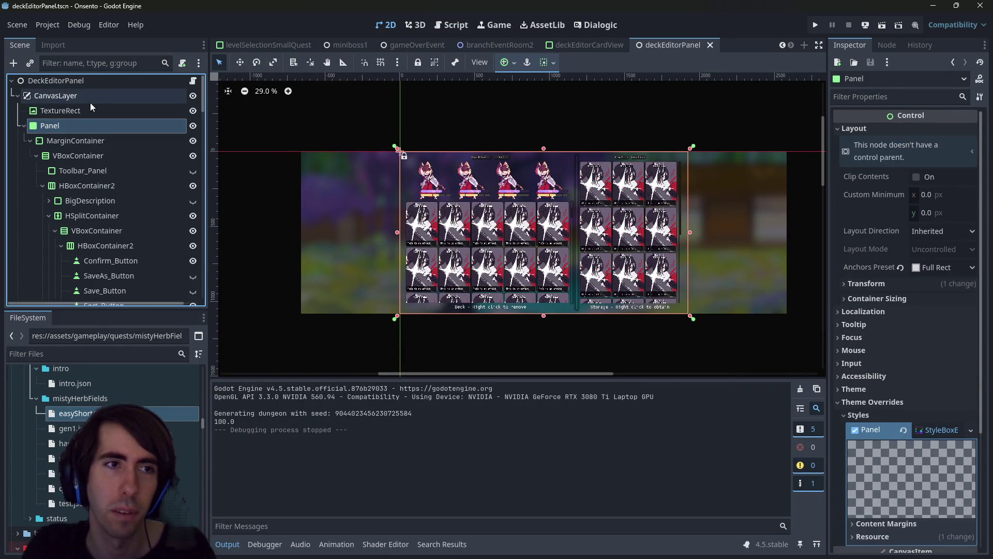
{"action": "left_click", "coordinate": [91, 110]}
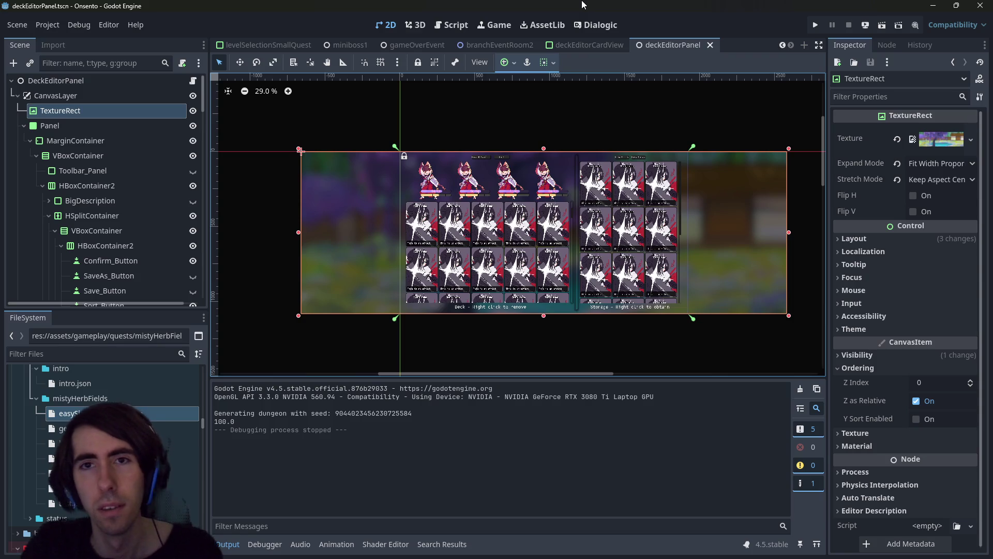
{"action": "left_click", "coordinate": [483, 46]}
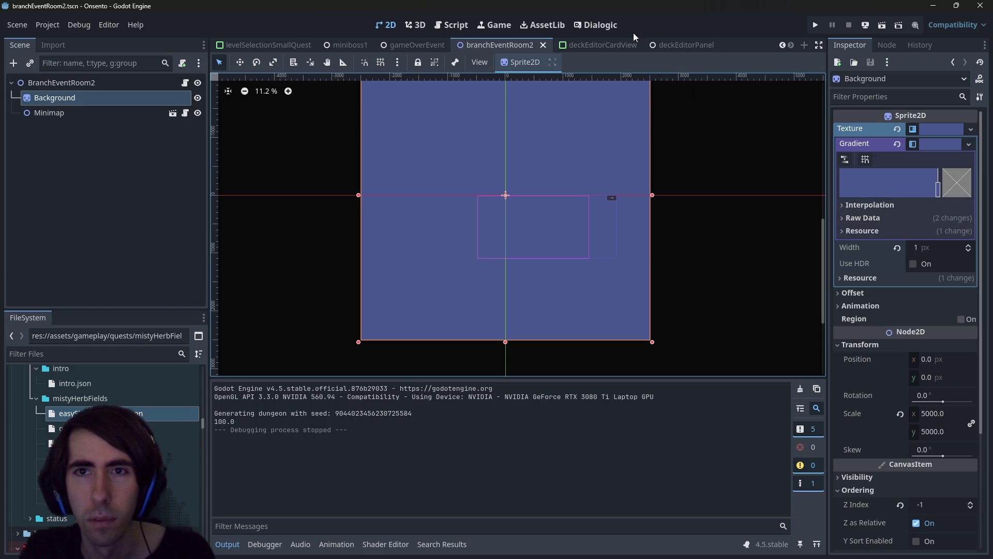
Compare the deckEditorPanel scene with branchEventRoom2 by switching between their tabs
{"action": "left_click", "coordinate": [665, 47]}
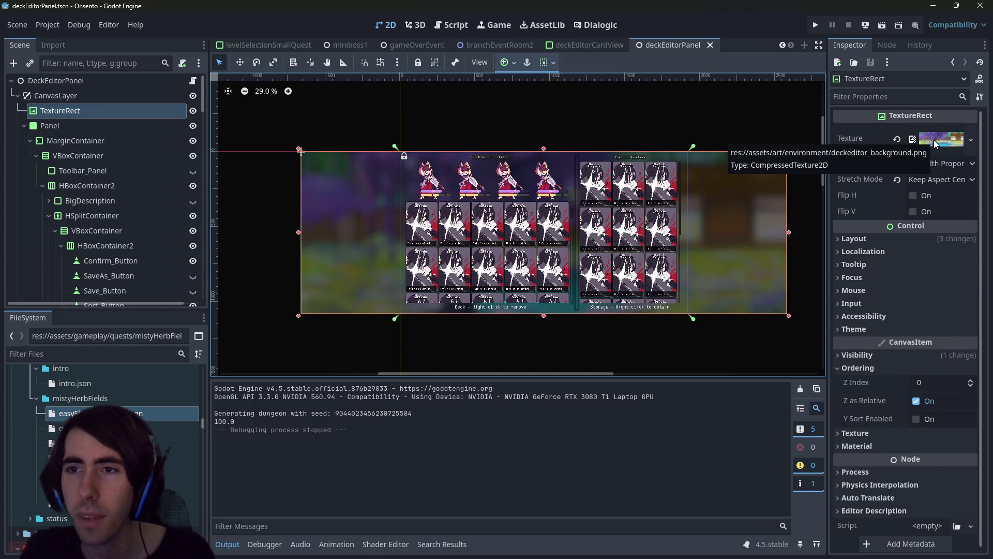
{"action": "left_click", "coordinate": [499, 45]}
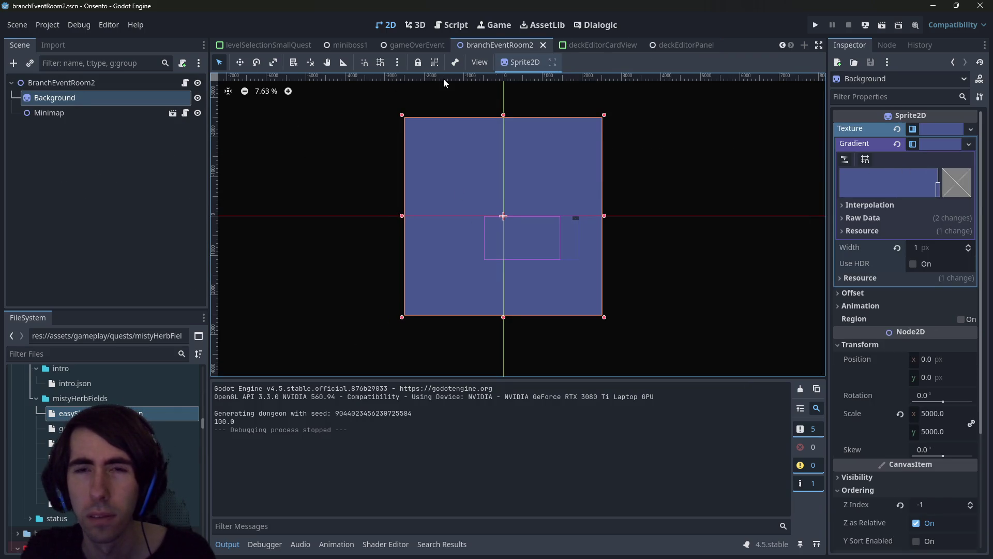
{"action": "left_click", "coordinate": [666, 45]}
{"action": "left_click", "coordinate": [484, 45]}
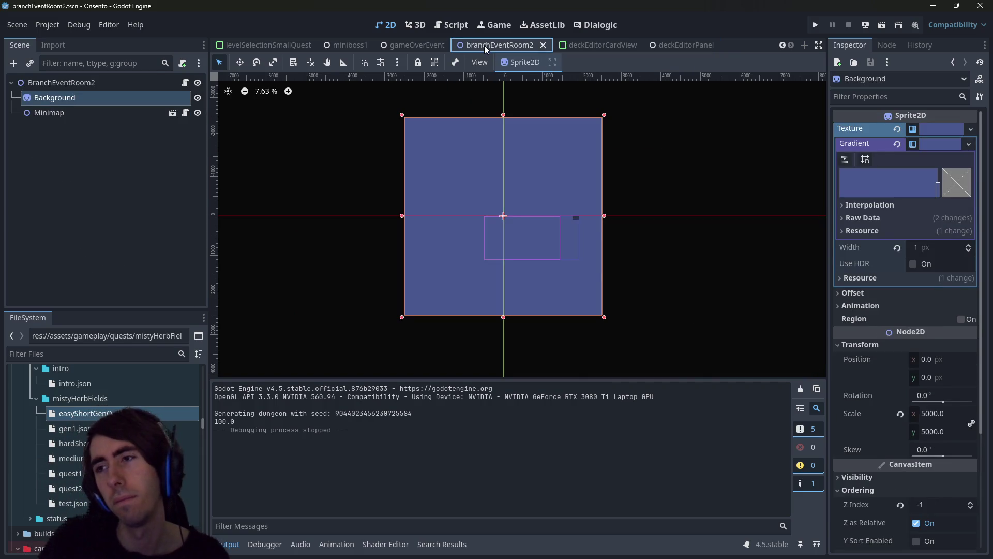
Quick-open the Lobby.tscn scene
{"action": "key", "text": "alt+shift+o"}
{"action": "type", "text": "lobby"}
{"action": "key", "text": "Down"}
{"action": "key", "text": "Down"}
{"action": "key", "text": "Return"}
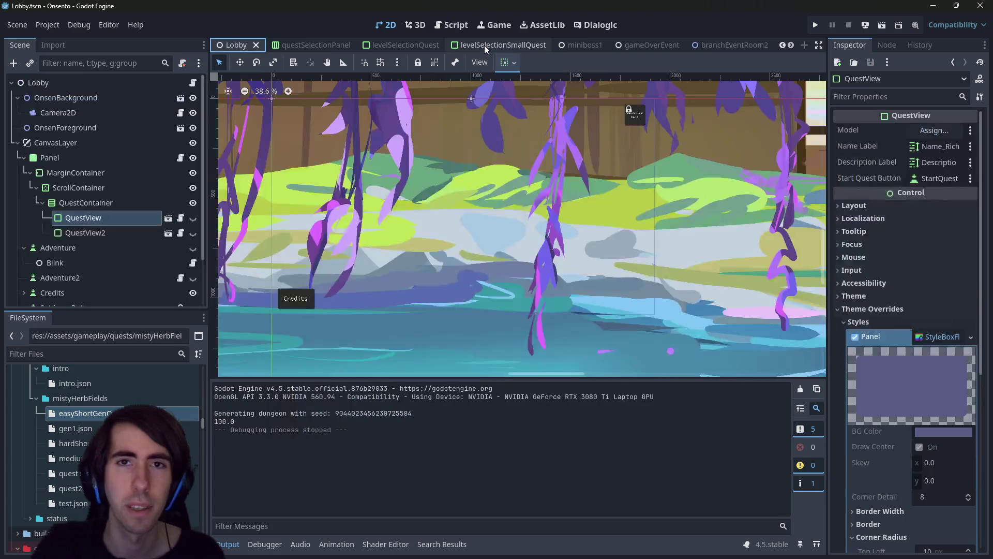
{"action": "scroll", "coordinate": [621, 48], "scroll_direction": "down", "scroll_amount": 3}
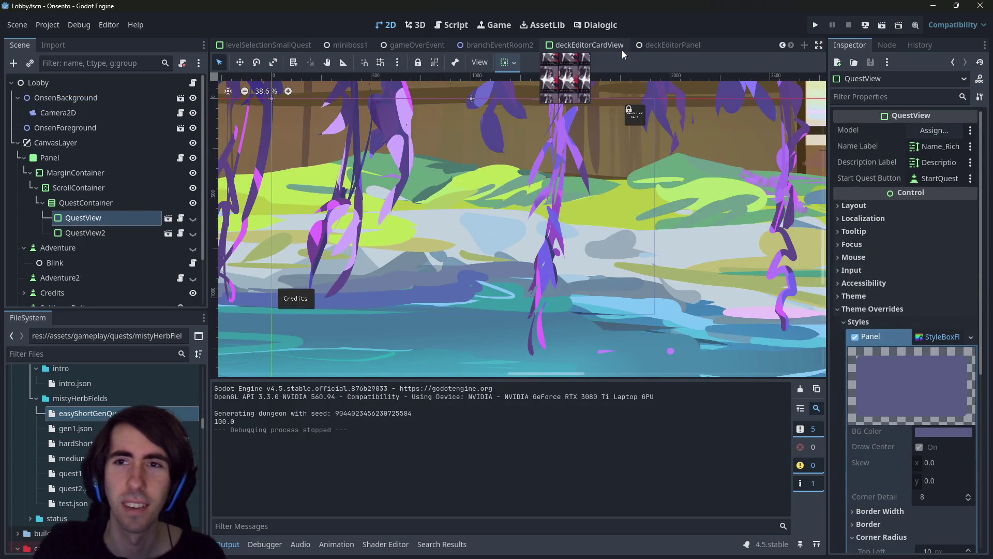
Flip through deckEditorCardView and deckEditorPanel, then reselect Background in branchEventRoom2
{"action": "left_click", "coordinate": [601, 50]}
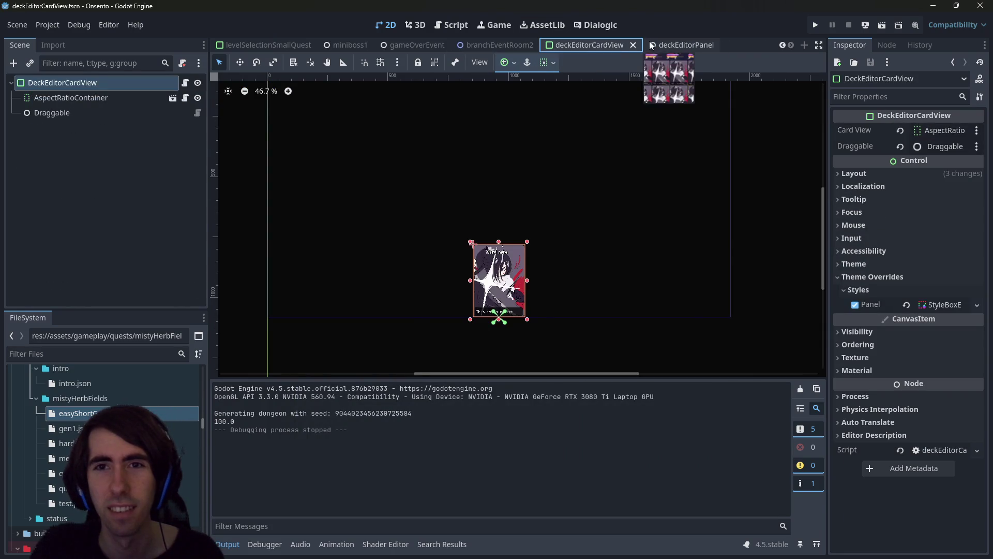
{"action": "left_click", "coordinate": [670, 45]}
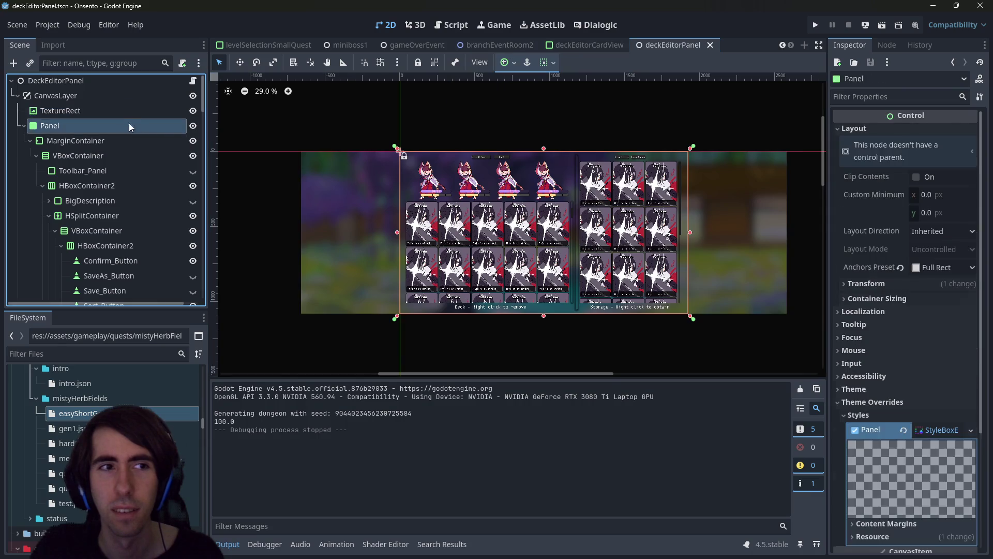
{"action": "left_click", "coordinate": [496, 45]}
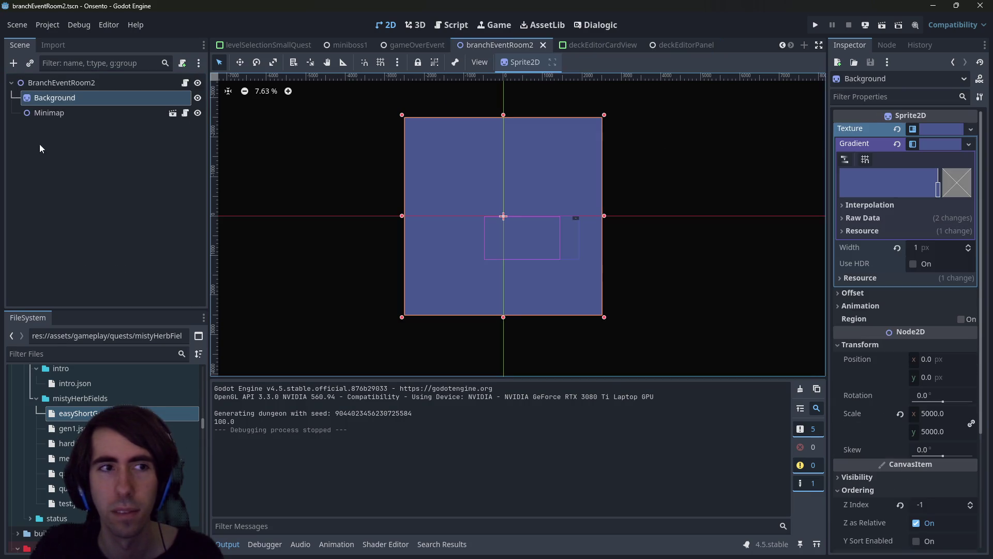
{"action": "left_click", "coordinate": [76, 83]}
{"action": "left_click", "coordinate": [77, 99]}
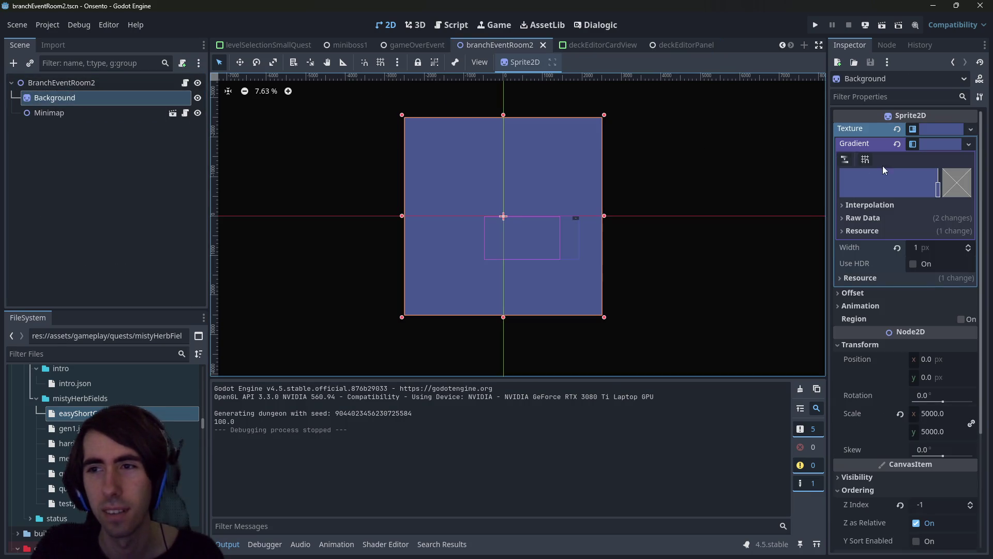
Recheck the deckEditorPanel backdrop, then inspect Background's texture options in branchEventRoom2
{"action": "left_click", "coordinate": [595, 45]}
{"action": "left_click", "coordinate": [670, 45]}
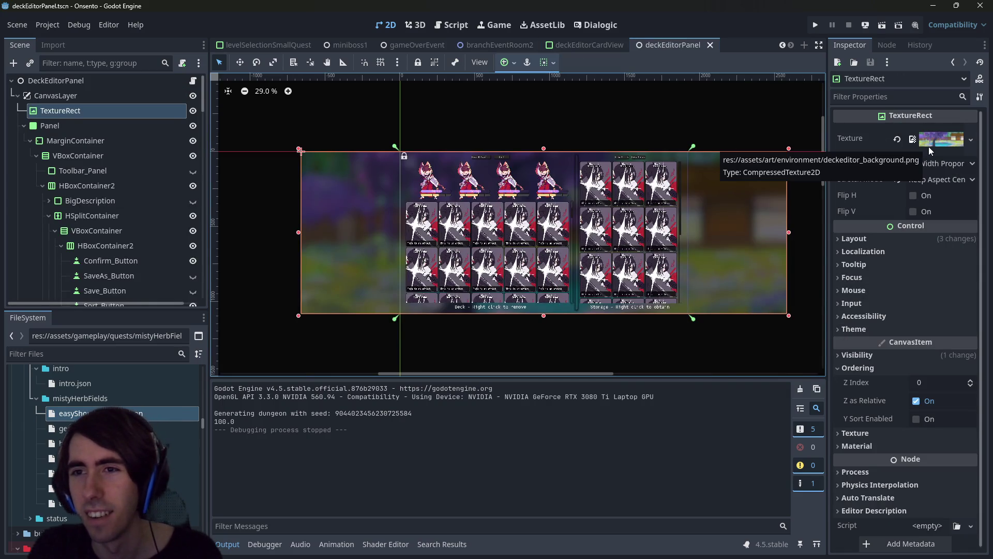
{"action": "left_click", "coordinate": [505, 46]}
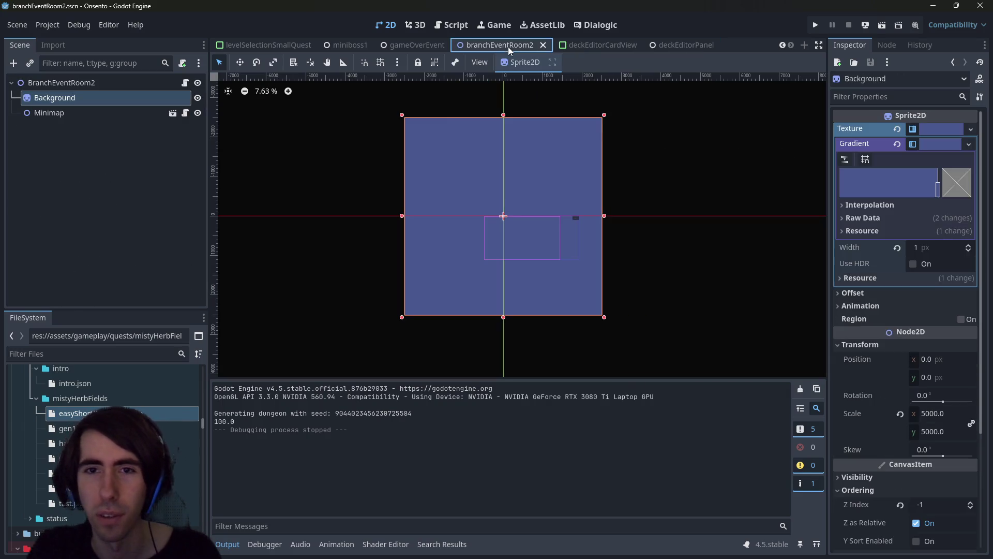
{"action": "left_click", "coordinate": [971, 130]}
{"action": "key", "text": "Escape"}
Duplicate Background as Background2 and quick-load the deckeditor_background image as its texture
{"action": "left_click", "coordinate": [64, 100]}
{"action": "key", "text": "ctrl+d"}
{"action": "left_click", "coordinate": [969, 132]}
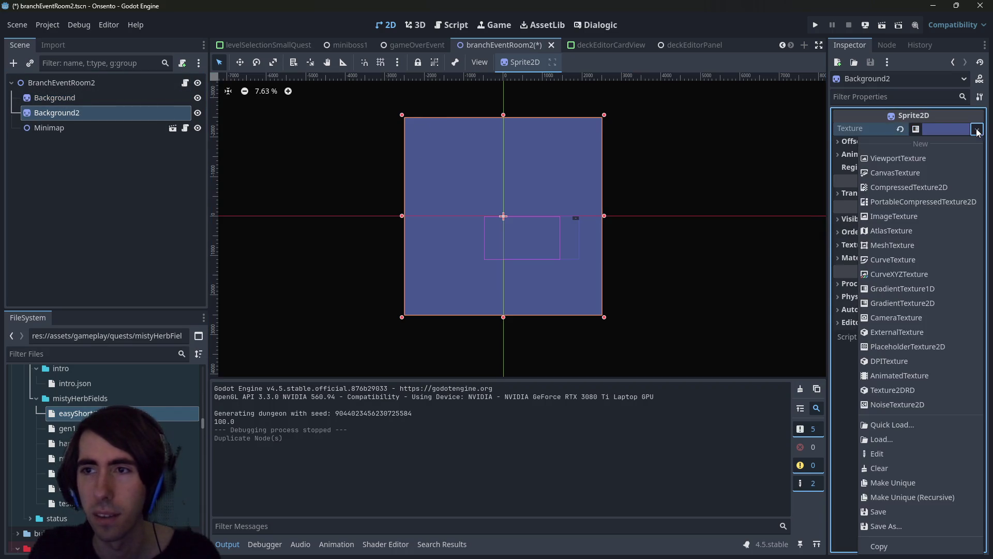
{"action": "left_click", "coordinate": [899, 421]}
{"action": "type", "text": "deckedit"}
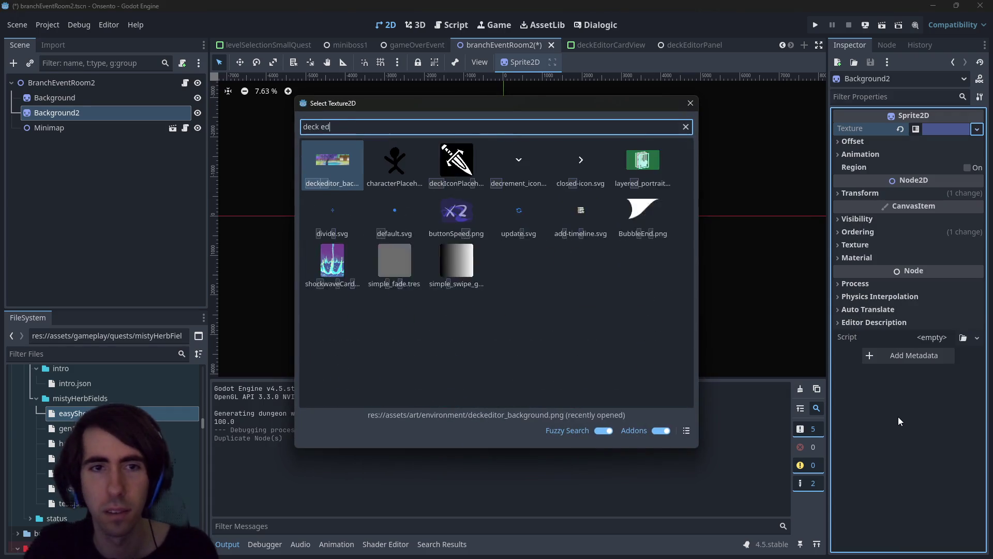
{"action": "key", "text": "Return"}
Hide the gradient Background sprite while keeping Background2 visible
{"action": "scroll", "coordinate": [564, 249], "scroll_direction": "down", "scroll_amount": 10}
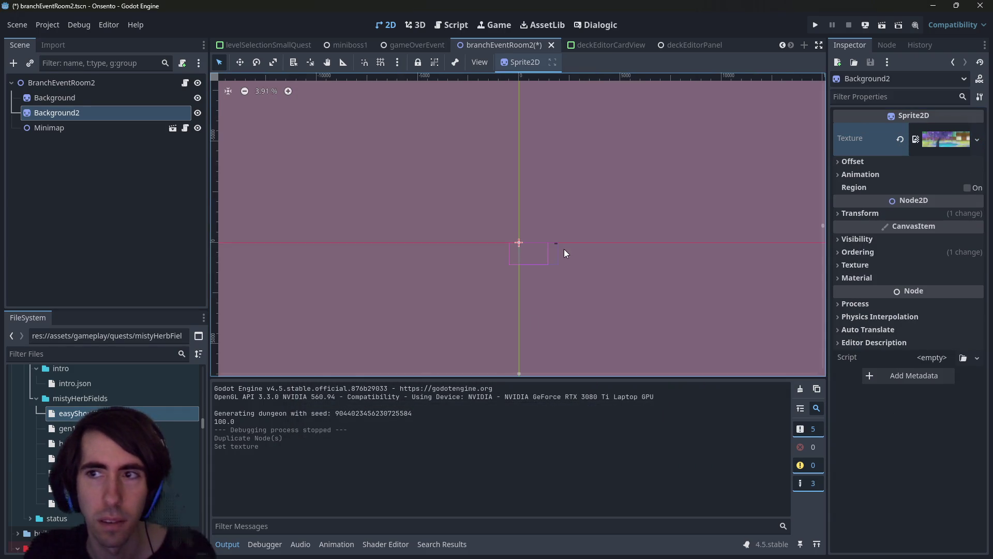
{"action": "scroll", "coordinate": [488, 266], "scroll_direction": "up", "scroll_amount": 14}
{"action": "scroll", "coordinate": [489, 209], "scroll_direction": "up", "scroll_amount": 10}
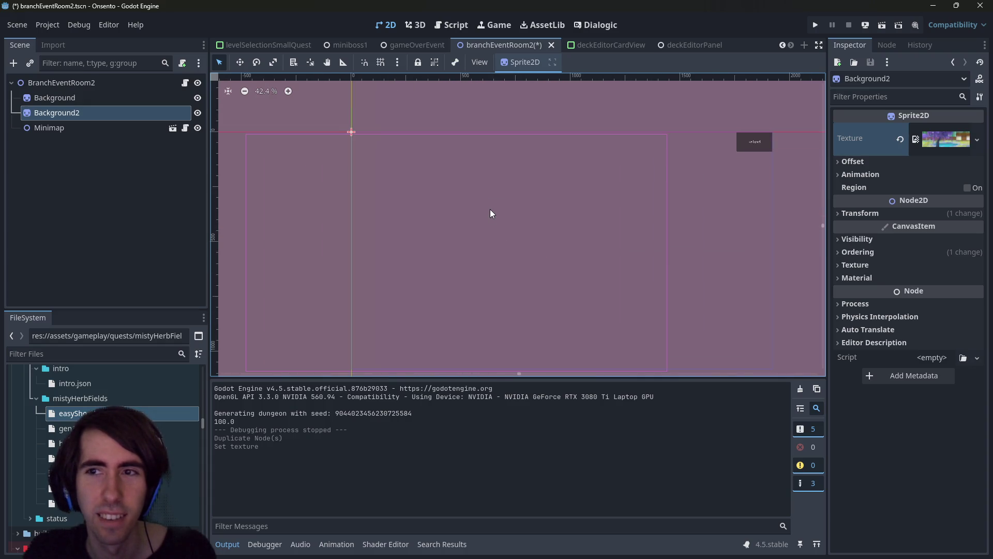
{"action": "scroll", "coordinate": [465, 189], "scroll_direction": "down", "scroll_amount": 4}
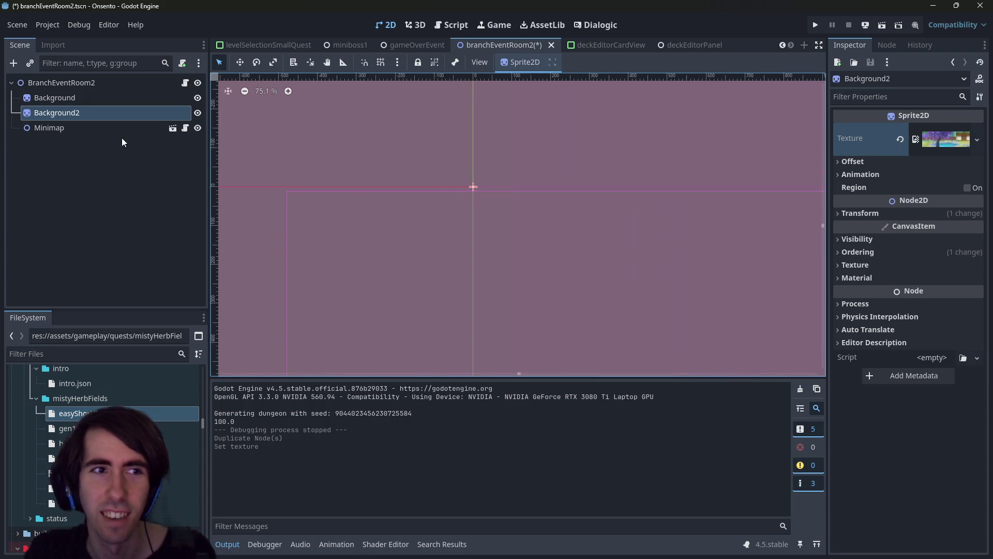
{"action": "left_click", "coordinate": [116, 128]}
{"action": "left_click", "coordinate": [107, 102]}
{"action": "left_click", "coordinate": [198, 98]}
{"action": "left_click", "coordinate": [197, 113]}
{"action": "left_click", "coordinate": [197, 113]}
{"action": "left_click", "coordinate": [154, 113]}
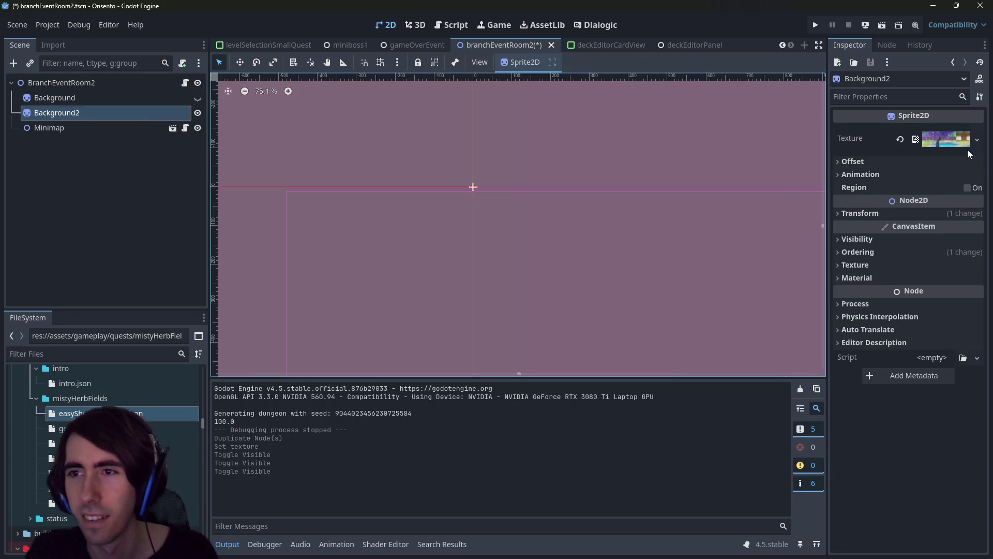
Reset Background2's scale from 5000 to 1.0 and save branchEventRoom2
{"action": "scroll", "coordinate": [489, 212], "scroll_direction": "down", "scroll_amount": 7}
{"action": "left_click", "coordinate": [29, 115]}
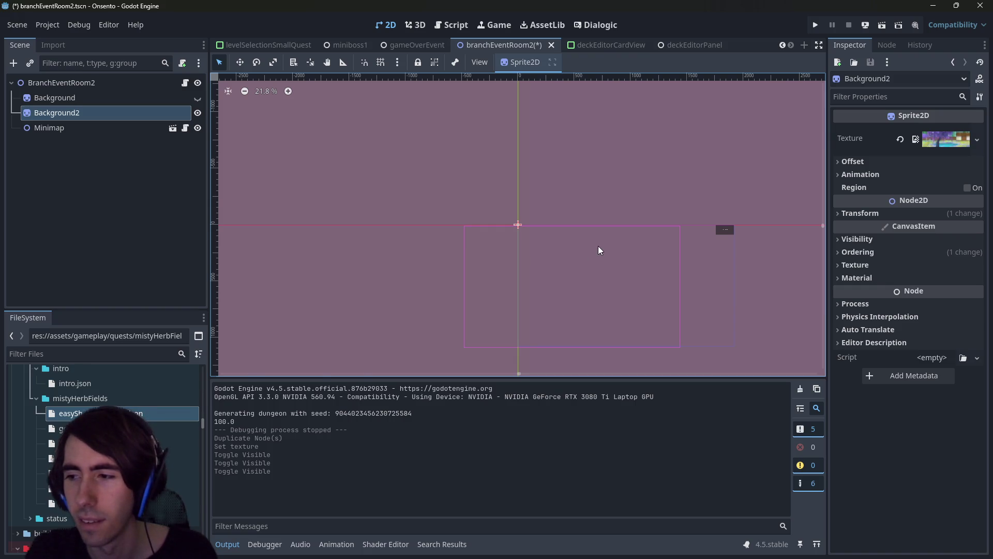
{"action": "left_click", "coordinate": [910, 213]}
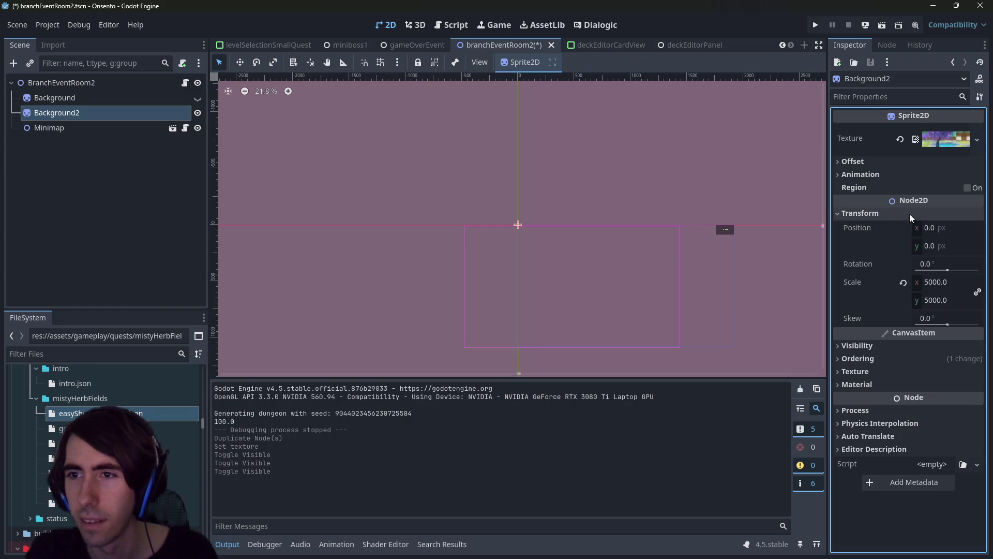
{"action": "left_click", "coordinate": [905, 284]}
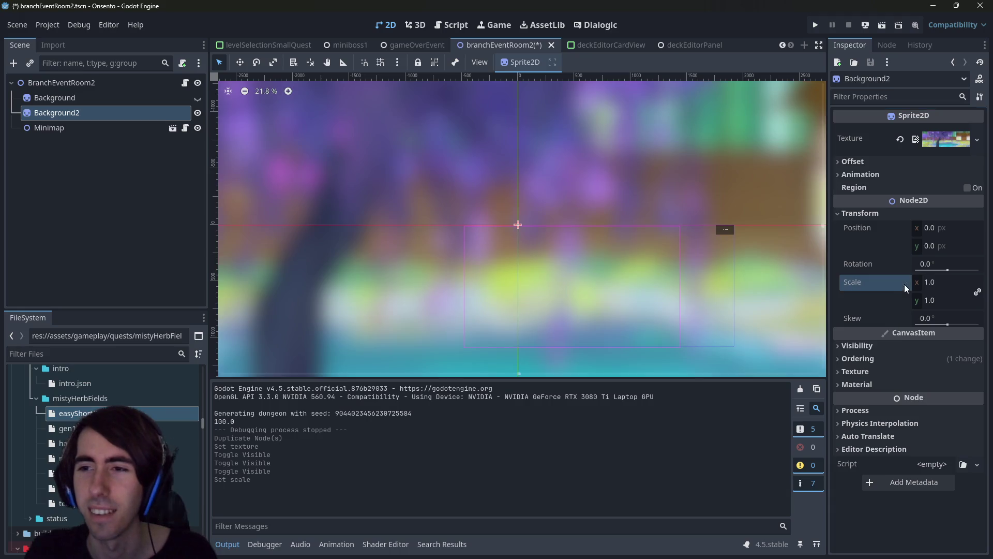
{"action": "scroll", "coordinate": [533, 282], "scroll_direction": "down", "scroll_amount": 5}
{"action": "key", "text": "ctrl+s"}
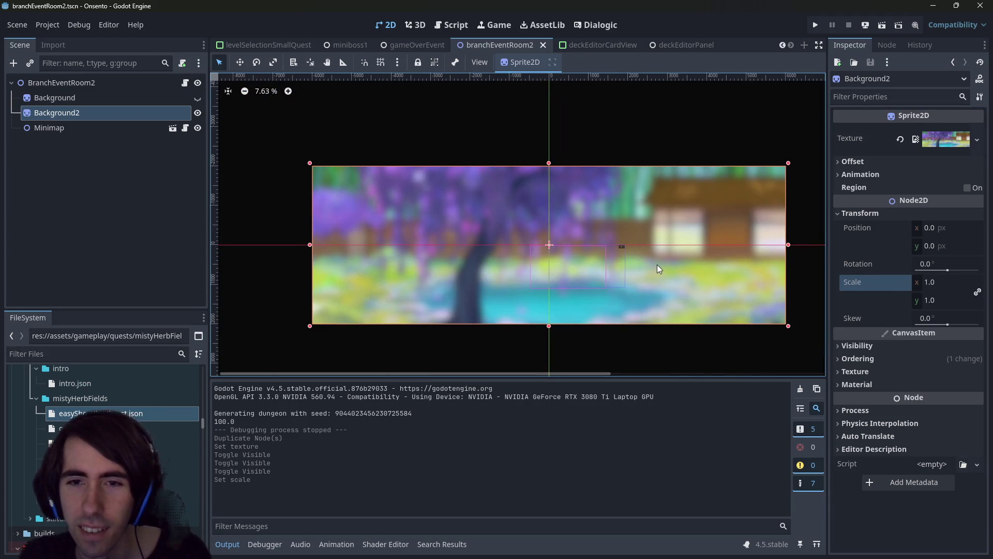
Select the Minimap instance in the scene tree
{"action": "scroll", "coordinate": [638, 265], "scroll_direction": "down", "scroll_amount": 1}
{"action": "scroll", "coordinate": [616, 285], "scroll_direction": "up", "scroll_amount": 4}
{"action": "scroll", "coordinate": [554, 284], "scroll_direction": "down", "scroll_amount": 2}
{"action": "scroll", "coordinate": [555, 283], "scroll_direction": "up", "scroll_amount": 4}
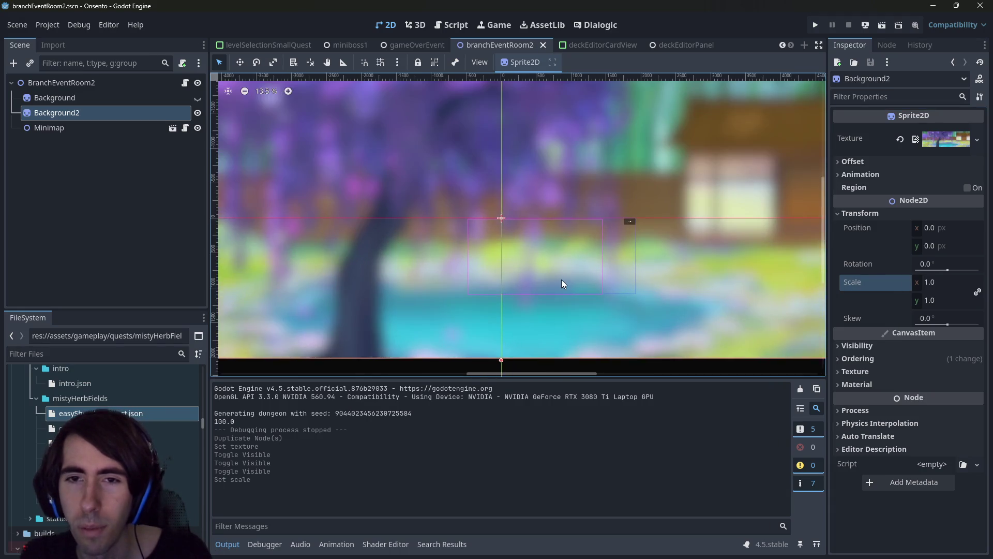
{"action": "left_click", "coordinate": [84, 128]}
{"action": "left_click", "coordinate": [84, 113]}
{"action": "left_click", "coordinate": [73, 127]}
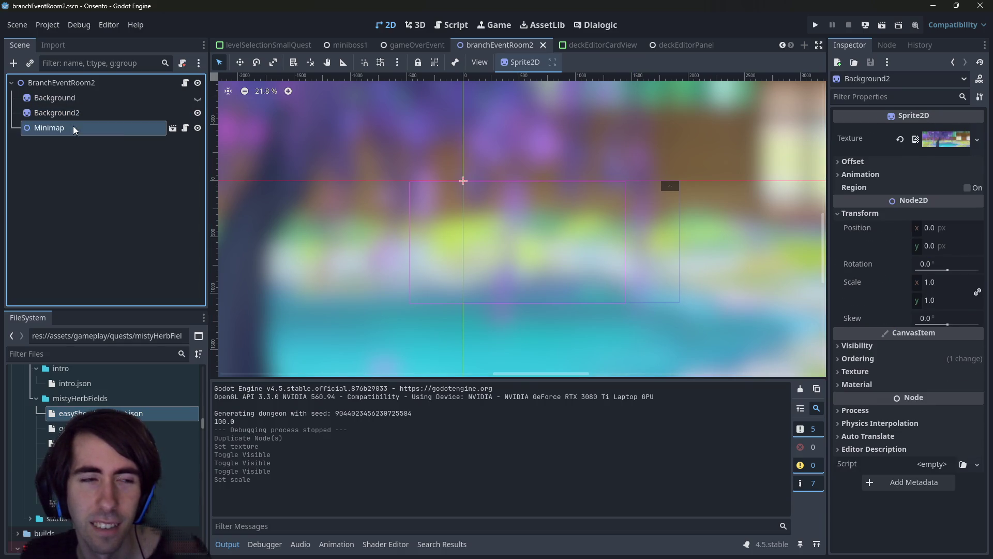
Open the Minimap scene, reset its Camera2D position to the origin, and save
{"action": "left_click", "coordinate": [172, 129]}
{"action": "left_click", "coordinate": [120, 93]}
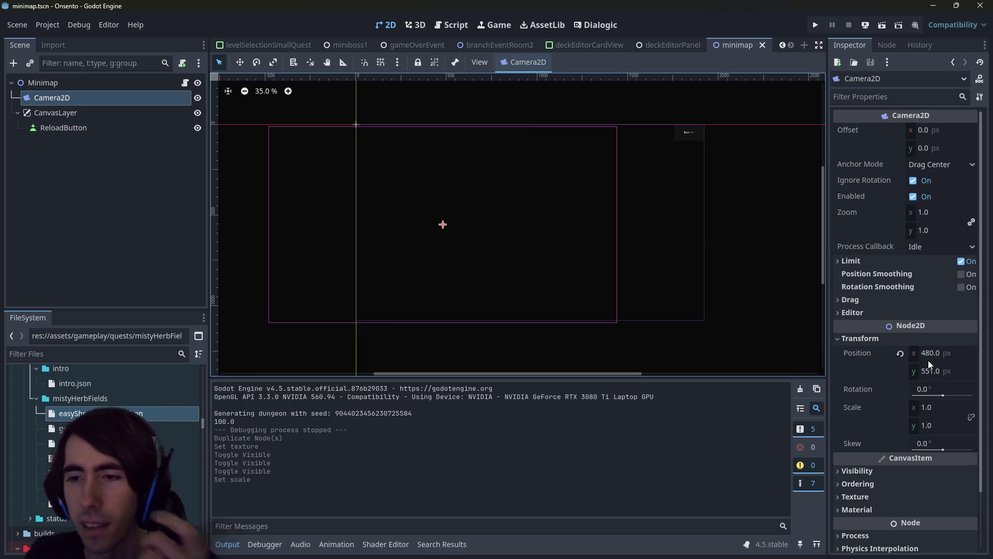
{"action": "left_click", "coordinate": [901, 353]}
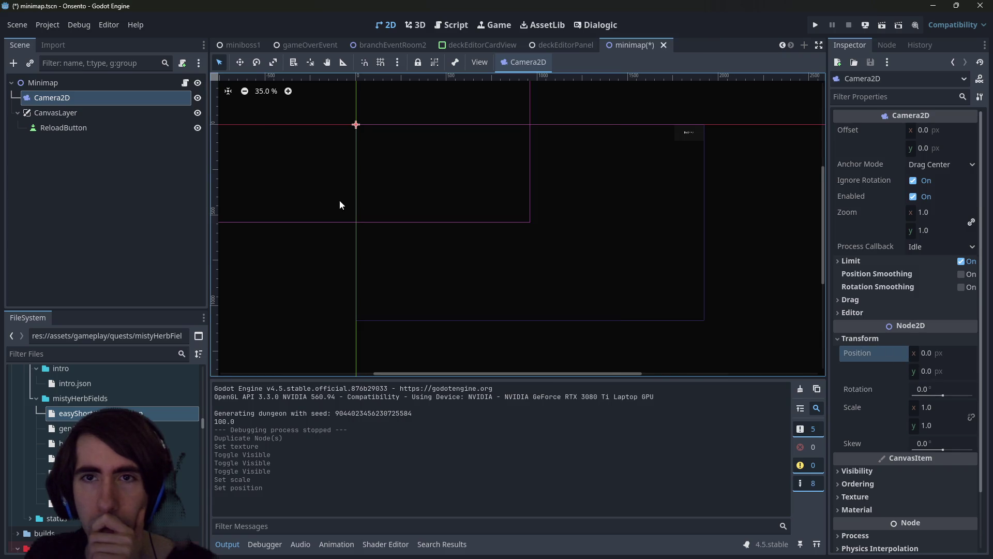
{"action": "key", "text": "ctrl+s"}
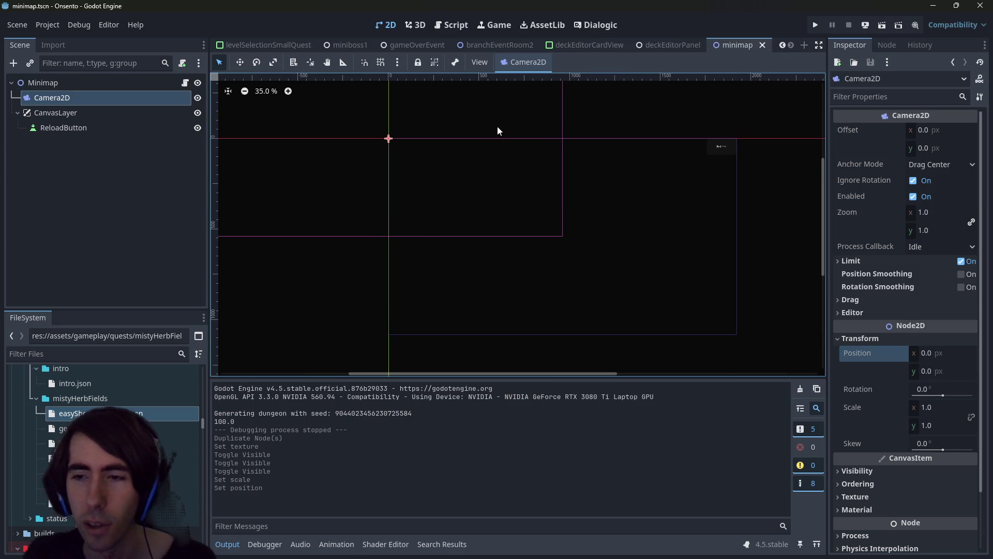
Undo the camera position reset, save again, and open minimap.gd in the script editor
{"action": "key", "text": "ctrl+z"}
{"action": "key", "text": "ctrl+s"}
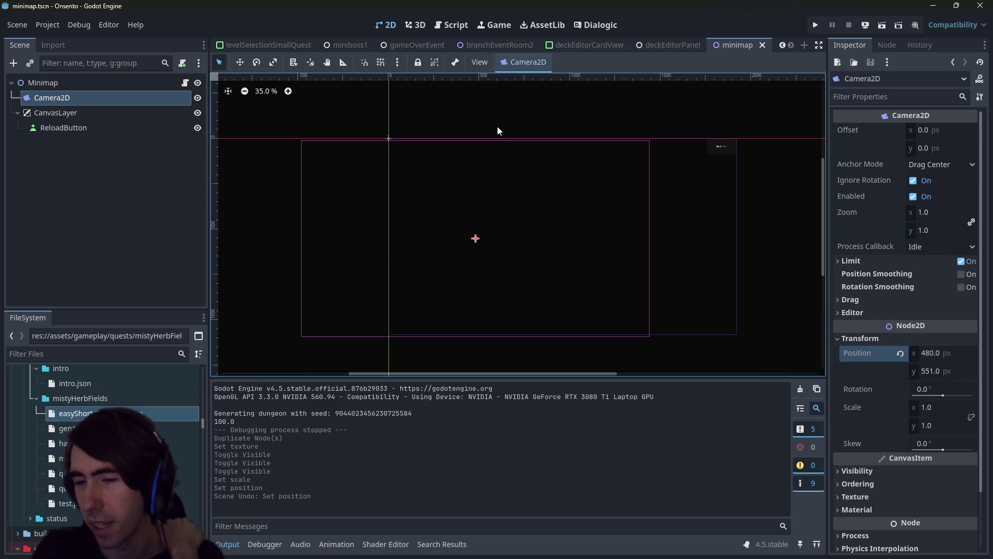
{"action": "left_click", "coordinate": [186, 86]}
{"action": "left_click", "coordinate": [507, 213]}
Search minimap.gd for '.position' and 'camera.posi' references
{"action": "key", "text": "ctrl+f"}
{"action": "type", "text": ".pos"}
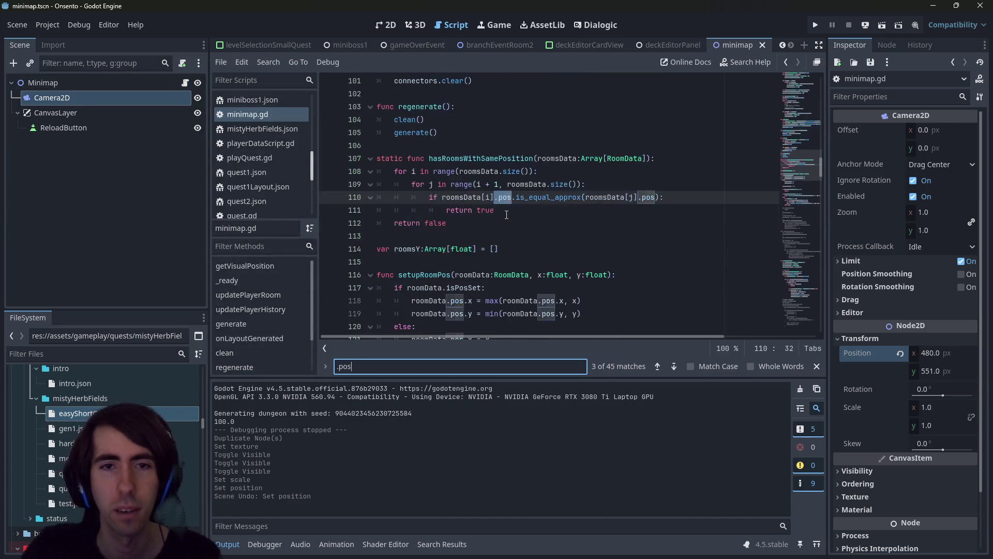
{"action": "type", "text": "ition"}
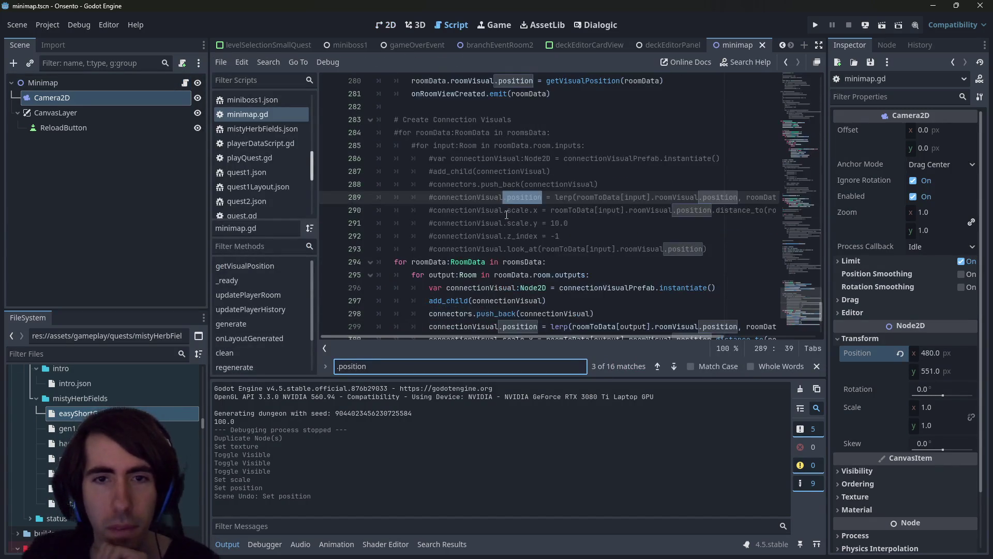
{"action": "key", "text": "Return"}
{"action": "key", "text": "Return"}
{"action": "key", "text": "Return"}
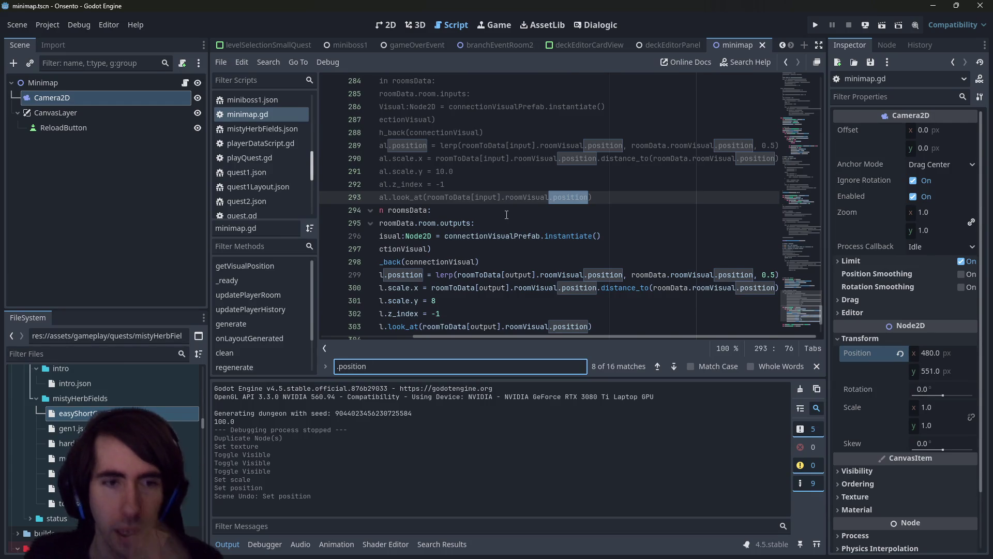
{"action": "key", "text": "ctrl+f"}
{"action": "type", "text": "camera.posi"}
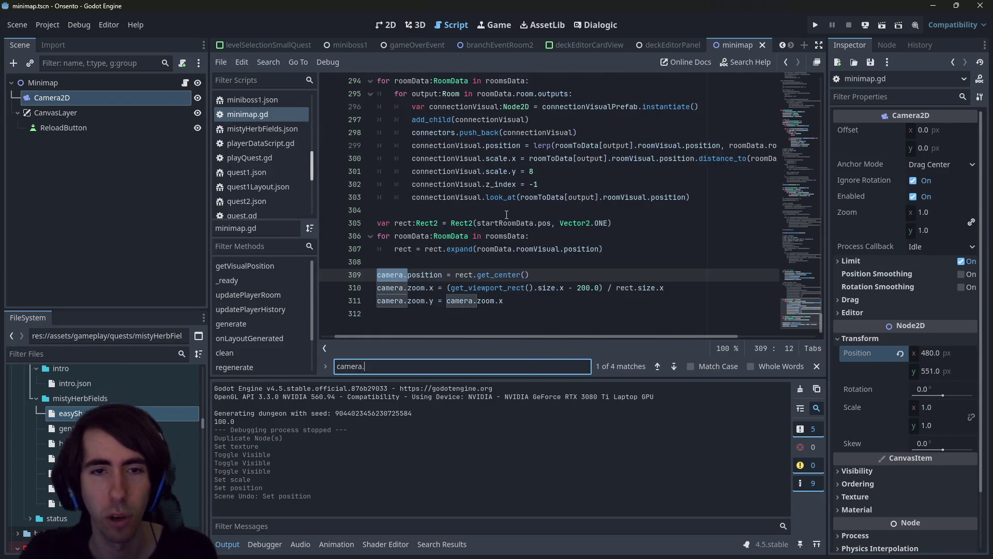
{"action": "key", "text": "Escape"}
Reset the minimap camera's position to the origin and save the minimap scene
{"action": "left_click", "coordinate": [51, 113]}
{"action": "left_click", "coordinate": [83, 97]}
{"action": "left_click", "coordinate": [900, 353]}
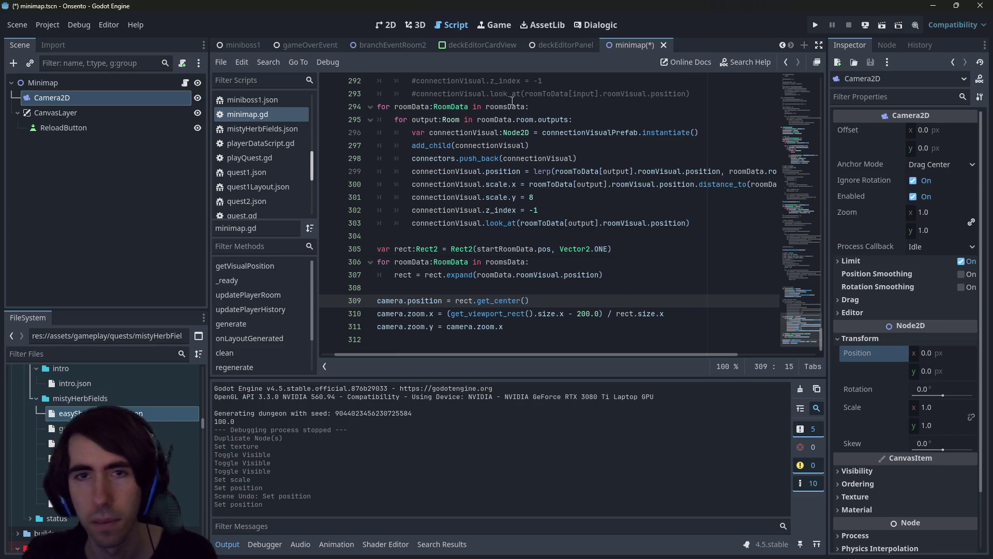
{"action": "key", "text": "ctrl+s"}
Return to branchEventRoom2 in the 2D view and select the Background2 sprite
{"action": "left_click", "coordinate": [661, 44]}
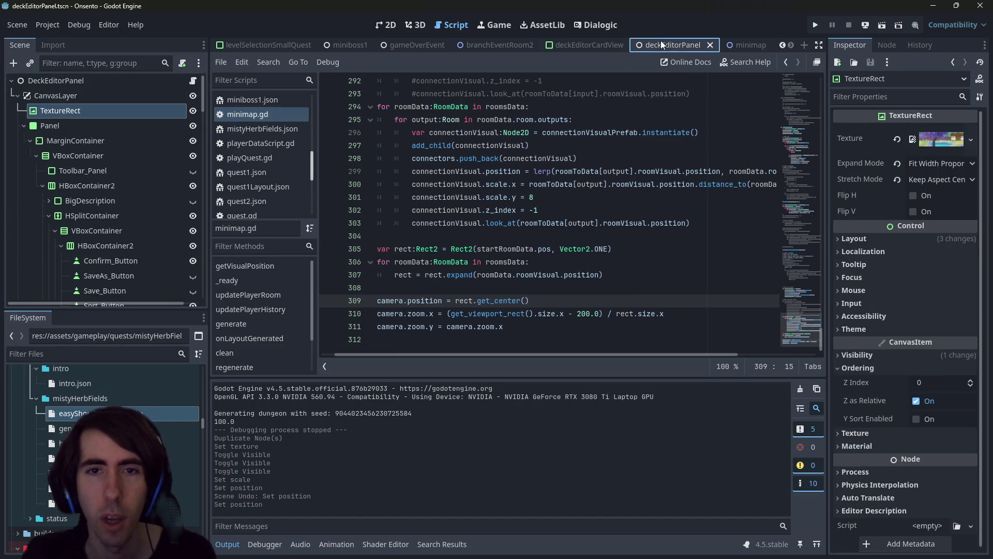
{"action": "left_click", "coordinate": [385, 25]}
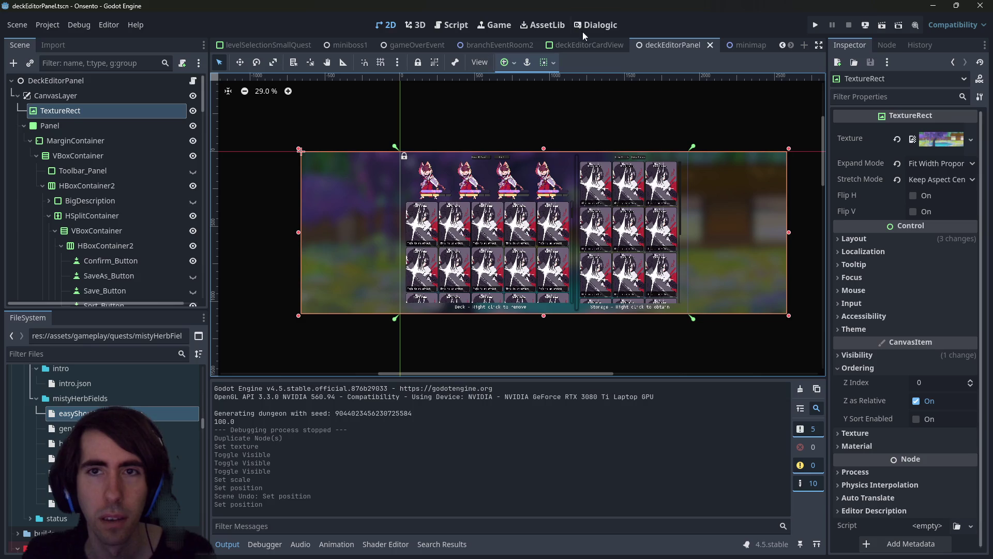
{"action": "left_click", "coordinate": [747, 46]}
{"action": "left_click", "coordinate": [527, 45]}
{"action": "scroll", "coordinate": [498, 192], "scroll_direction": "down", "scroll_amount": 5}
{"action": "left_click", "coordinate": [532, 152]}
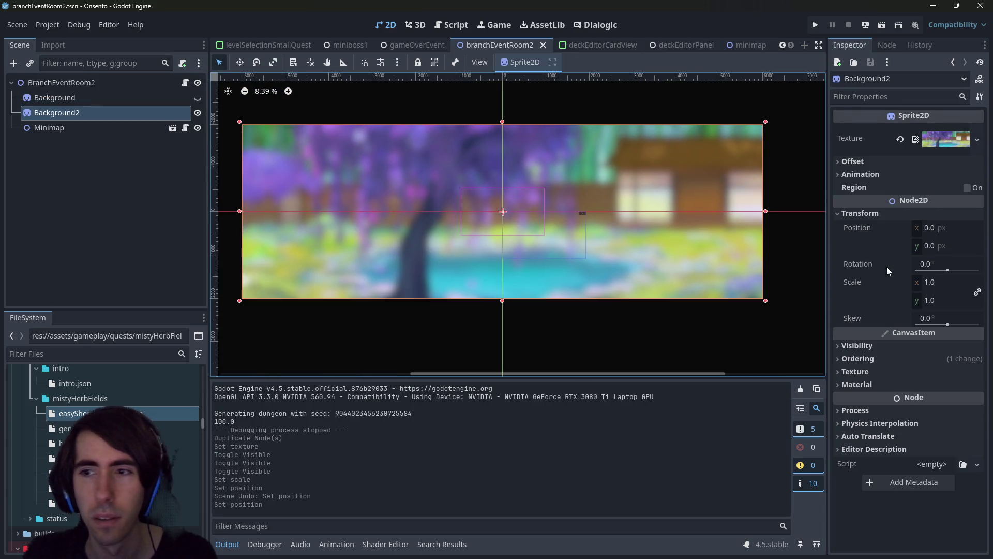
Preview the scene, then set Background2's scale to 0.5, save, and rerun with F6
{"action": "left_click", "coordinate": [882, 25]}
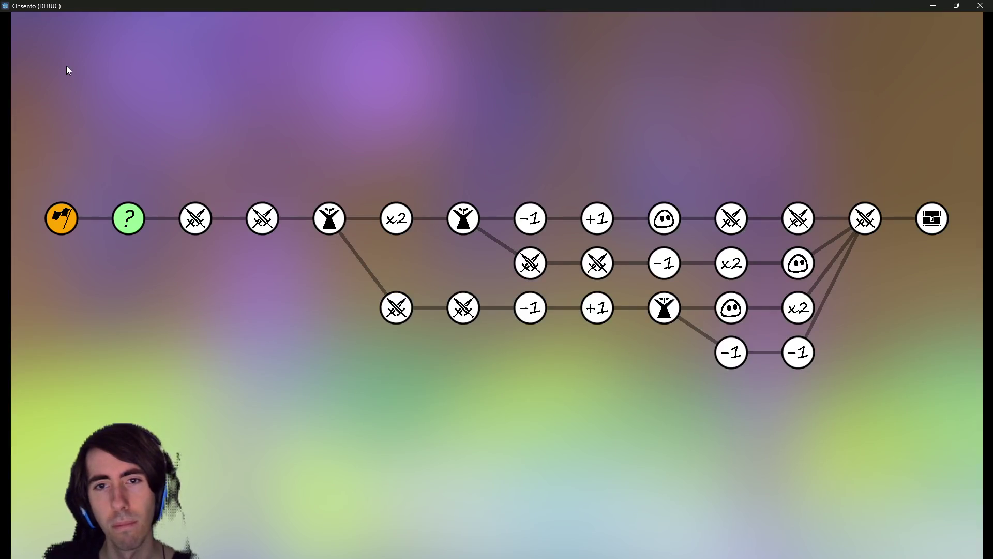
{"action": "left_click", "coordinate": [979, 6]}
{"action": "left_click", "coordinate": [942, 288]}
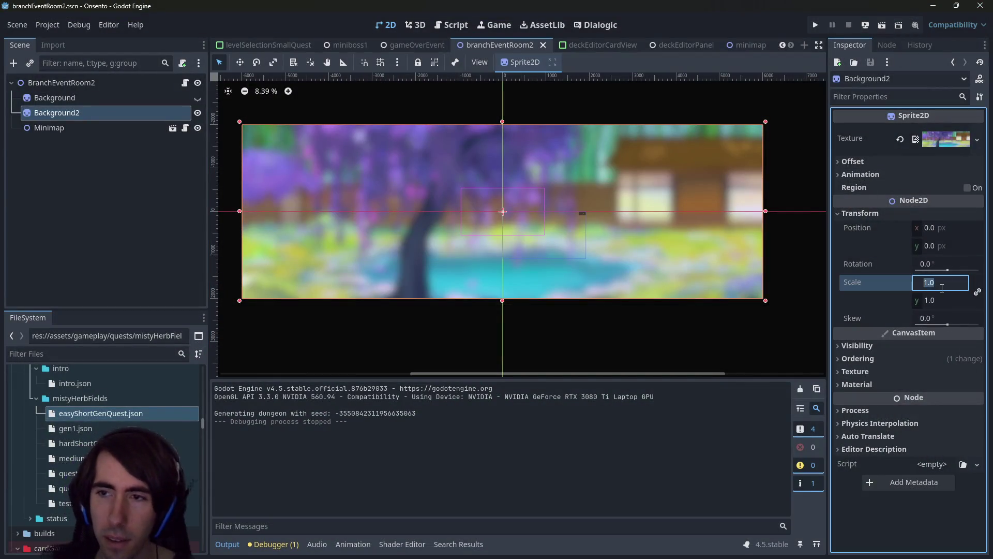
{"action": "type", "text": "0.5"}
{"action": "key", "text": "Return"}
{"action": "key", "text": "ctrl+s"}
{"action": "key", "text": "F6"}
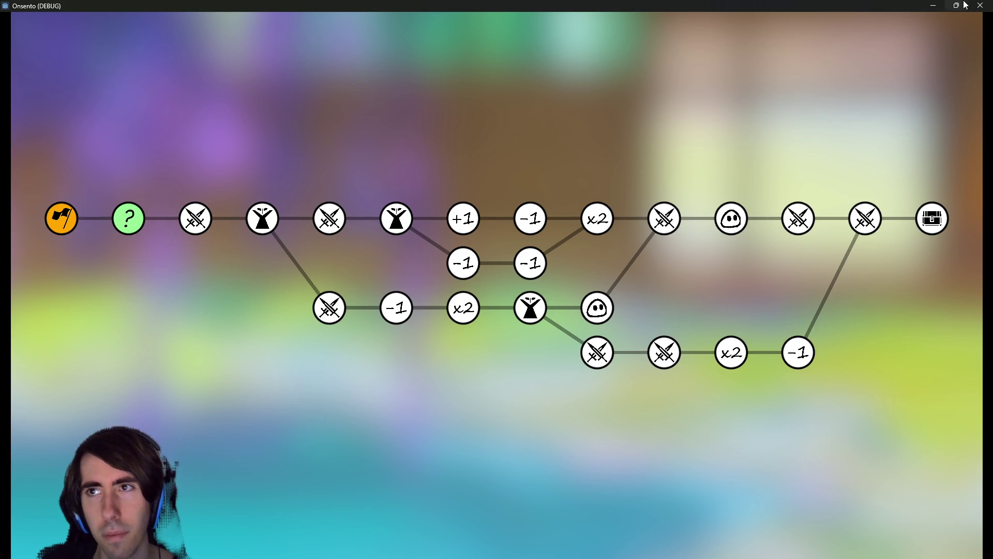
Change Background2's scale to 0.2, then 0.25, test-run the scene, and close the game
{"action": "left_click", "coordinate": [979, 6]}
{"action": "double_click", "coordinate": [943, 284]}
{"action": "type", "text": "0.2"}
{"action": "key", "text": "Return"}
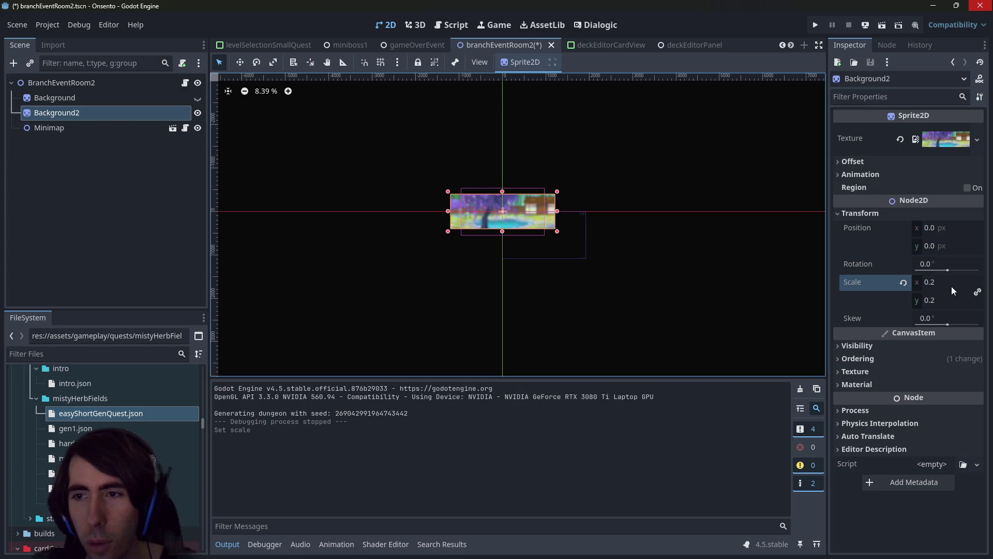
{"action": "double_click", "coordinate": [948, 283]}
{"action": "type", "text": "0.25"}
{"action": "key", "text": "Return"}
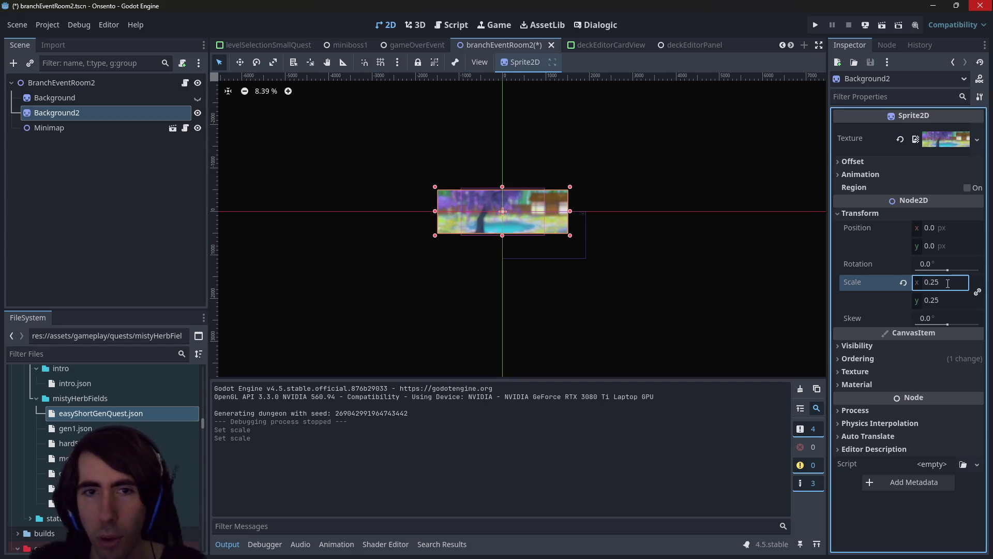
{"action": "left_click", "coordinate": [882, 25]}
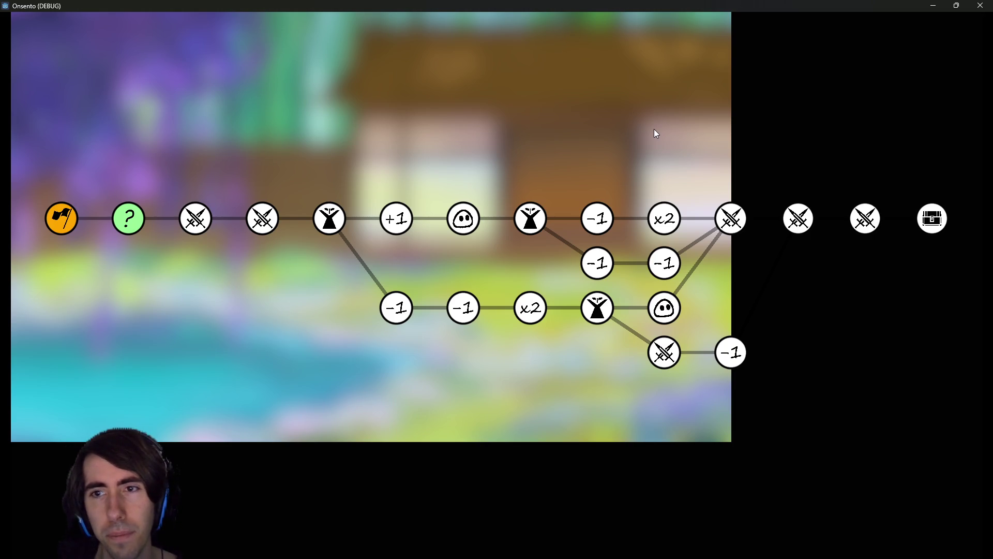
{"action": "left_click", "coordinate": [980, 6]}
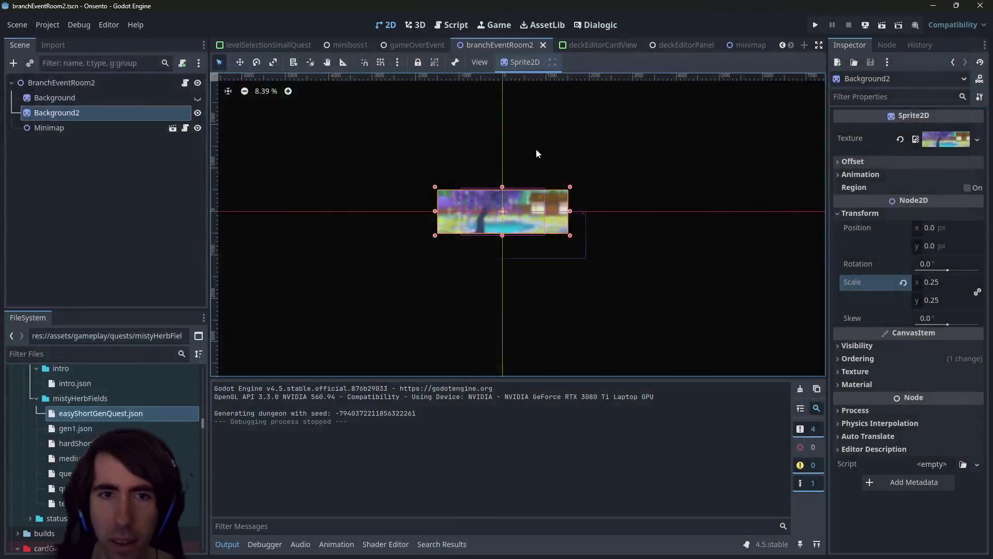
Check the texture's pixel size and try horizontal positions for Background2, undoing two wrong values
{"action": "left_click_drag", "start_coordinate": [926, 228], "coordinate": [927, 232]}
{"action": "left_click", "coordinate": [926, 228]}
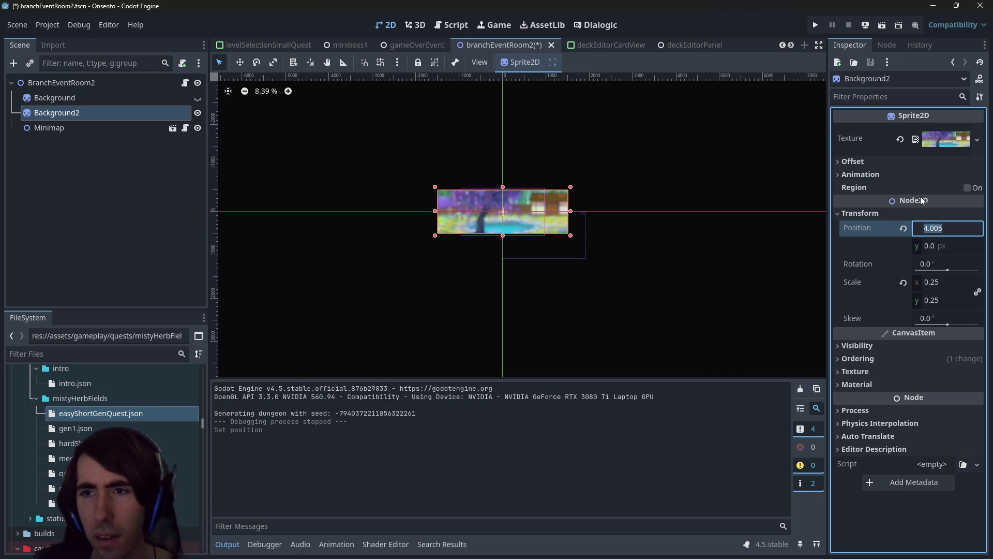
{"action": "left_click", "coordinate": [935, 135]}
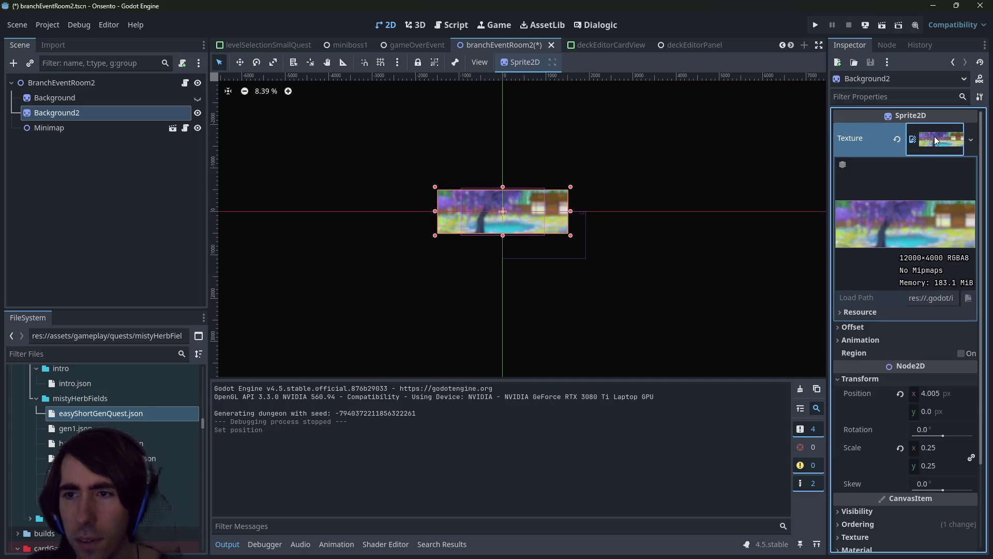
{"action": "left_click", "coordinate": [935, 394]}
{"action": "type", "text": "12"}
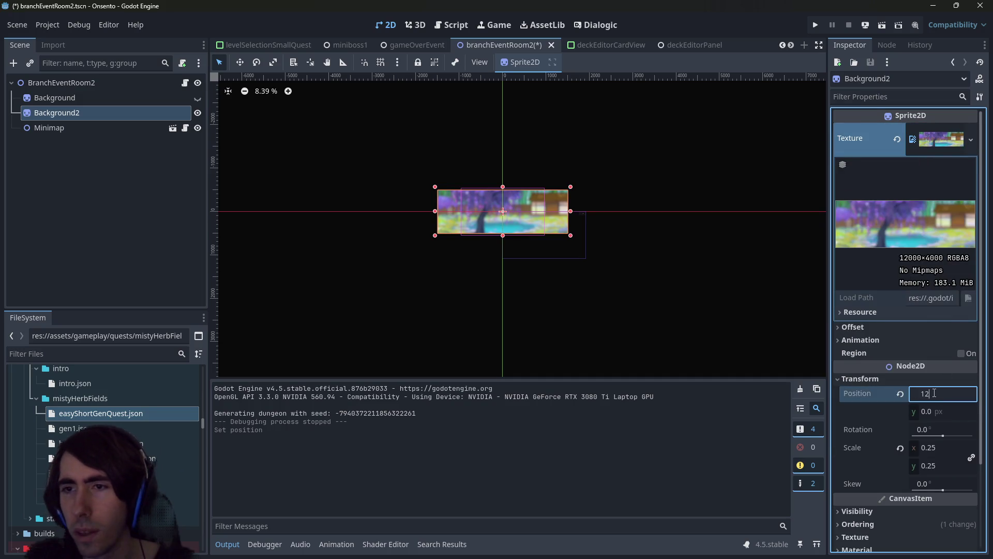
{"action": "type", "text": "000/4"}
{"action": "key", "text": "Return"}
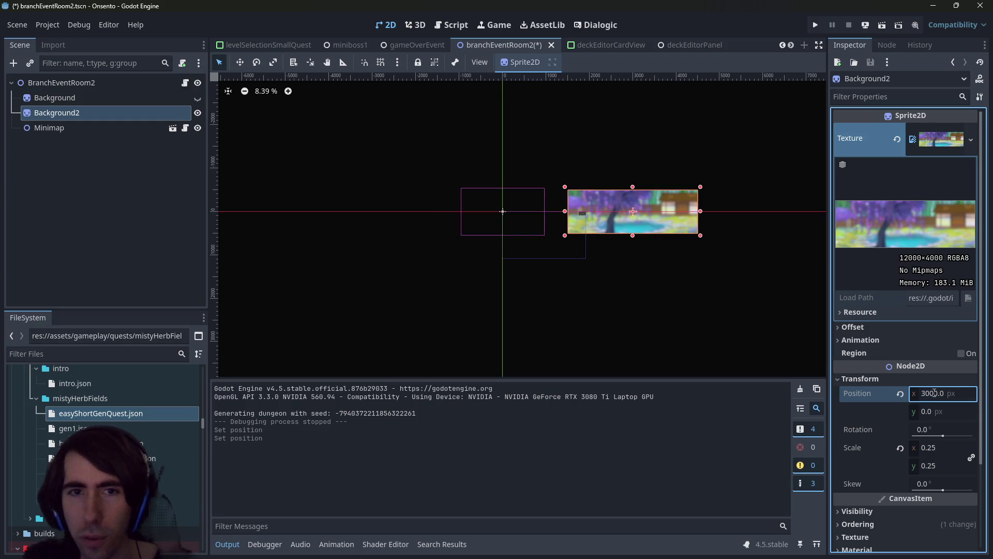
{"action": "key", "text": "ctrl+z"}
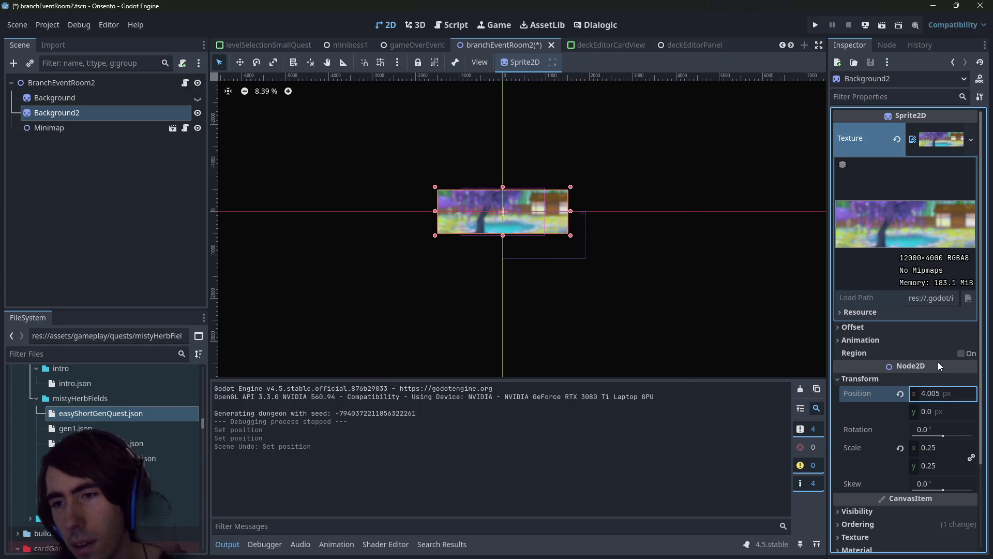
{"action": "left_click", "coordinate": [934, 396]}
{"action": "type", "text": "12000"}
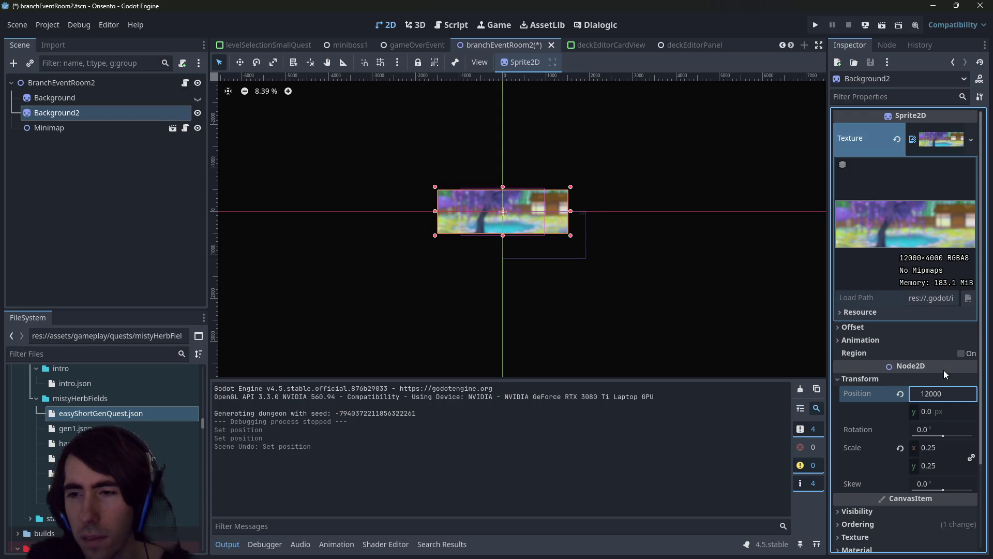
{"action": "key", "text": "Return"}
{"action": "key", "text": "ctrl+z"}
Set Background2's position to x 1500 and y 500, save, and run the scene
{"action": "left_click", "coordinate": [953, 393]}
{"action": "type", "text": "1200"}
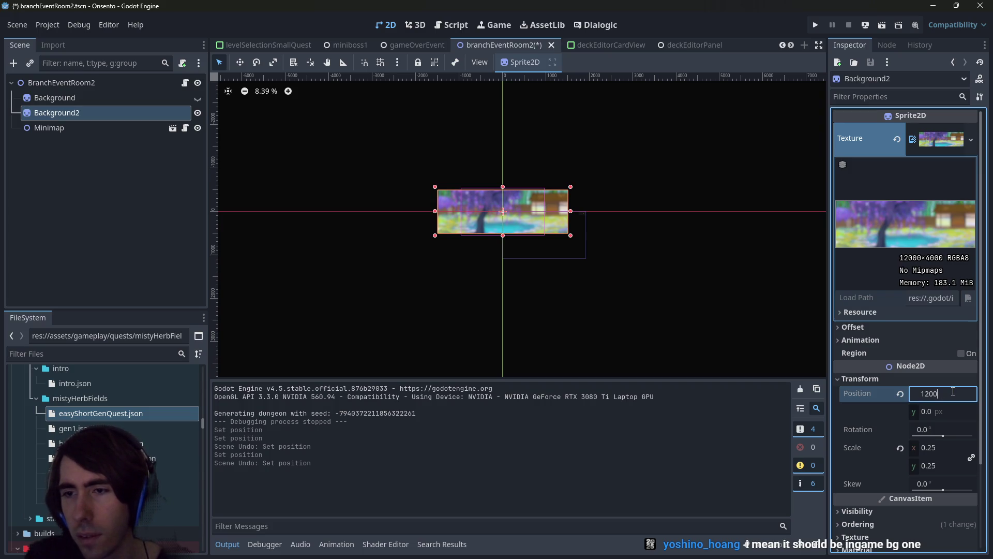
{"action": "type", "text": "00/4"}
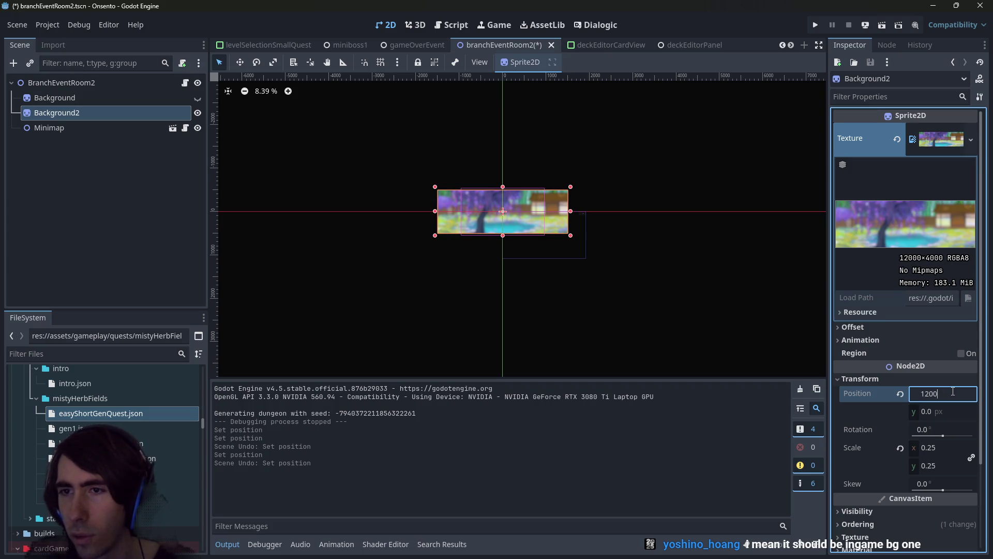
{"action": "type", "text": "2"}
{"action": "key", "text": "Return"}
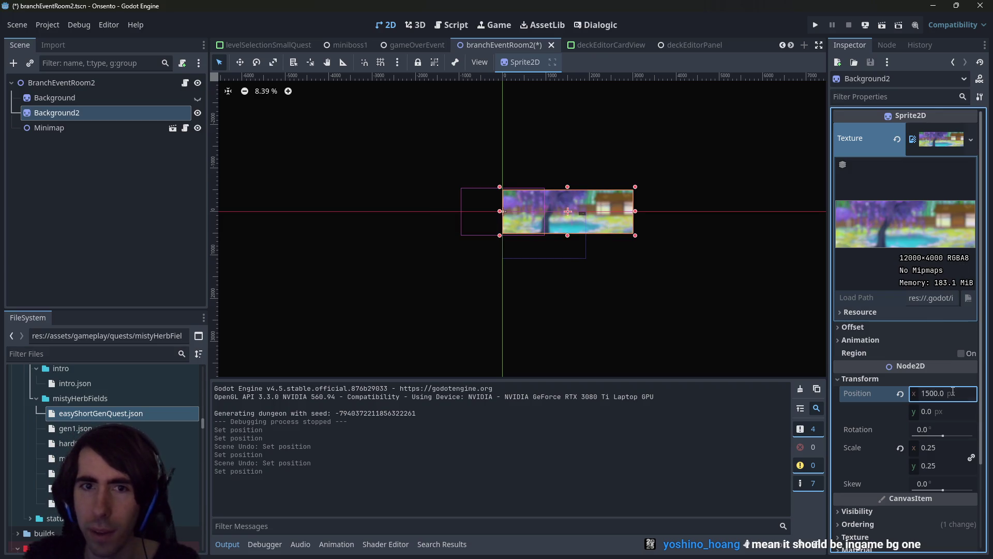
{"action": "key", "text": "ctrl+s"}
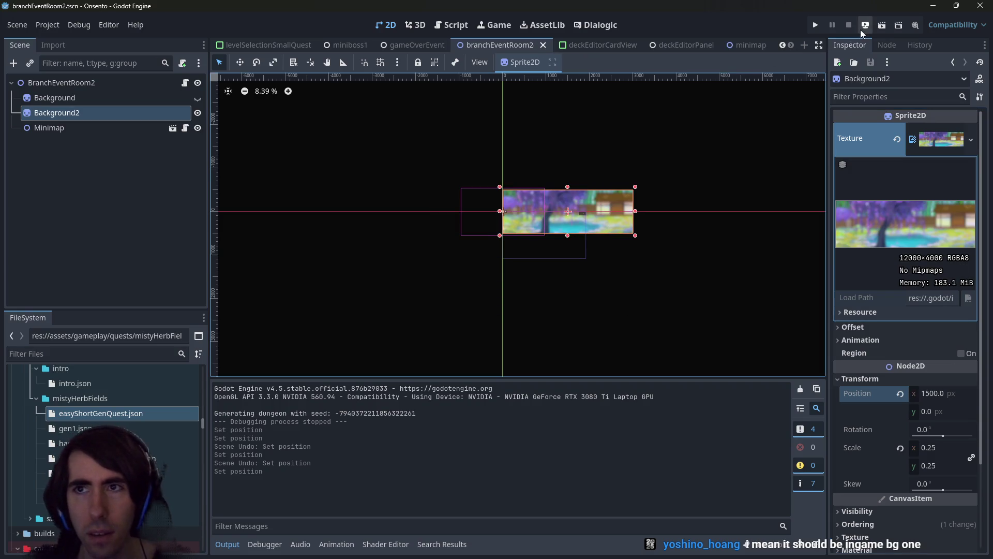
{"action": "left_click", "coordinate": [882, 27]}
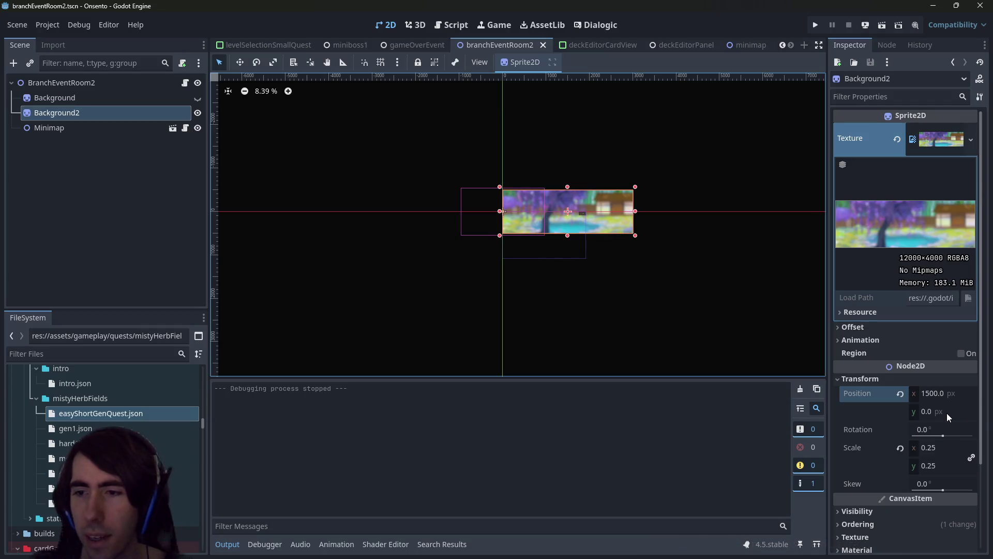
{"action": "left_click", "coordinate": [960, 412]}
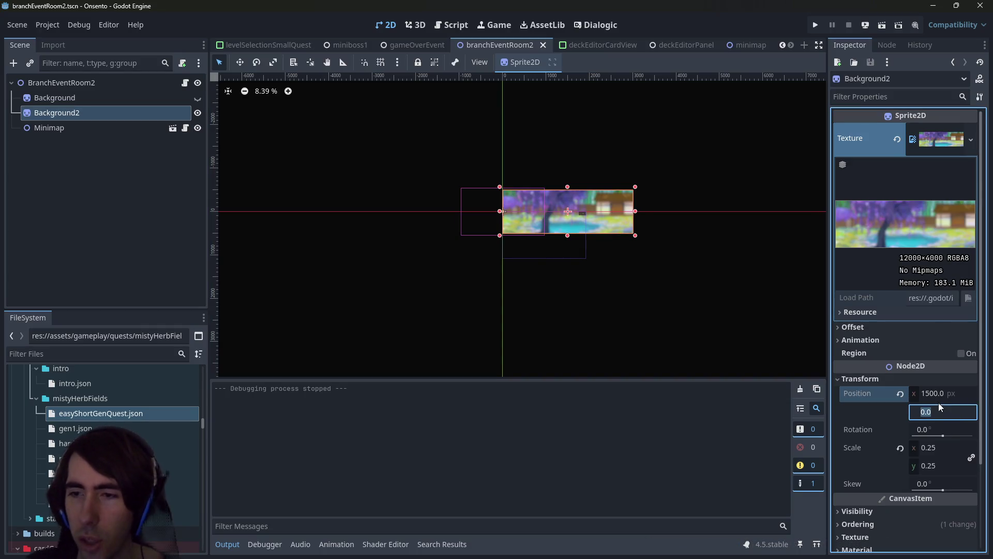
{"action": "type", "text": "400"}
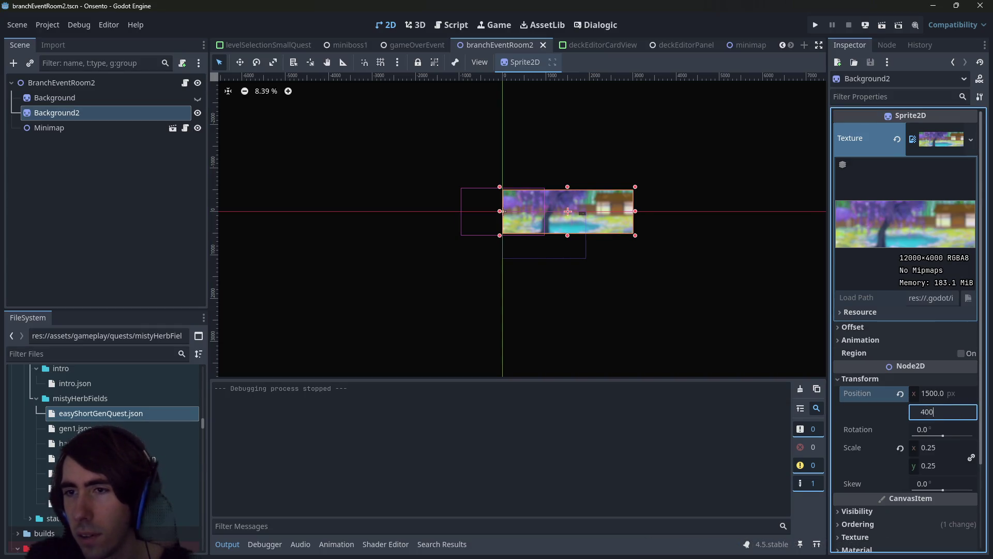
{"action": "type", "text": "0/4/2"}
{"action": "key", "text": "Return"}
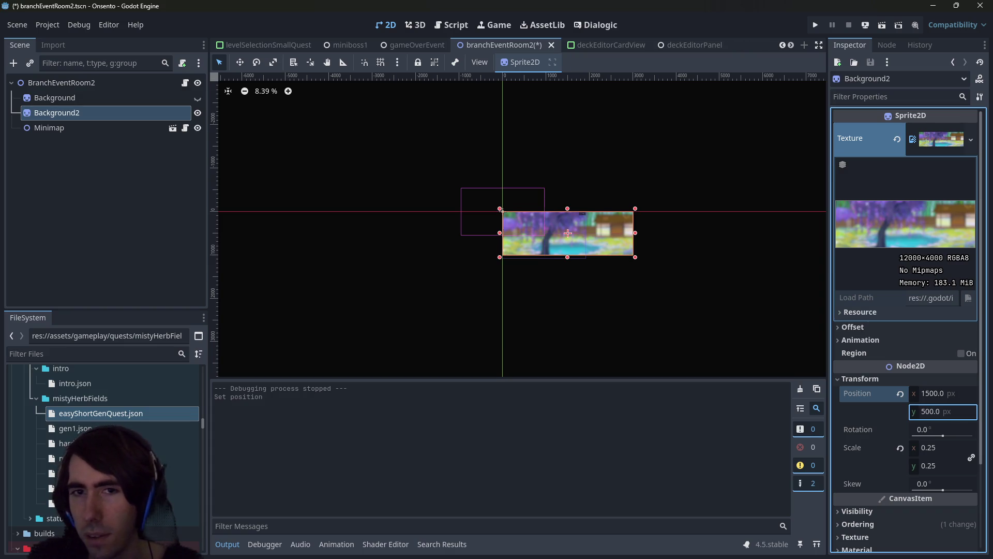
{"action": "left_click", "coordinate": [882, 25]}
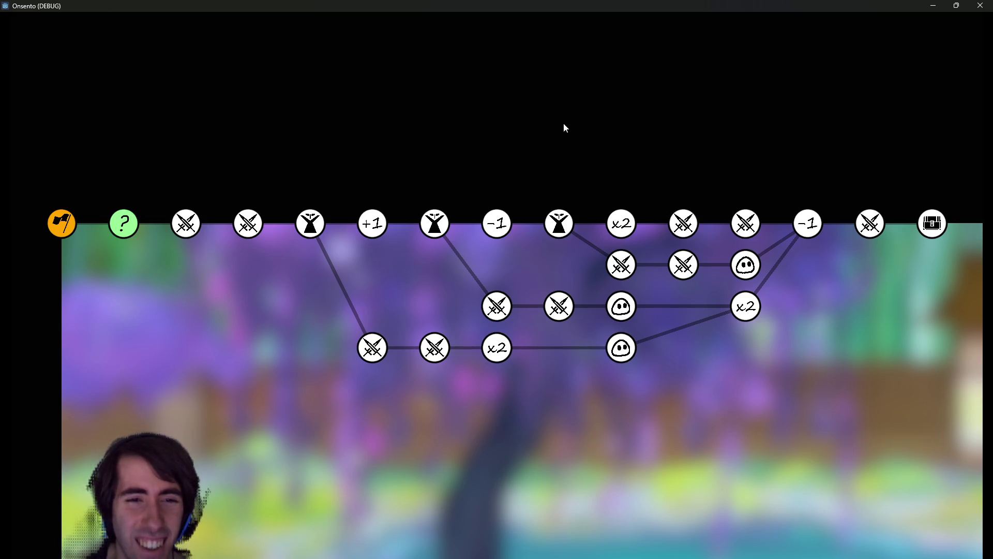
Close the game window and start editing Background2's vertical scale value
{"action": "left_click", "coordinate": [979, 6]}
{"action": "double_click", "coordinate": [947, 465]}
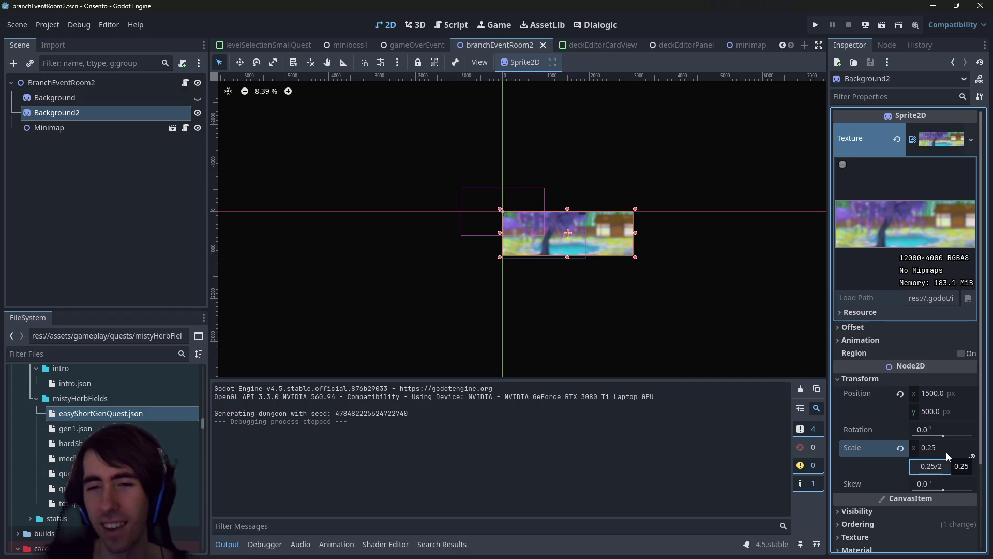
Try halving the vertical scale and Position y 250, undo both, then set Background2's Position y to 0
{"action": "key", "text": "Return"}
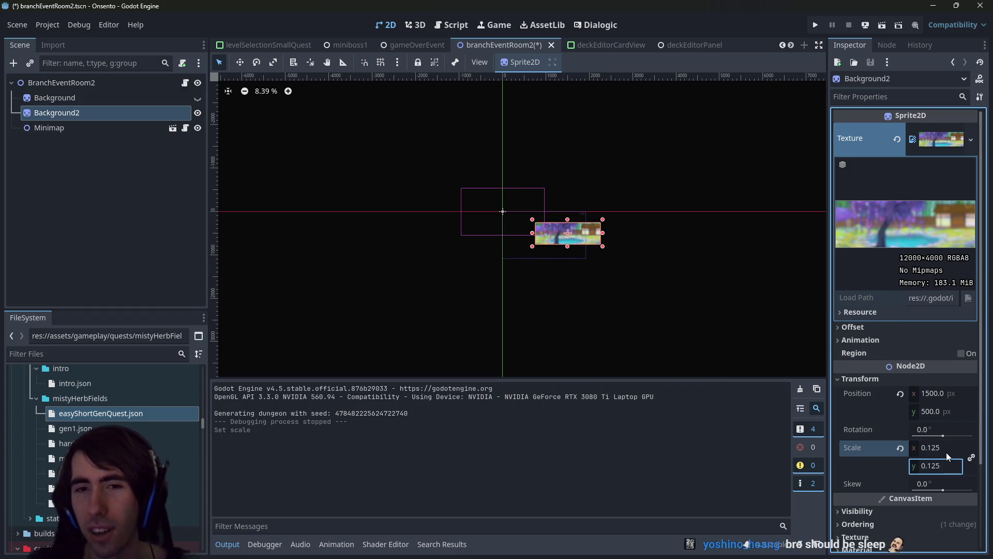
{"action": "key", "text": "ctrl+z"}
{"action": "scroll", "coordinate": [570, 239], "scroll_direction": "up", "scroll_amount": 6}
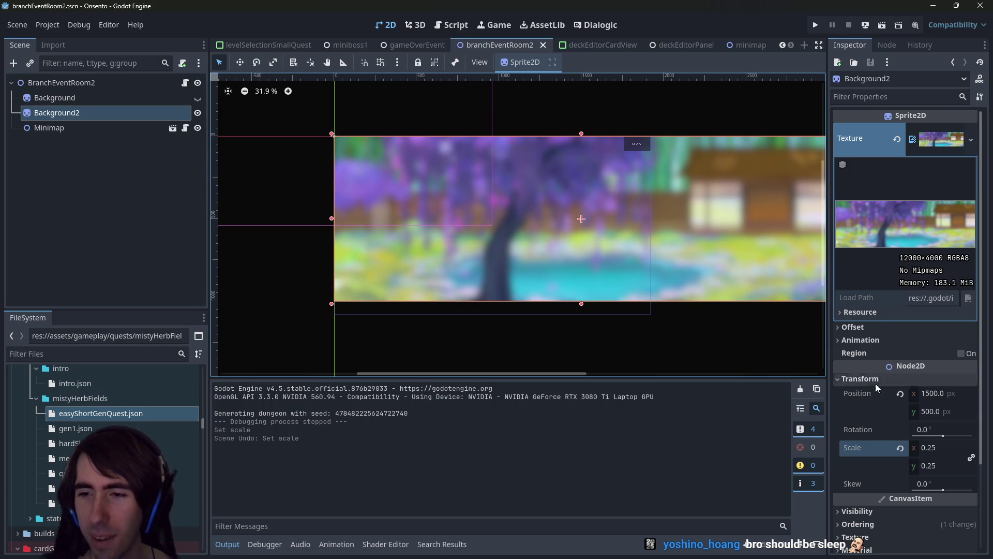
{"action": "left_click", "coordinate": [944, 413]}
{"action": "type", "text": "250"}
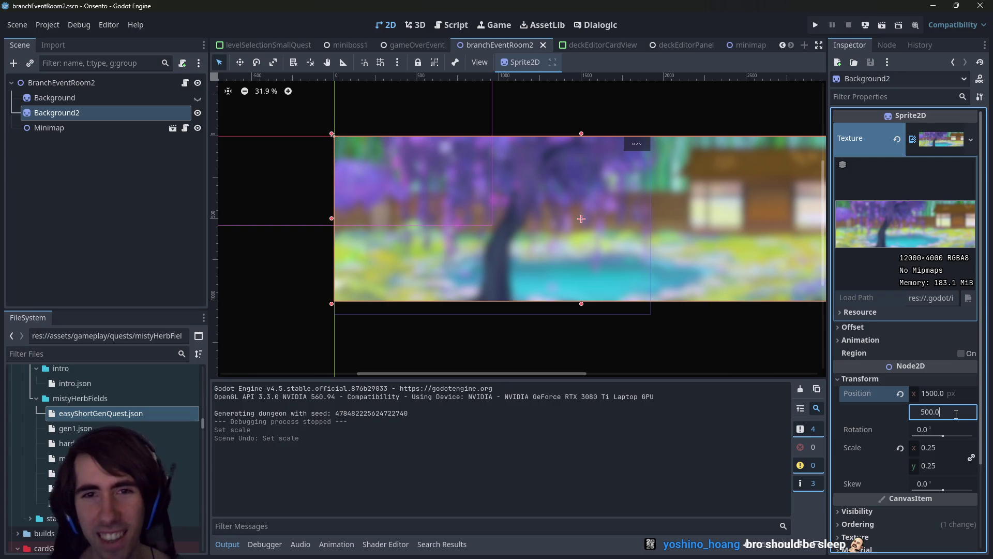
{"action": "key", "text": "Return"}
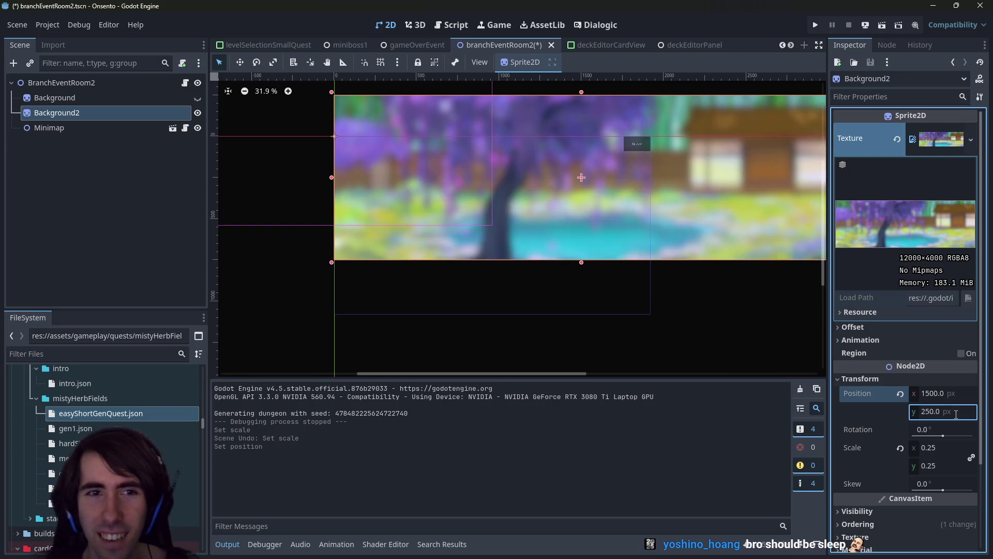
{"action": "key", "text": "ctrl+z"}
{"action": "left_click", "coordinate": [956, 412]}
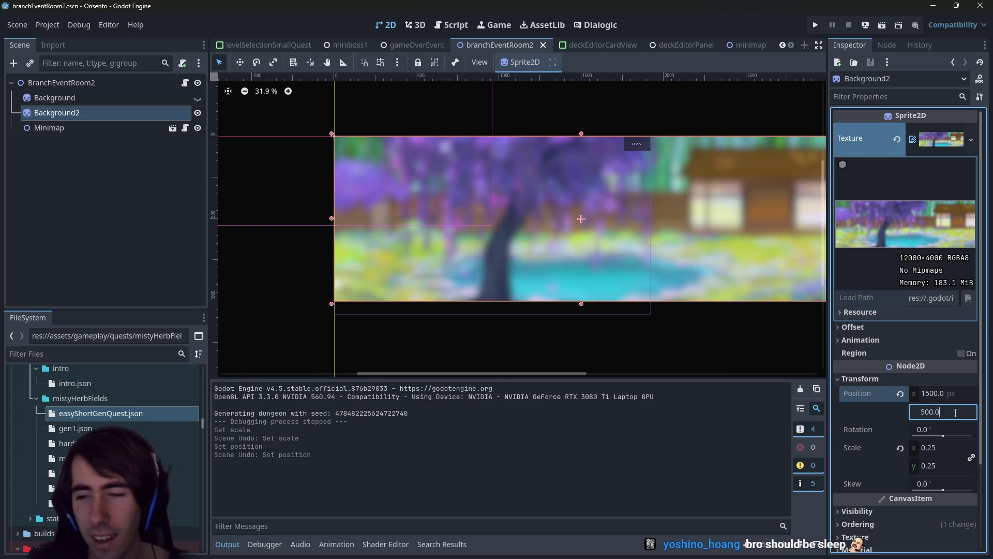
{"action": "key", "text": "ctrl+a"}
{"action": "type", "text": "0"}
{"action": "key", "text": "Return"}
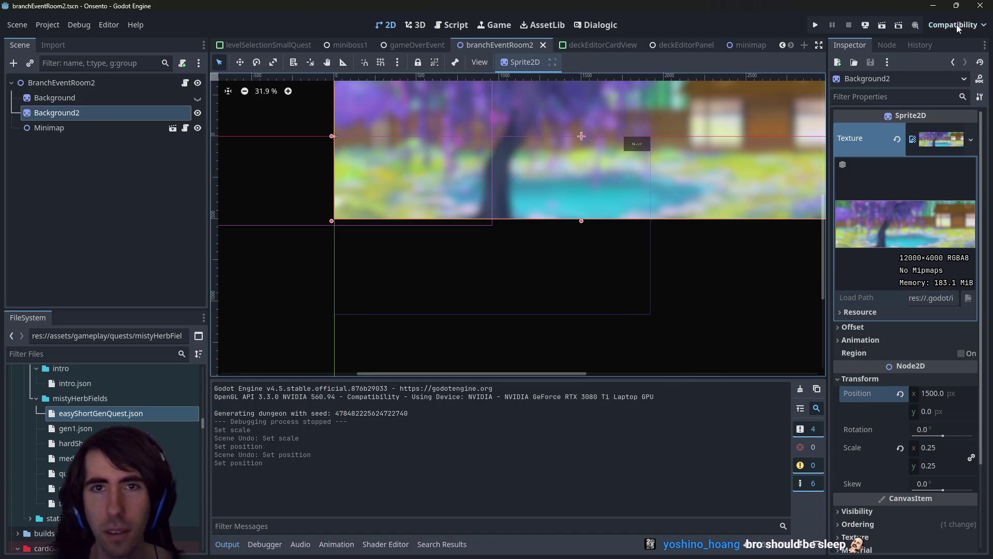
Run the scene to check the blurred background behind the minimap, then close the game window
{"action": "left_click", "coordinate": [882, 25]}
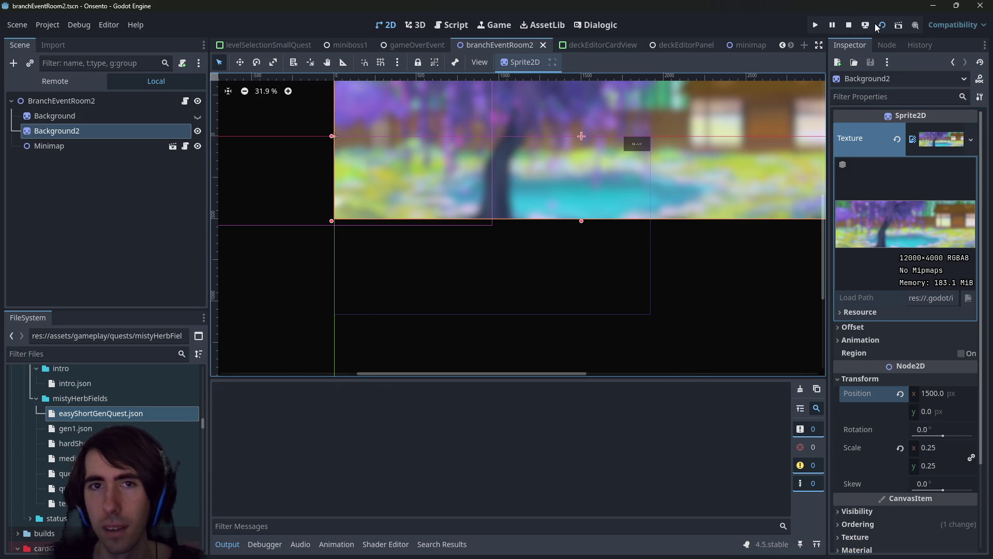
{"action": "scroll", "coordinate": [647, 207], "scroll_direction": "up", "scroll_amount": 3}
{"action": "scroll", "coordinate": [606, 266], "scroll_direction": "down", "scroll_amount": 2}
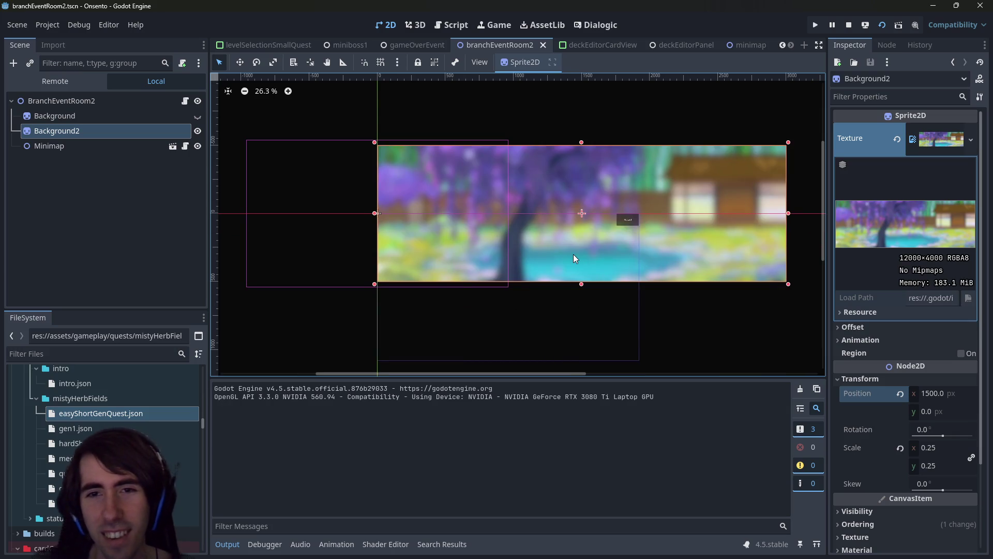
{"action": "left_click", "coordinate": [726, 550]}
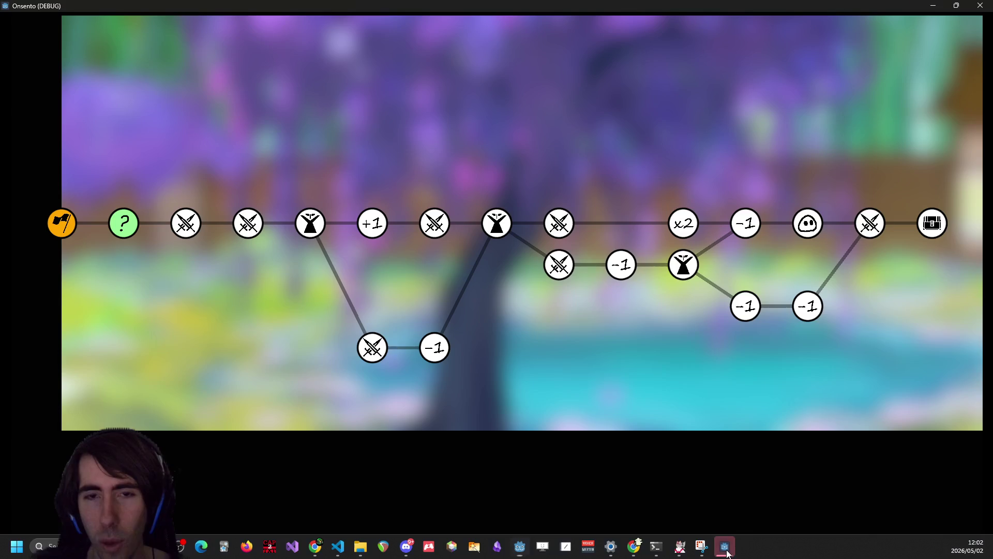
{"action": "left_click", "coordinate": [976, 6]}
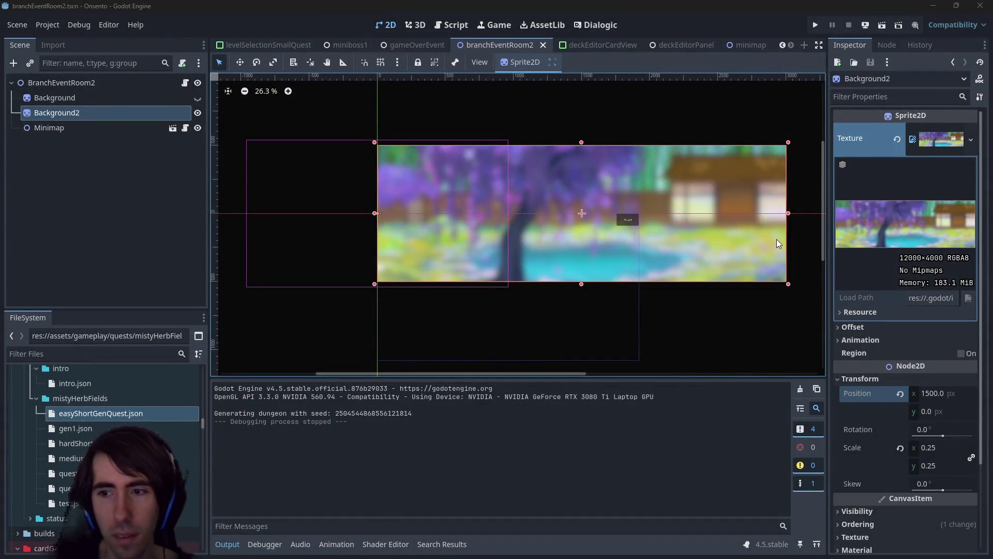
Set Background2's Position y to 100 and save, then undo and set it to 250 and save
{"action": "key", "text": "ctrl+z"}
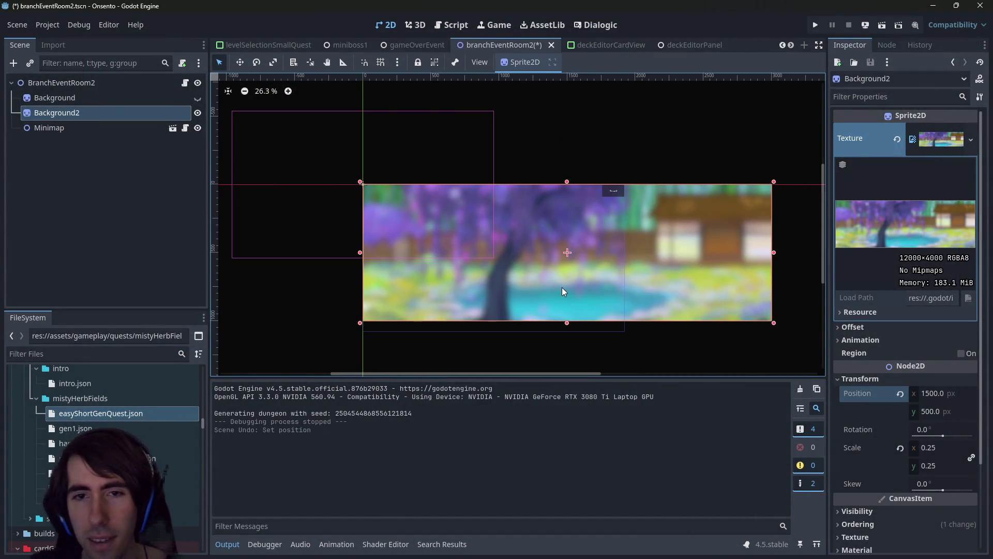
{"action": "left_click", "coordinate": [958, 411]}
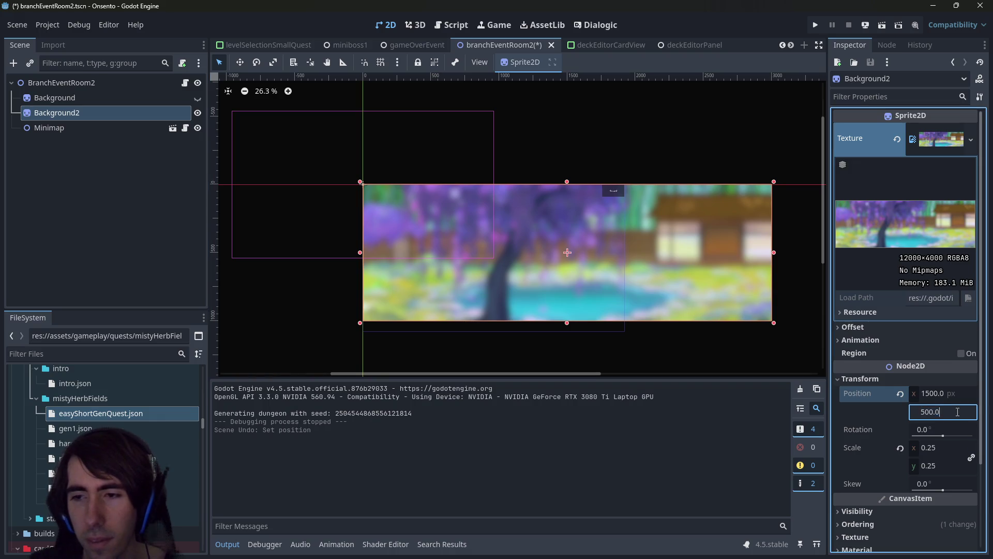
{"action": "type", "text": "100"}
{"action": "key", "text": "Return"}
{"action": "key", "text": "ctrl+s"}
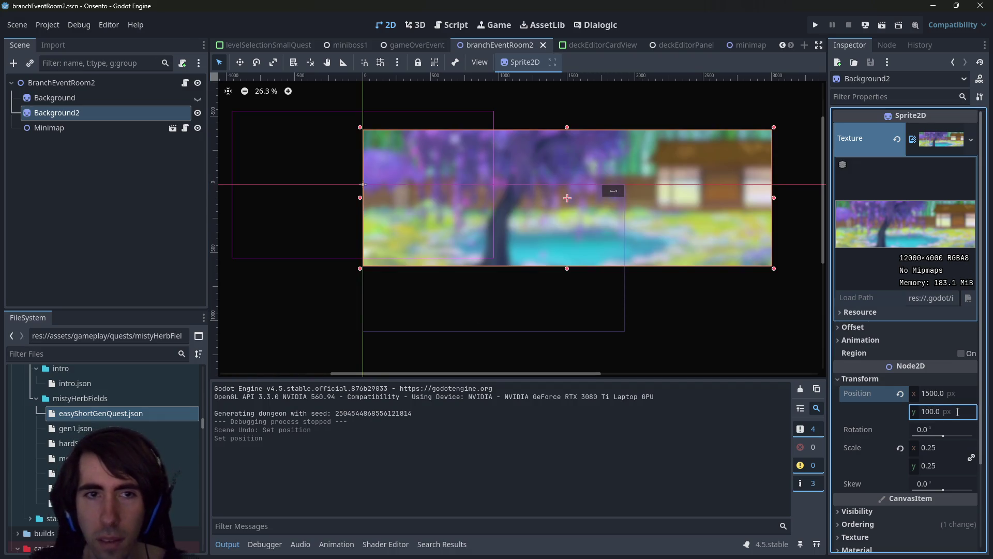
{"action": "key", "text": "ctrl+z"}
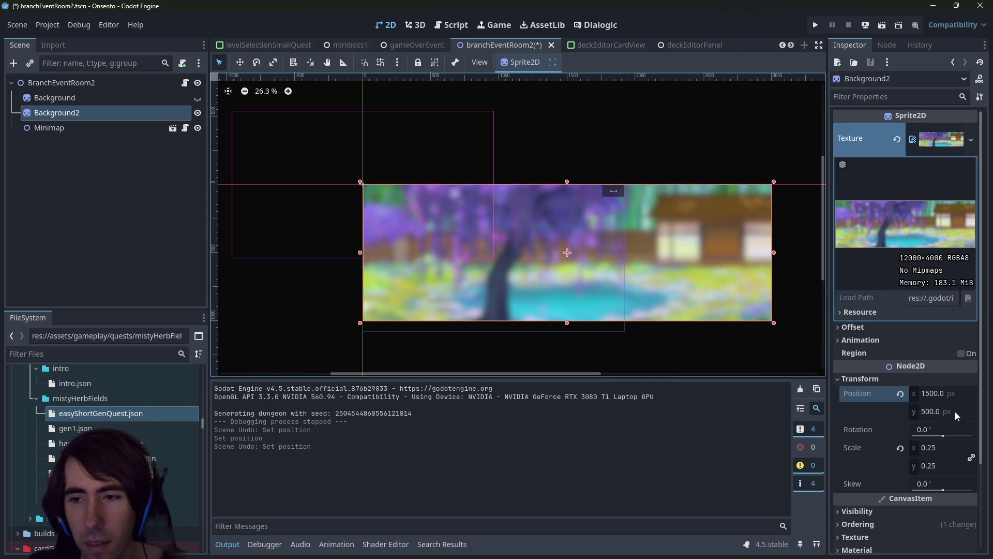
{"action": "left_click", "coordinate": [957, 413]}
{"action": "type", "text": "250"}
{"action": "key", "text": "Return"}
{"action": "key", "text": "ctrl+s"}
Test-run the scene with Background2 at y 250 and close the game window
{"action": "left_click", "coordinate": [886, 25]}
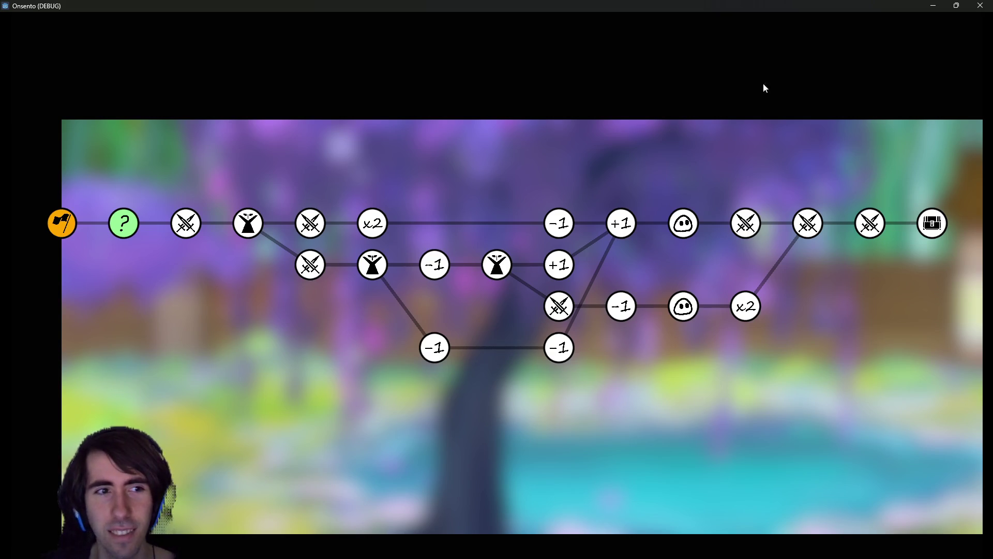
{"action": "left_click", "coordinate": [980, 6]}
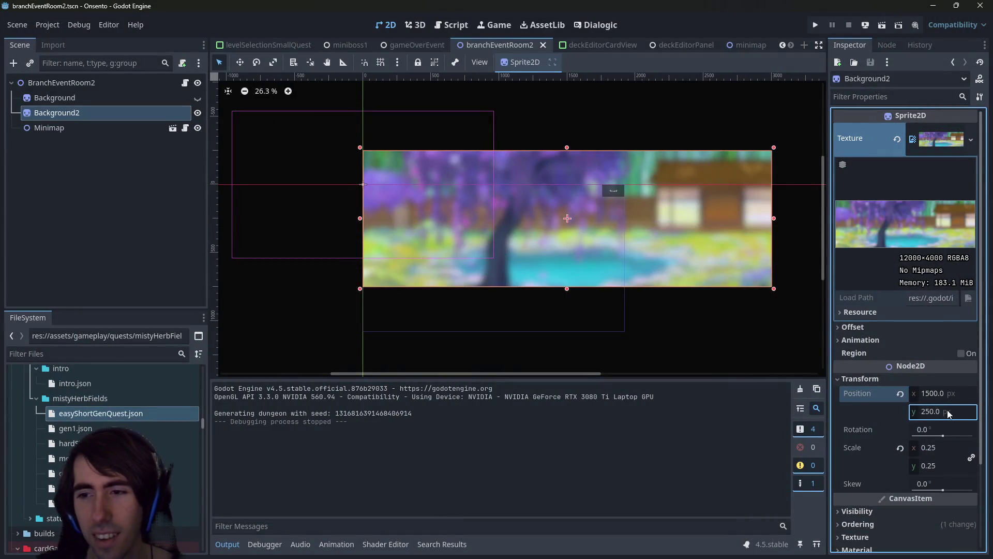
{"action": "left_click", "coordinate": [939, 448]}
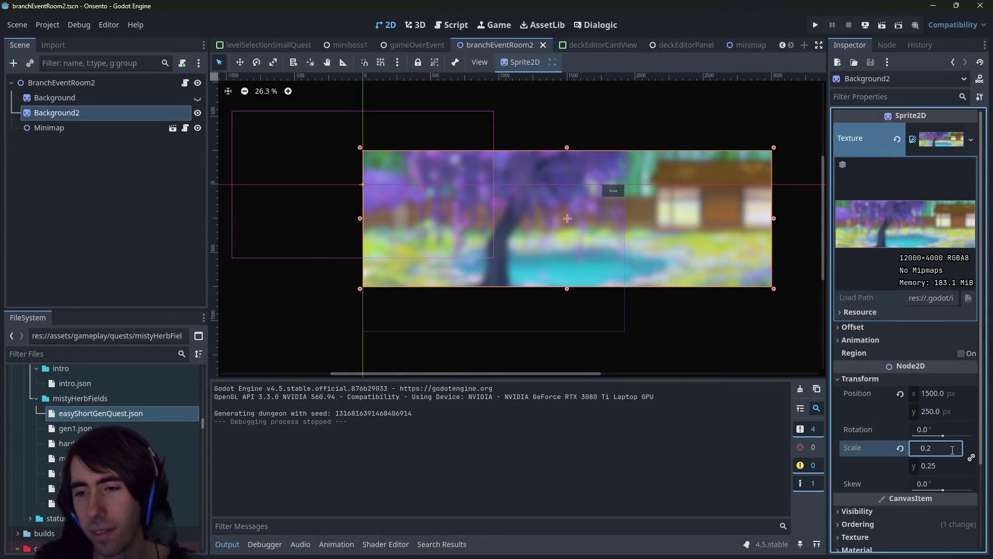
Step Background2's scale up through 0.3 and 0.4 to 0.5, and save the scene
{"action": "key", "text": "BackSpace"}
{"action": "type", "text": "3"}
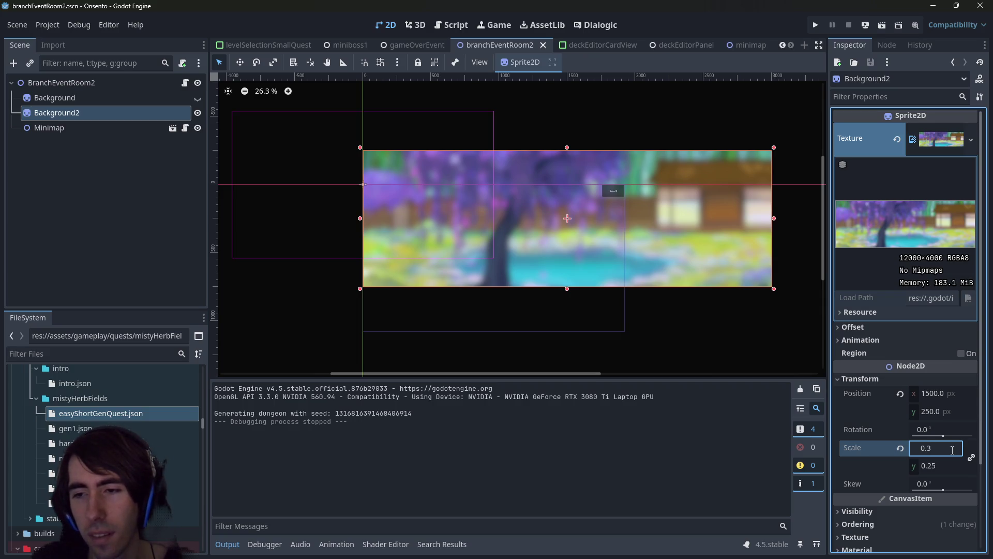
{"action": "key", "text": "Tab"}
{"action": "left_click", "coordinate": [935, 447]}
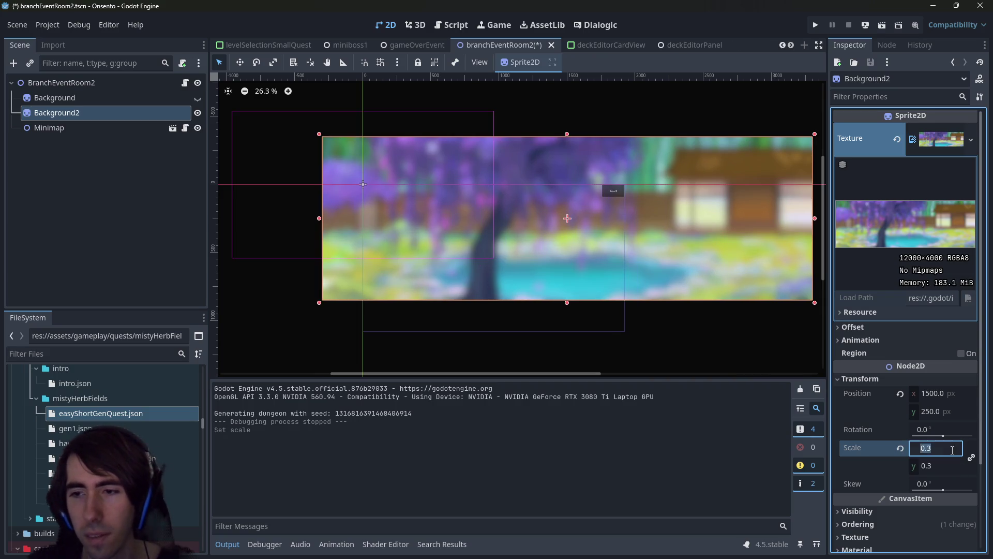
{"action": "key", "text": "Tab"}
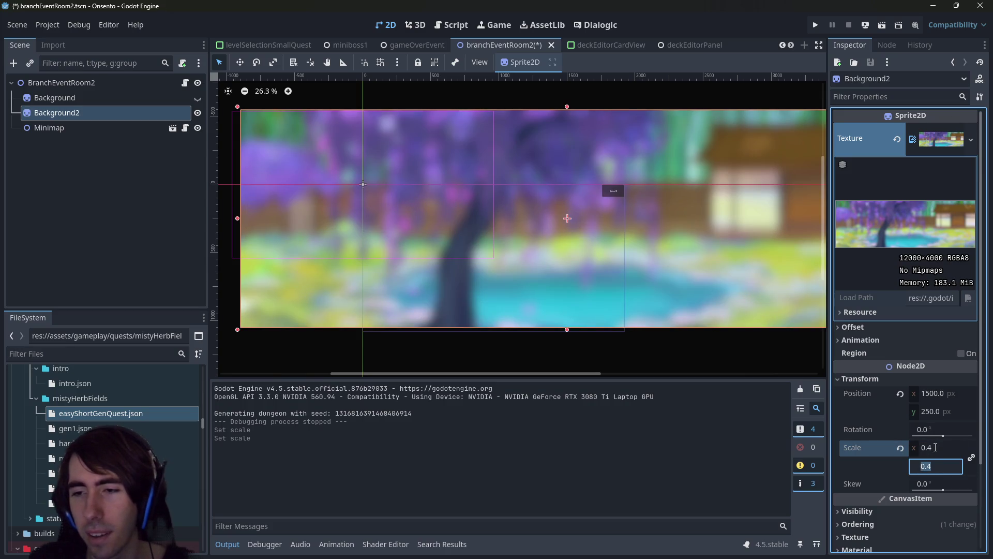
{"action": "left_click", "coordinate": [935, 448]}
{"action": "key", "text": "BackSpace"}
{"action": "type", "text": "5"}
{"action": "key", "text": "Return"}
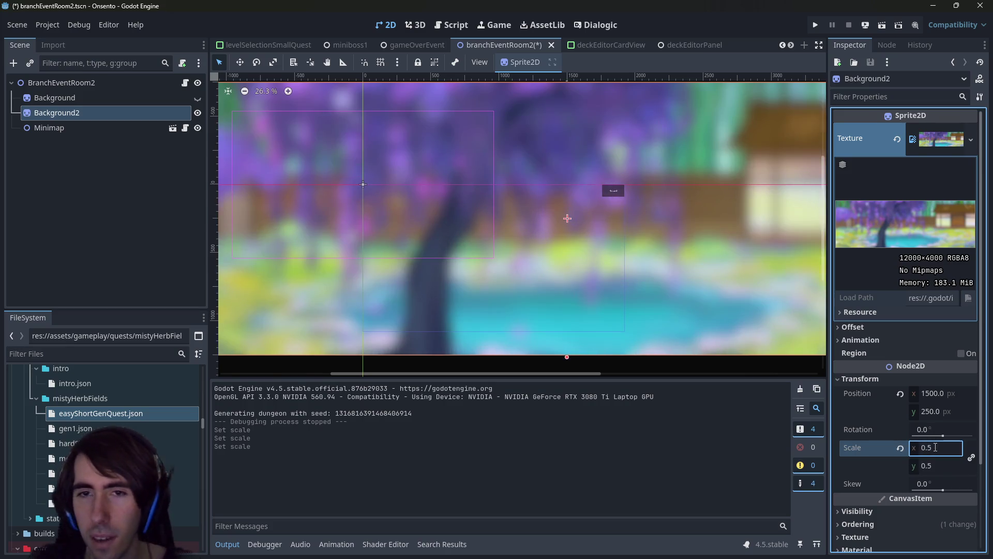
{"action": "scroll", "coordinate": [637, 299], "scroll_direction": "down", "scroll_amount": 3}
{"action": "key", "text": "ctrl+s"}
{"action": "left_click", "coordinate": [942, 446]}
{"action": "left_click", "coordinate": [942, 446]}
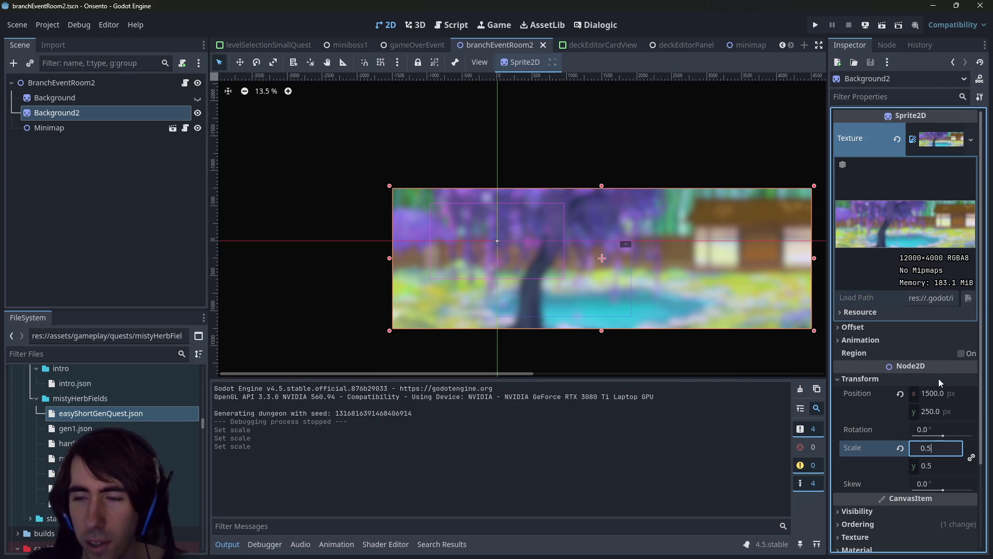
Double Position x to 3000 with 1500*2, save, and test-run the scene
{"action": "left_click", "coordinate": [966, 394]}
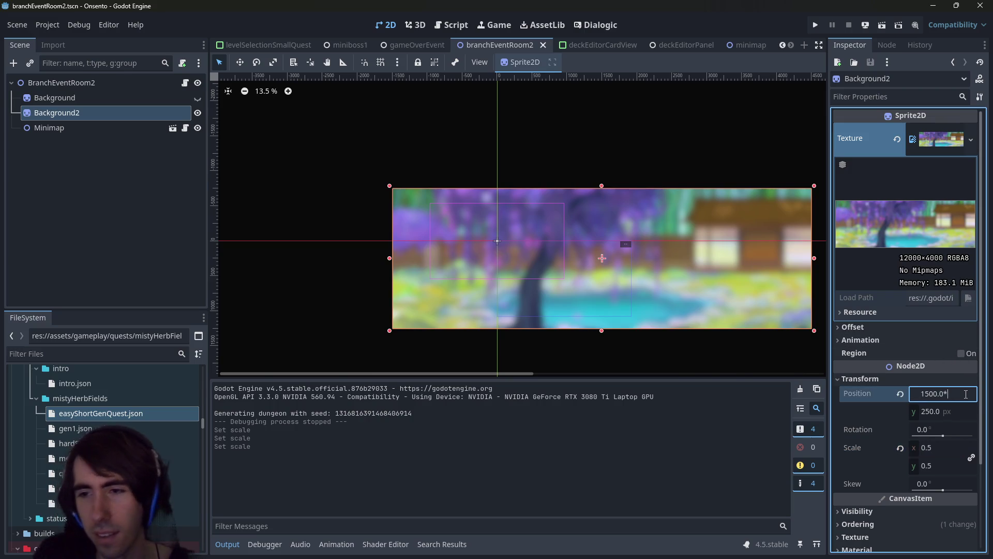
{"action": "type", "text": "*2"}
{"action": "key", "text": "Return"}
{"action": "key", "text": "ctrl+s"}
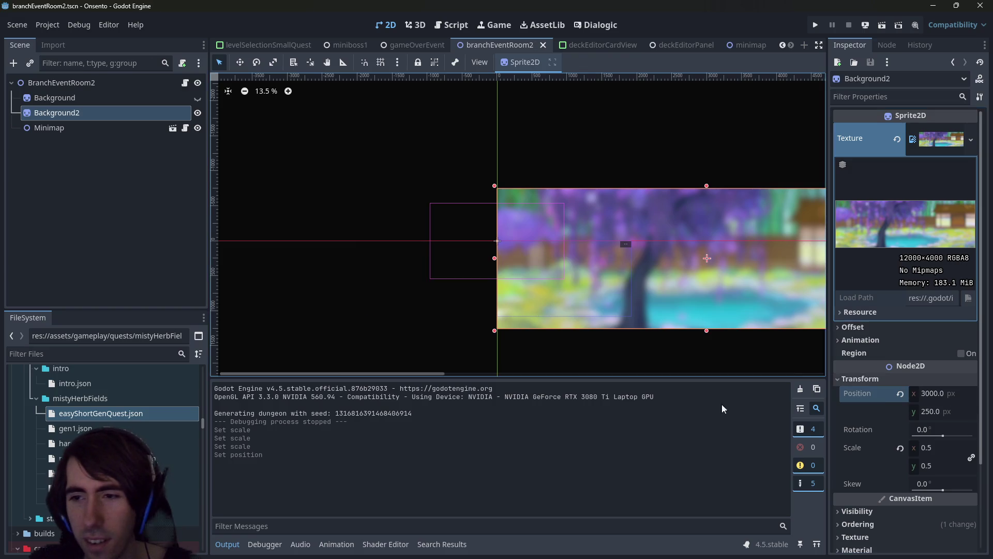
{"action": "left_click", "coordinate": [882, 26]}
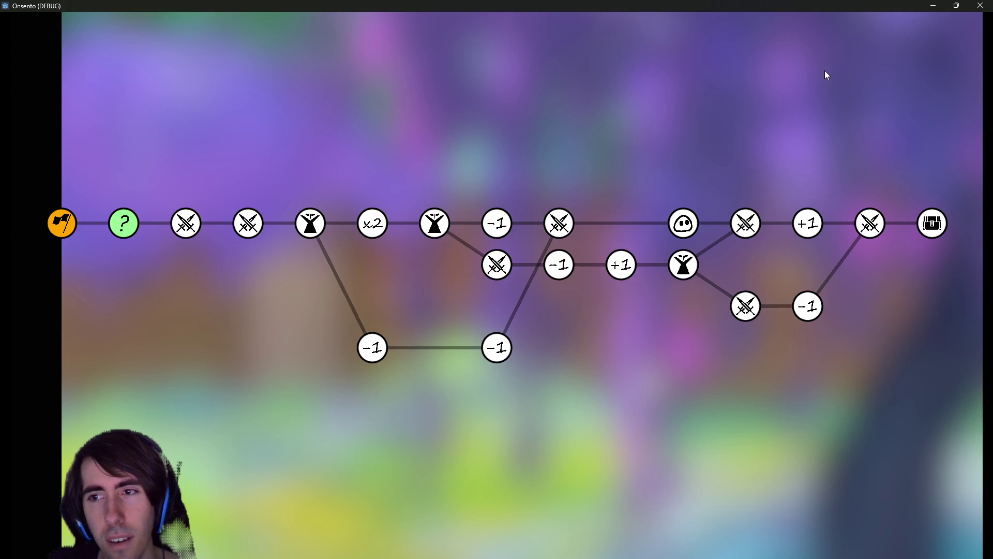
{"action": "left_click", "coordinate": [982, 5]}
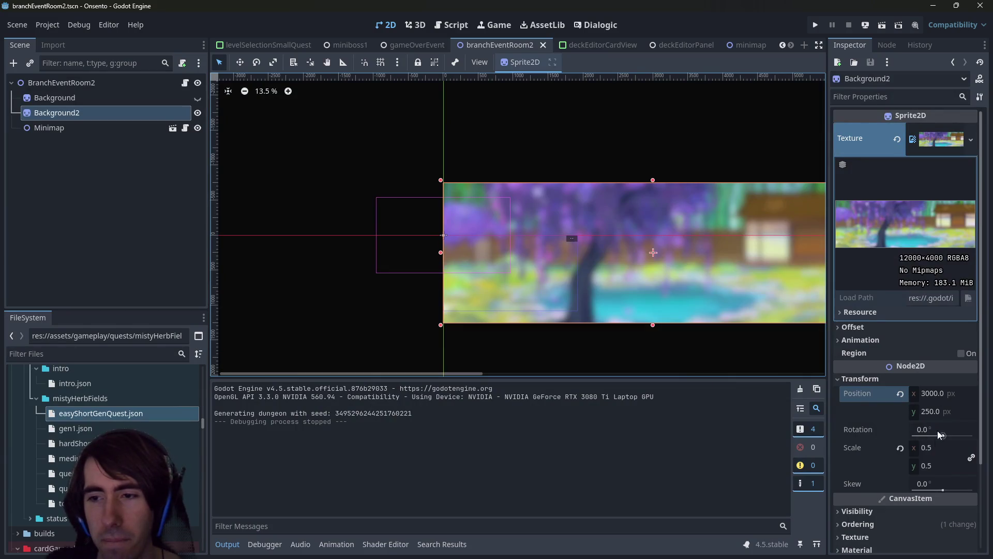
Try Position x values of 2500 and 2000, then save, run, and stop the game
{"action": "left_click", "coordinate": [942, 394]}
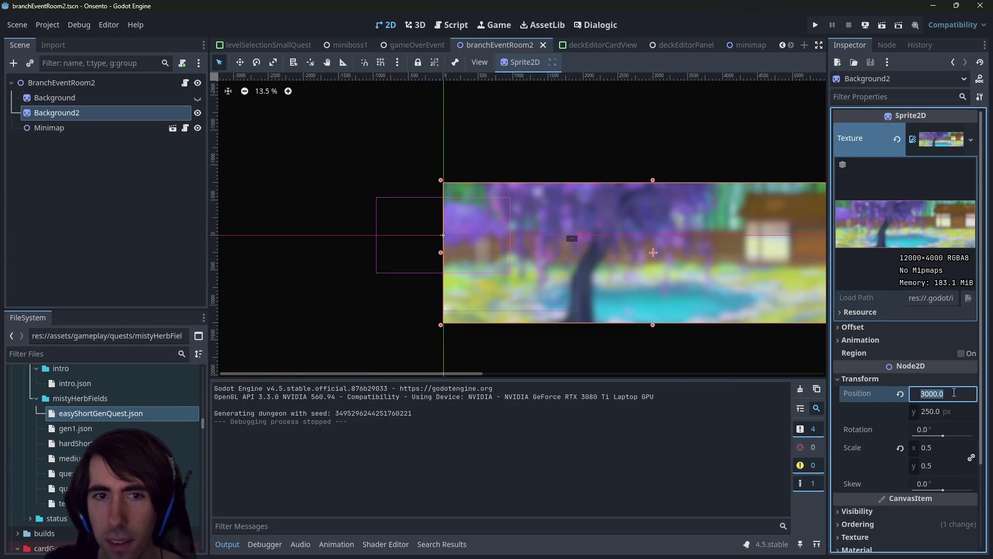
{"action": "left_click", "coordinate": [954, 392]}
{"action": "type", "text": "-"}
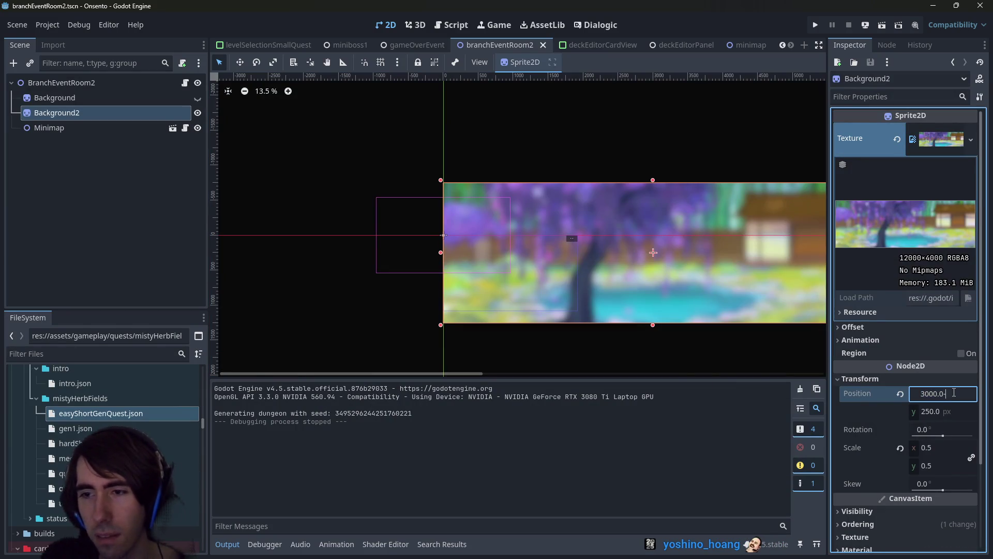
{"action": "type", "text": "500"}
{"action": "key", "text": "Return"}
{"action": "left_click", "coordinate": [964, 397]}
{"action": "type", "text": "100"}
{"action": "key", "text": "BackSpace"}
{"action": "key", "text": "BackSpace"}
{"action": "key", "text": "BackSpace"}
{"action": "type", "text": "500"}
{"action": "key", "text": "Return"}
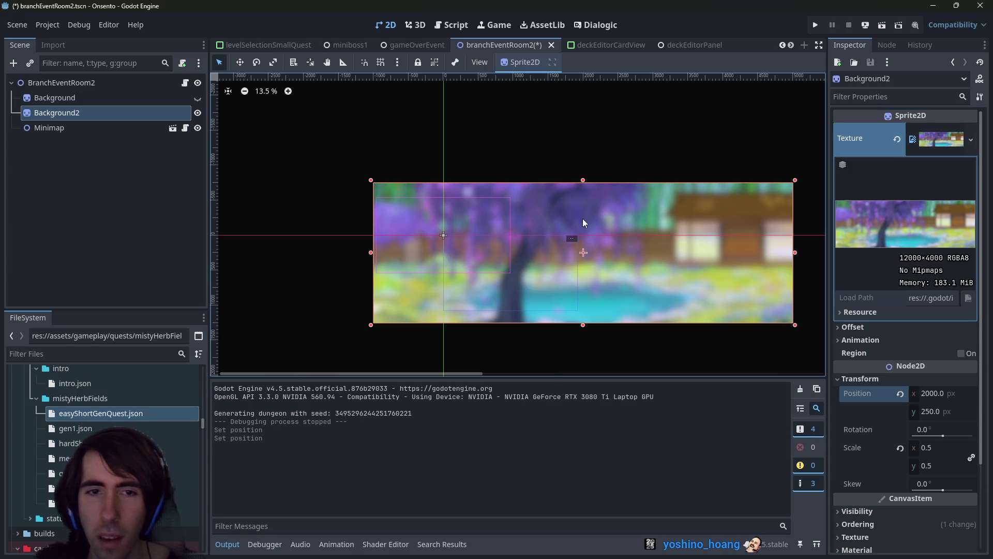
{"action": "key", "text": "F5"}
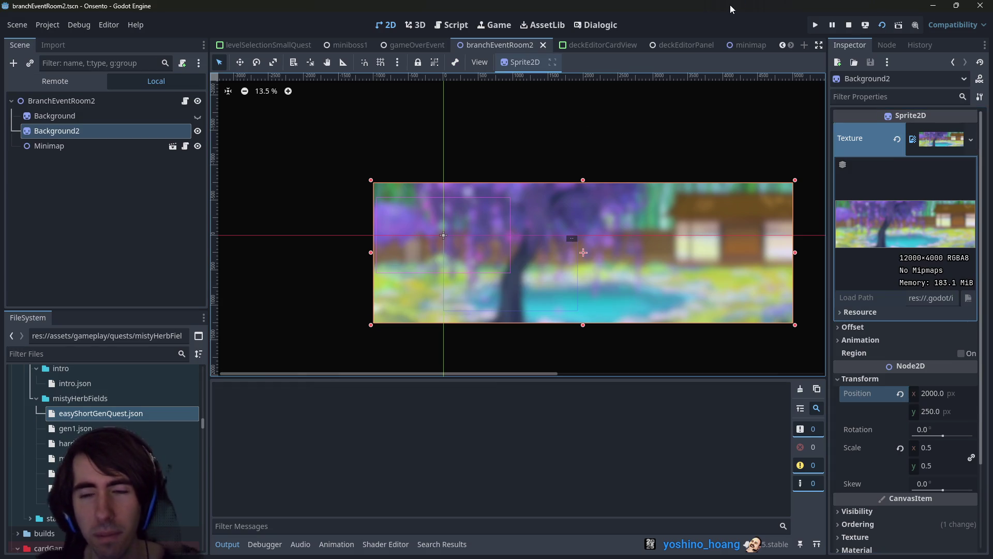
{"action": "left_click", "coordinate": [848, 25]}
Set Background2's scale to a uniform 1.0
{"action": "left_click", "coordinate": [926, 448]}
{"action": "type", "text": "1"}
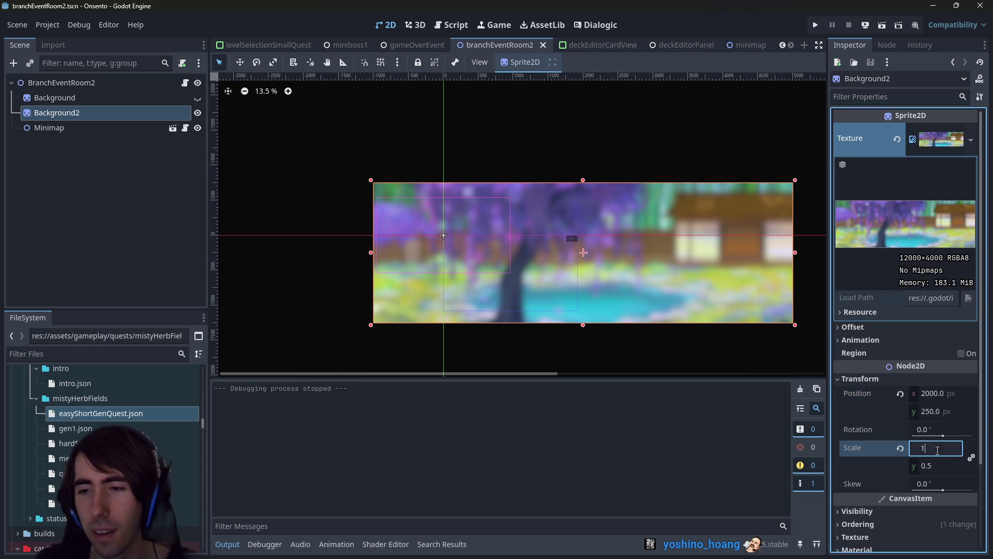
{"action": "key", "text": "Return"}
{"action": "scroll", "coordinate": [508, 292], "scroll_direction": "down", "scroll_amount": 1}
{"action": "scroll", "coordinate": [507, 288], "scroll_direction": "down", "scroll_amount": 1}
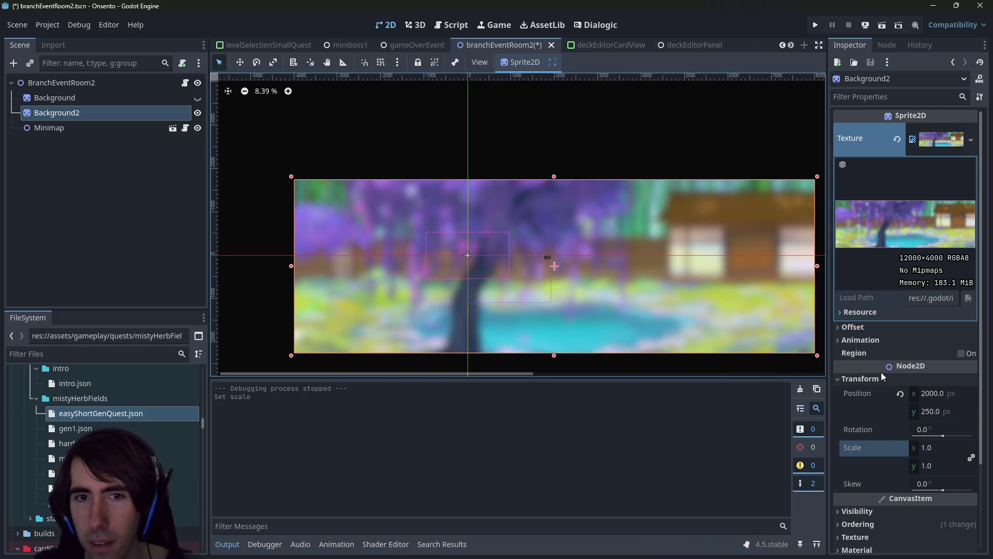
Try Position x 1000 and 0, undo both, settle on 3000, and run the scene
{"action": "left_click", "coordinate": [942, 394]}
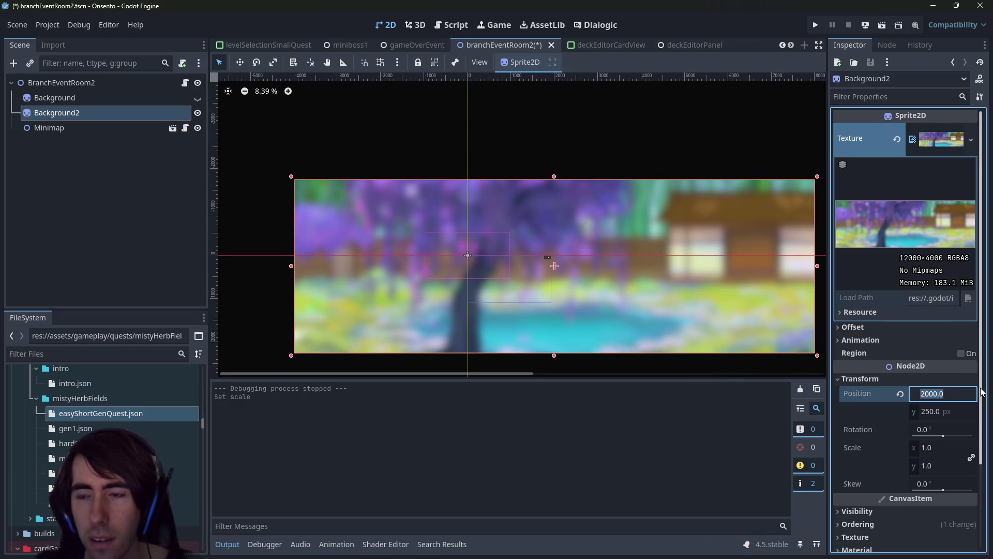
{"action": "type", "text": "1000"}
{"action": "key", "text": "Return"}
{"action": "key", "text": "ctrl+z"}
{"action": "left_click", "coordinate": [962, 392]}
{"action": "type", "text": "0"}
{"action": "key", "text": "Return"}
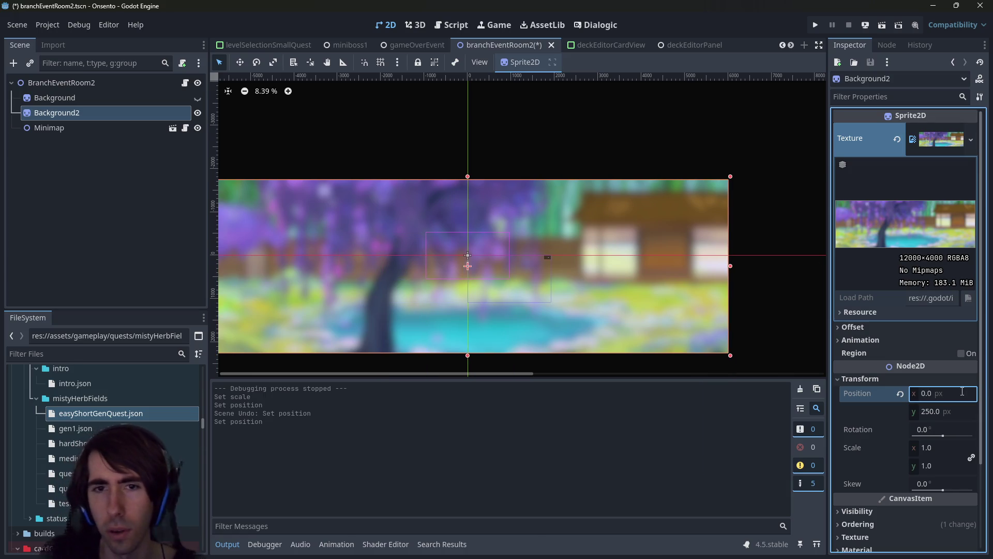
{"action": "key", "text": "ctrl+z"}
{"action": "left_click", "coordinate": [962, 392]}
{"action": "type", "text": "3000"}
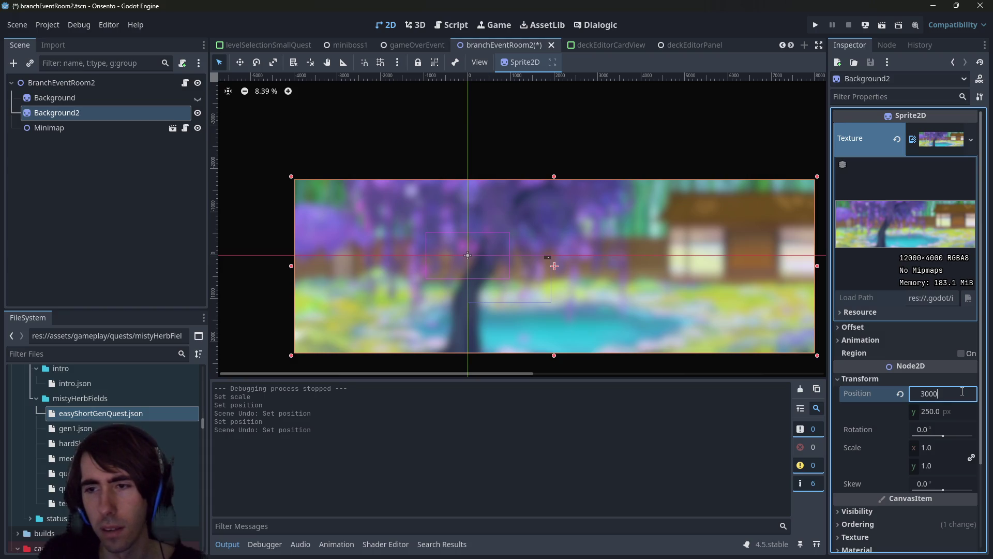
{"action": "key", "text": "Return"}
{"action": "left_click", "coordinate": [815, 25]}
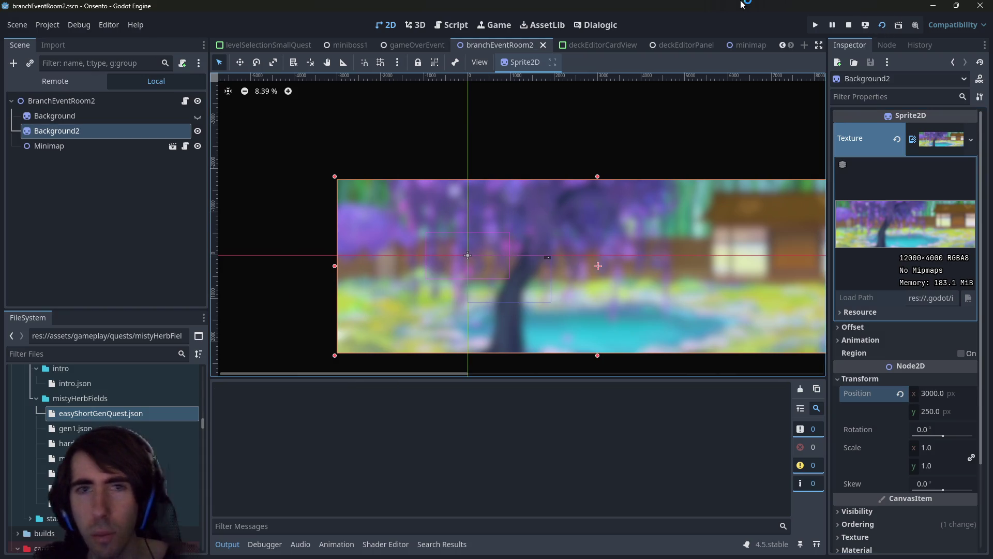
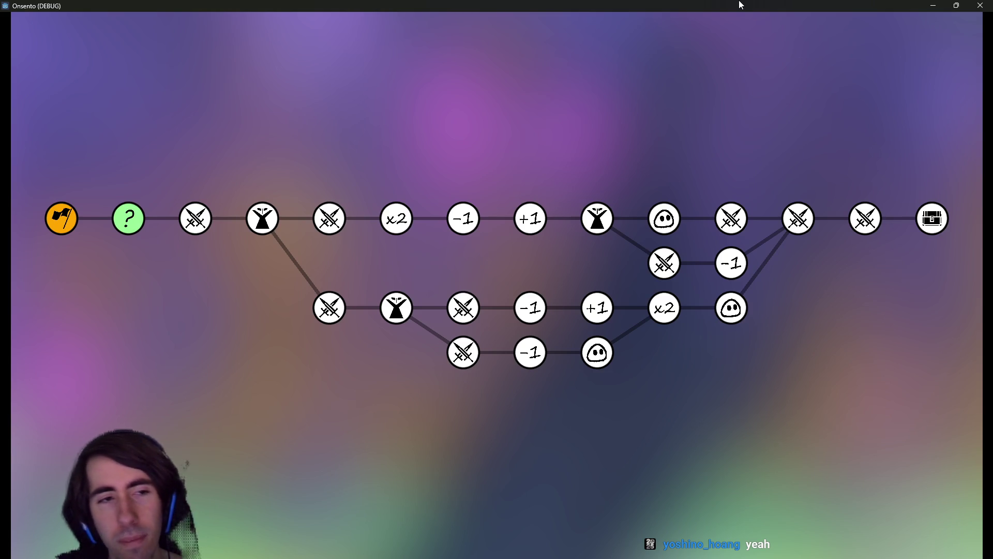
Close the Onsento (DEBUG) game window to get back to the Godot editor
{"action": "left_click", "coordinate": [981, 5]}
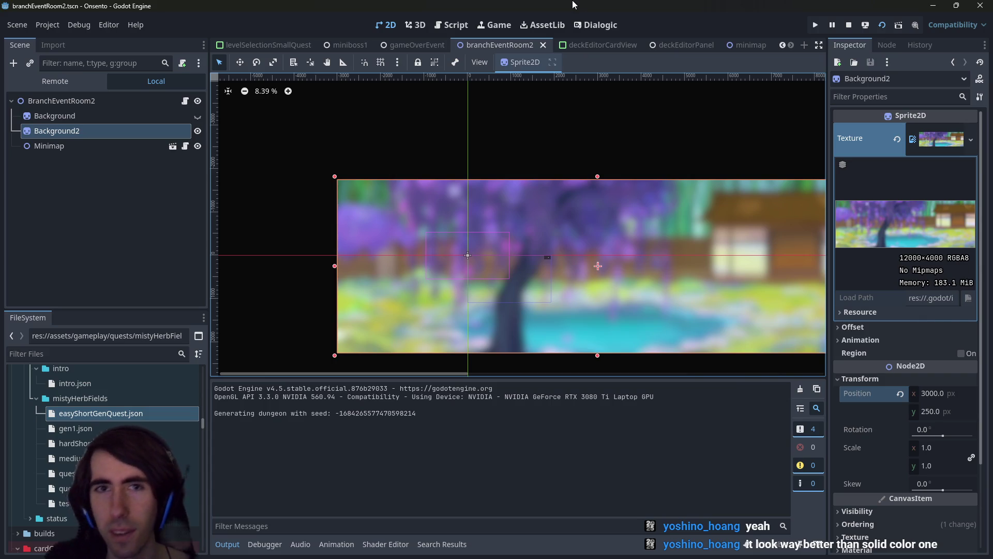
Quick-open the minimap scene and glance at the deckEditorPanel and branchEventRoom2 tabs
{"action": "key", "text": "alt+shift+o"}
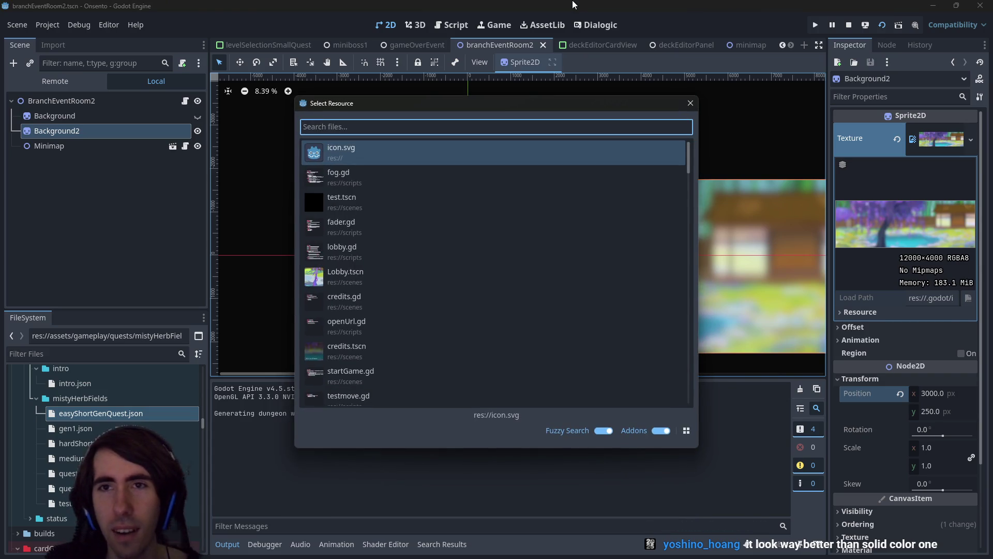
{"action": "type", "text": "minimap"}
{"action": "key", "text": "Return"}
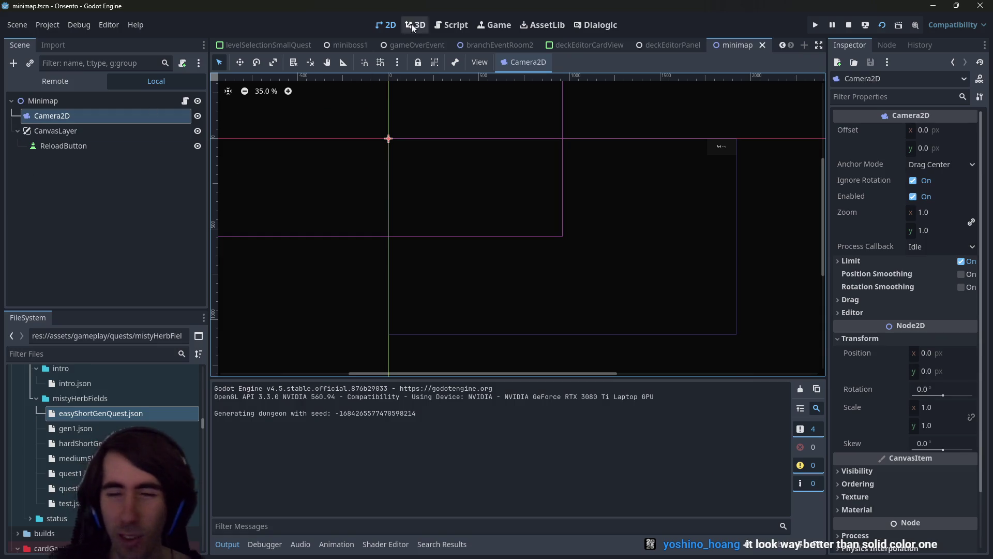
{"action": "left_click", "coordinate": [98, 100]}
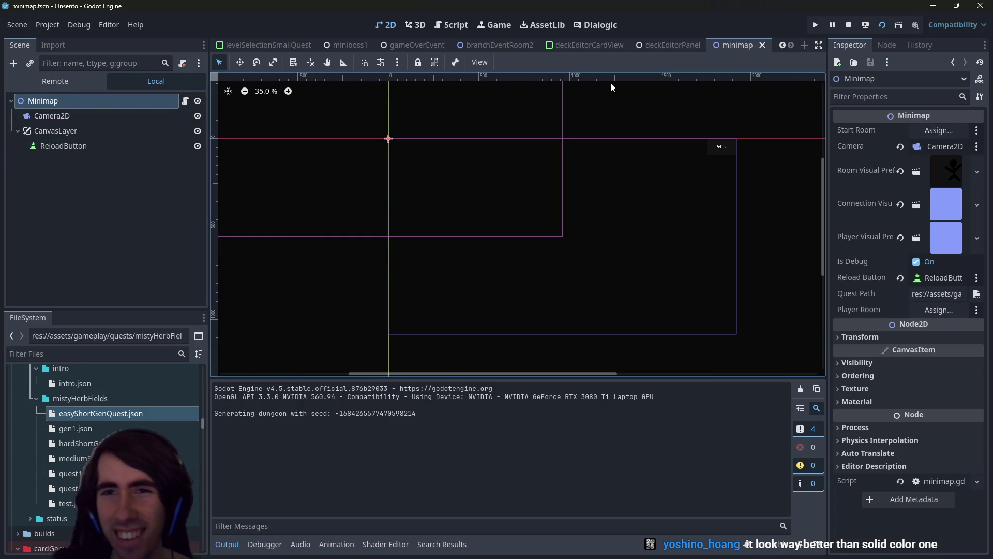
{"action": "left_click", "coordinate": [660, 47]}
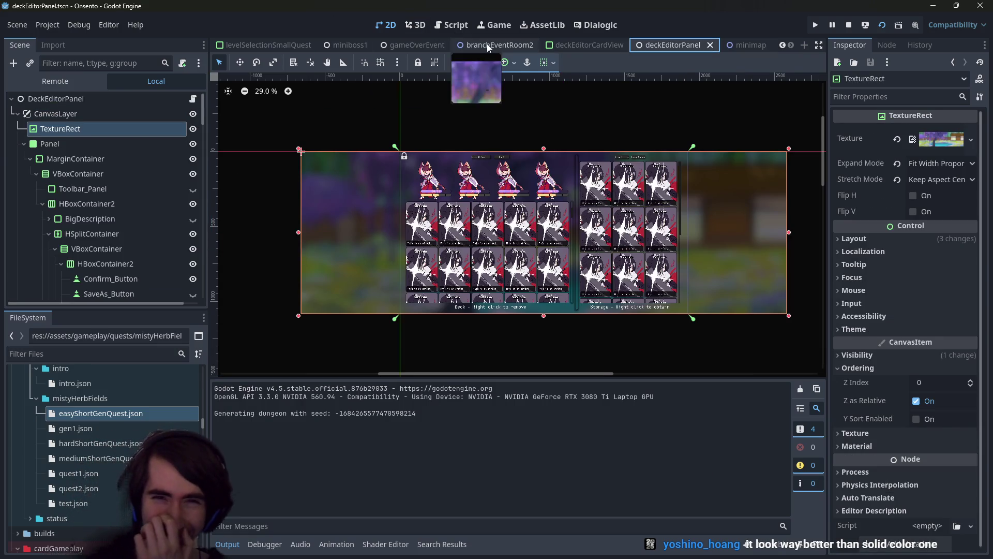
{"action": "left_click", "coordinate": [486, 45]}
{"action": "left_click", "coordinate": [747, 47]}
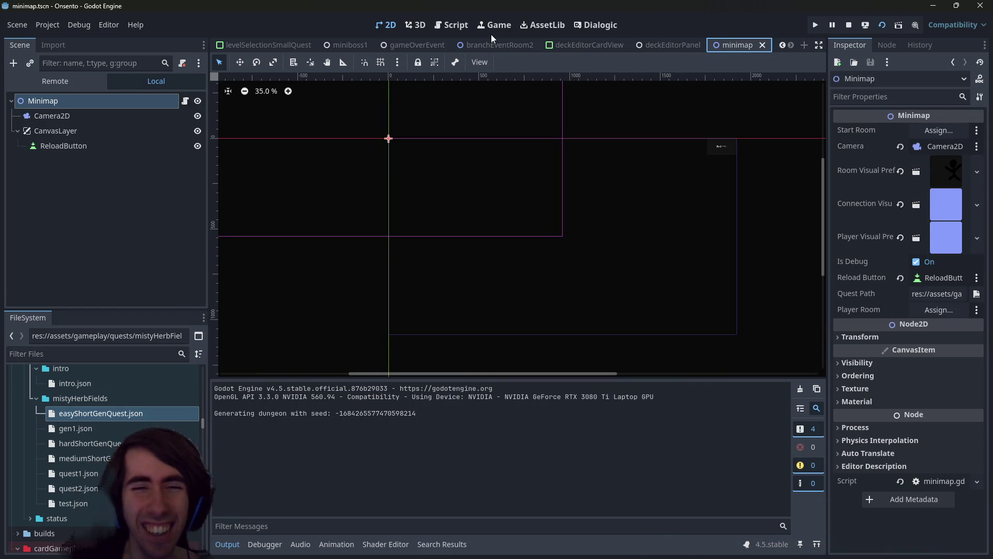
Search Quick Open for the in-game menu and open BattleIngameMenu.tscn
{"action": "key", "text": "shift+alt+o"}
{"action": "type", "text": "minimap"}
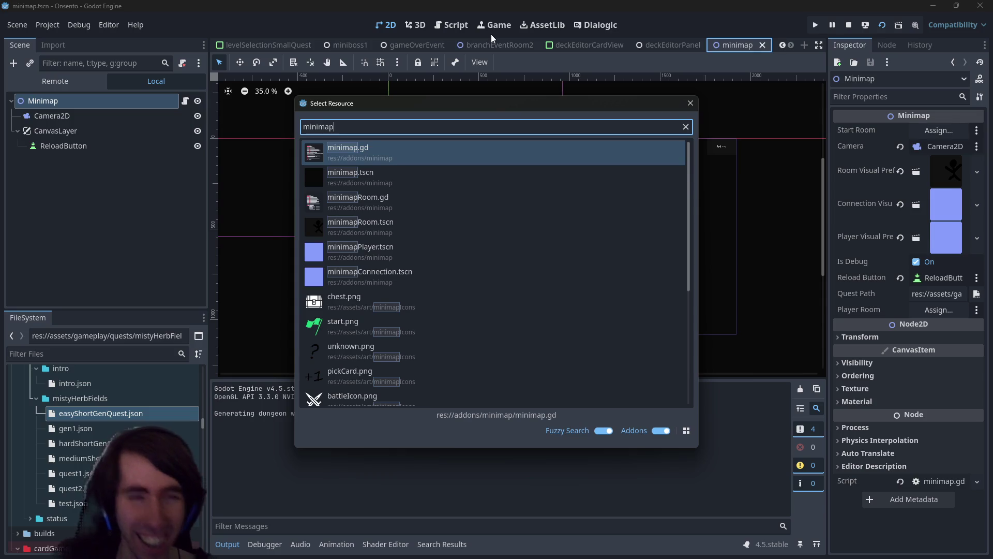
{"action": "key", "text": "ctrl+a"}
{"action": "type", "text": "ingameeditor"}
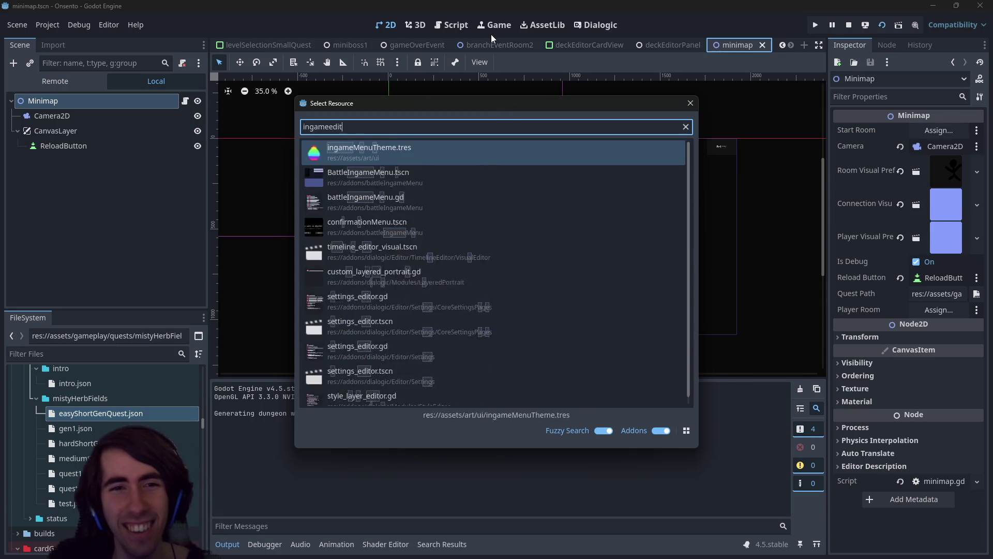
{"action": "key", "text": "Down"}
{"action": "key", "text": "Down"}
{"action": "key", "text": "Up"}
{"action": "key", "text": "BackSpace"}
{"action": "key", "text": "BackSpace"}
{"action": "key", "text": "BackSpace"}
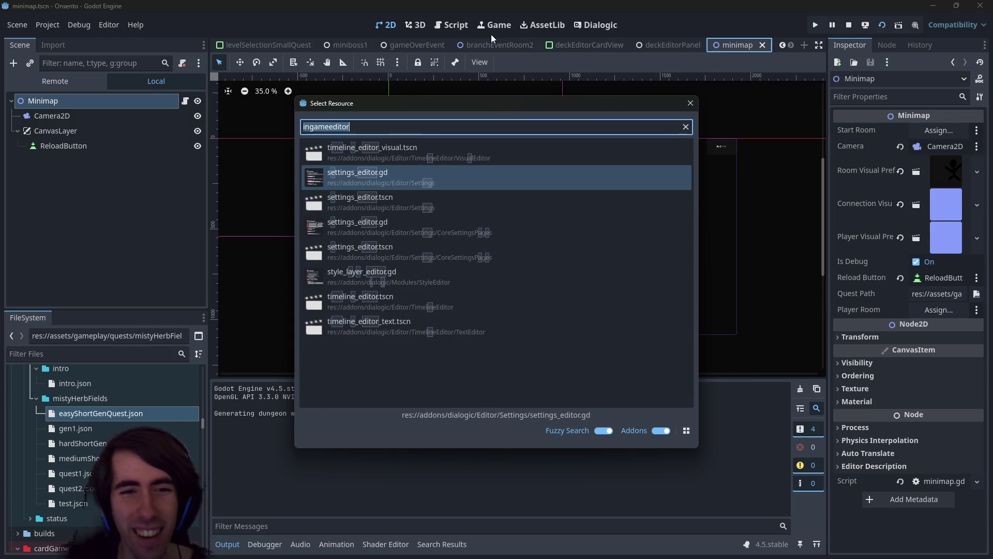
{"action": "type", "text": "mem"}
{"action": "key", "text": "Down"}
{"action": "key", "text": "Down"}
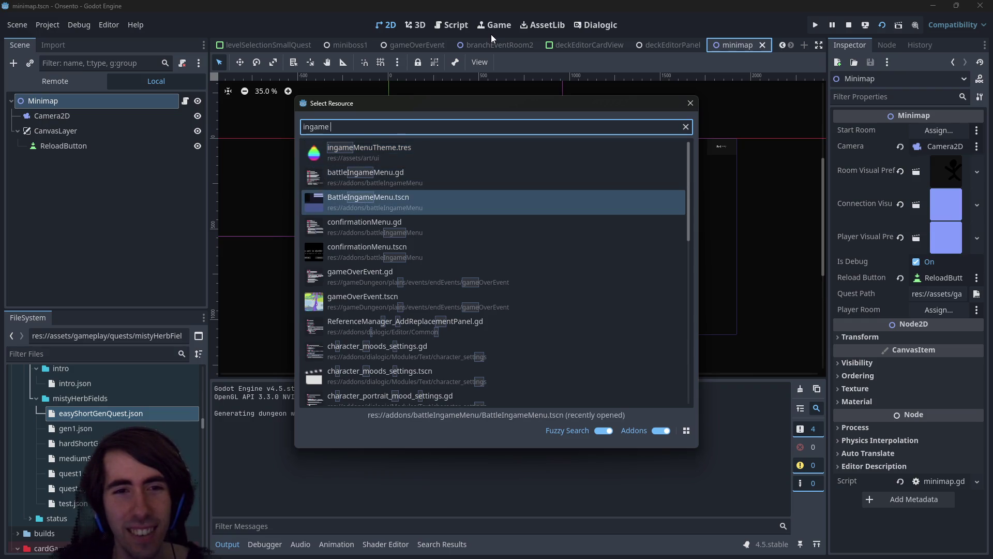
{"action": "key", "text": "Return"}
{"action": "scroll", "coordinate": [369, 193], "scroll_direction": "down", "scroll_amount": 2}
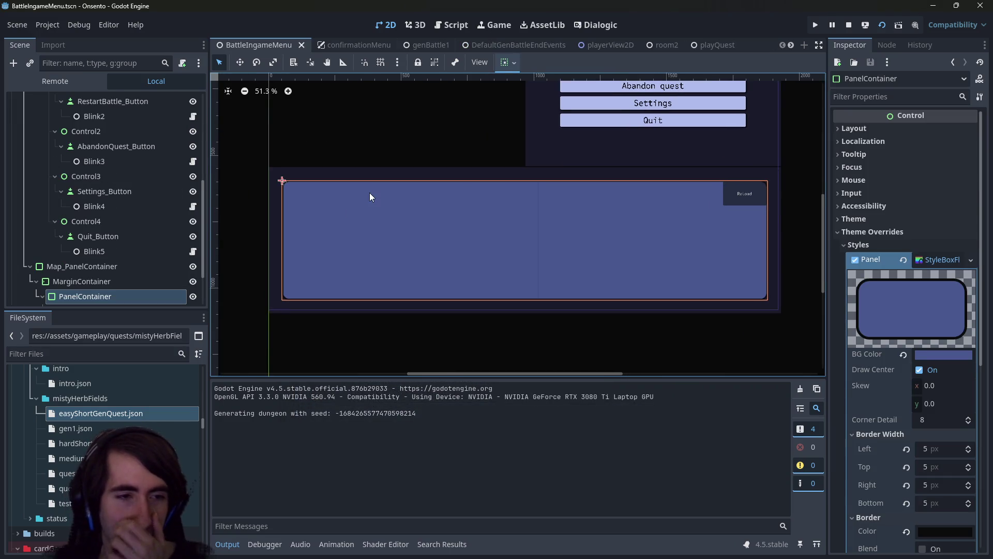
Inspect the map panel's background colour in the Inspector
{"action": "scroll", "coordinate": [899, 337], "scroll_direction": "down", "scroll_amount": 5}
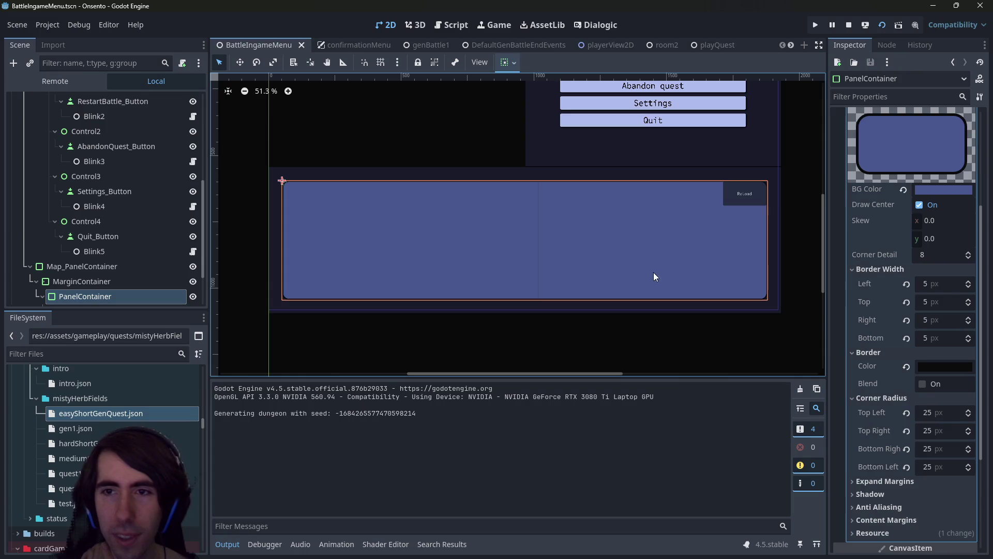
{"action": "scroll", "coordinate": [896, 247], "scroll_direction": "up", "scroll_amount": 5}
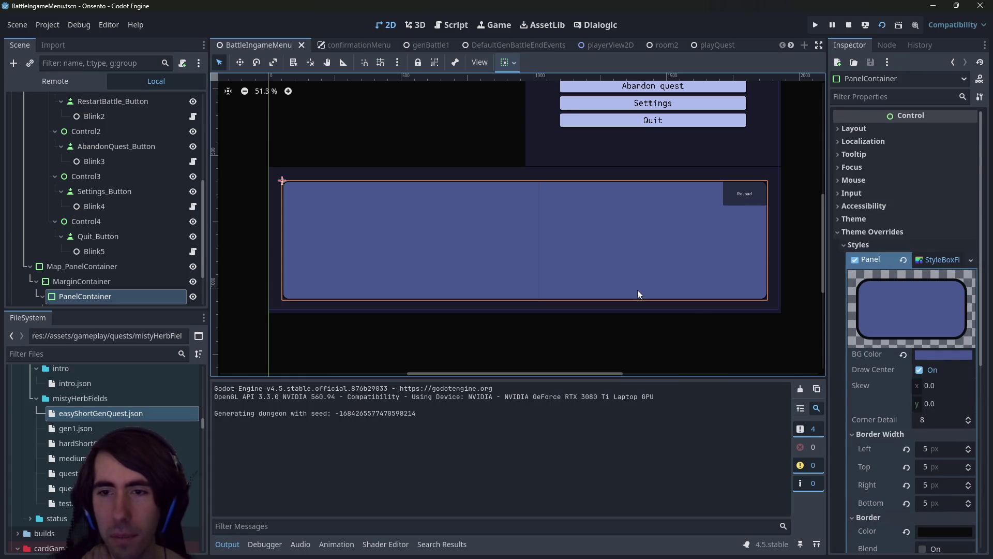
{"action": "scroll", "coordinate": [883, 377], "scroll_direction": "down", "scroll_amount": 6}
{"action": "scroll", "coordinate": [884, 377], "scroll_direction": "up", "scroll_amount": 5}
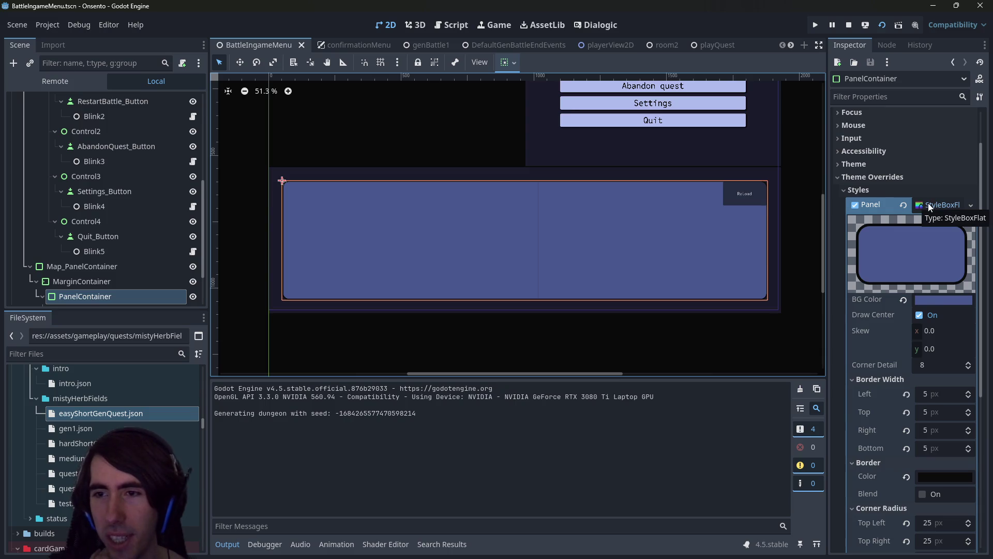
{"action": "left_click", "coordinate": [927, 302]}
{"action": "left_click", "coordinate": [893, 330]}
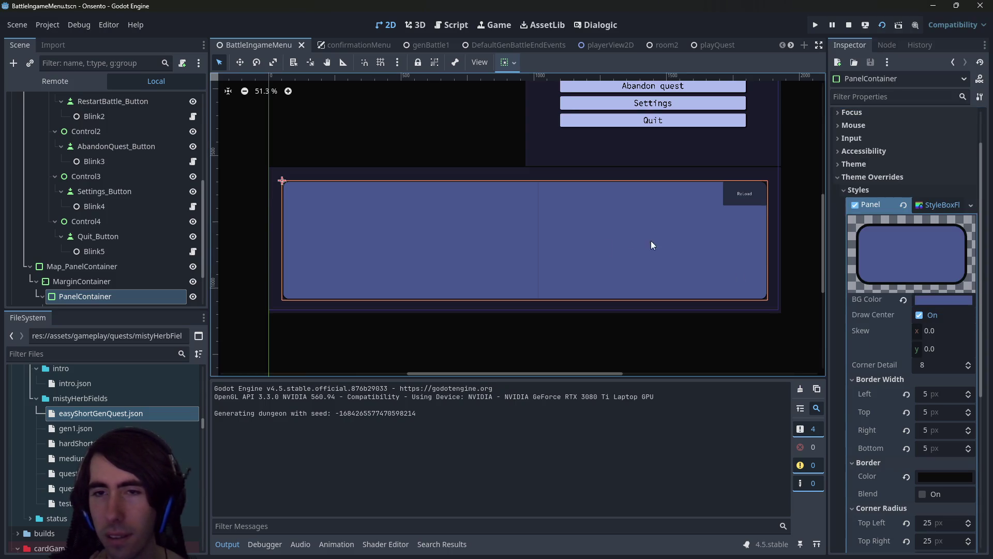
{"action": "left_click", "coordinate": [551, 356]}
Look over the map's SubViewportContainer and SubViewport nodes
{"action": "left_click", "coordinate": [426, 258]}
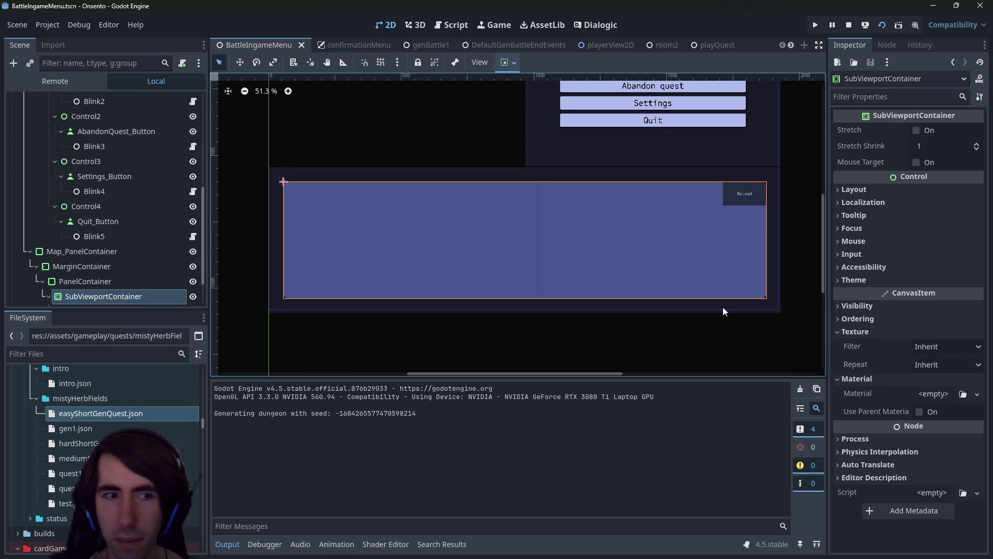
{"action": "scroll", "coordinate": [53, 247], "scroll_direction": "down", "scroll_amount": 3}
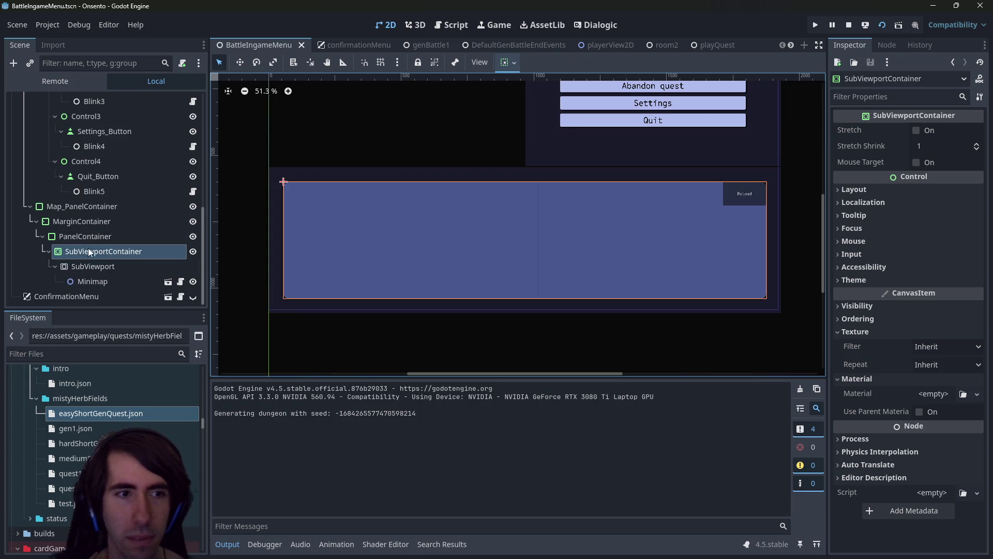
{"action": "left_click", "coordinate": [89, 261]}
{"action": "left_click", "coordinate": [88, 251]}
{"action": "left_click", "coordinate": [133, 268]}
{"action": "left_click", "coordinate": [411, 203]}
Select PanelContainer, widen the Inspector, and duplicate it as PanelContainer2
{"action": "left_click", "coordinate": [85, 236]}
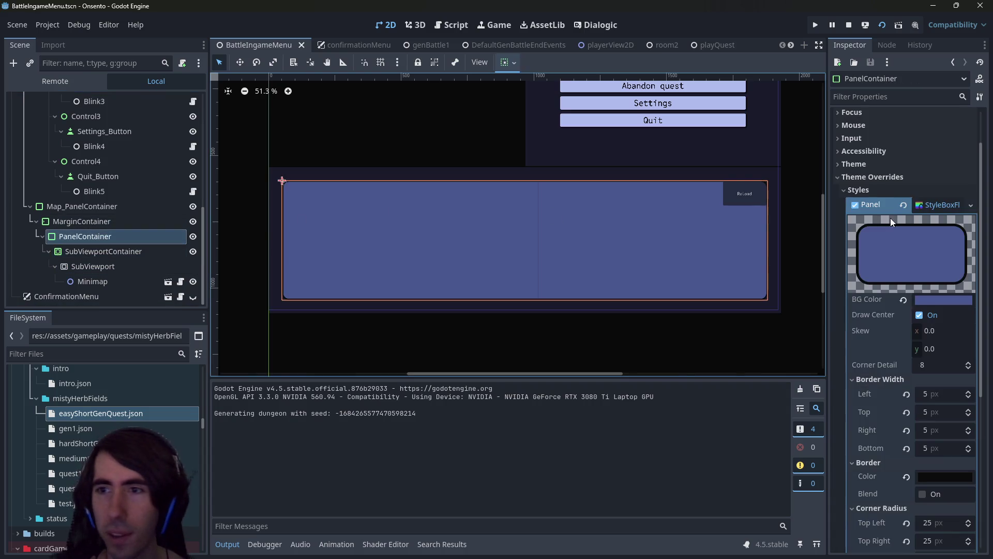
{"action": "left_click", "coordinate": [971, 205]}
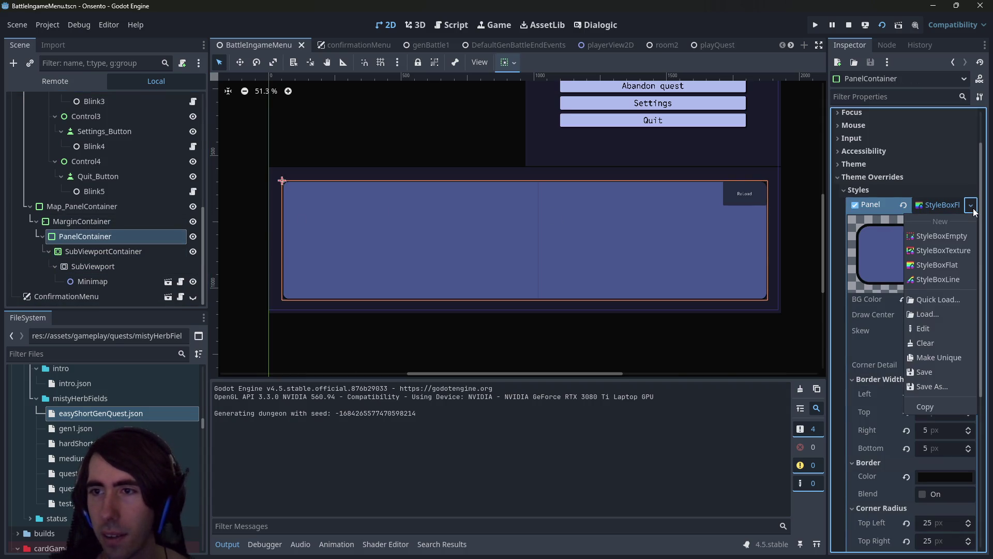
{"action": "left_click", "coordinate": [827, 212]}
{"action": "left_click_drag", "start_coordinate": [829, 215], "coordinate": [686, 216]}
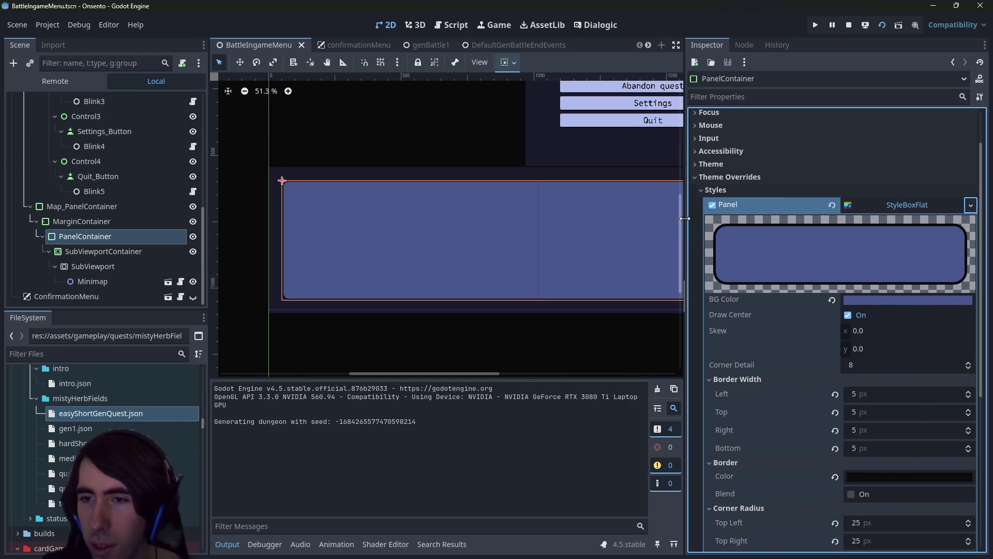
{"action": "left_click", "coordinate": [971, 205]}
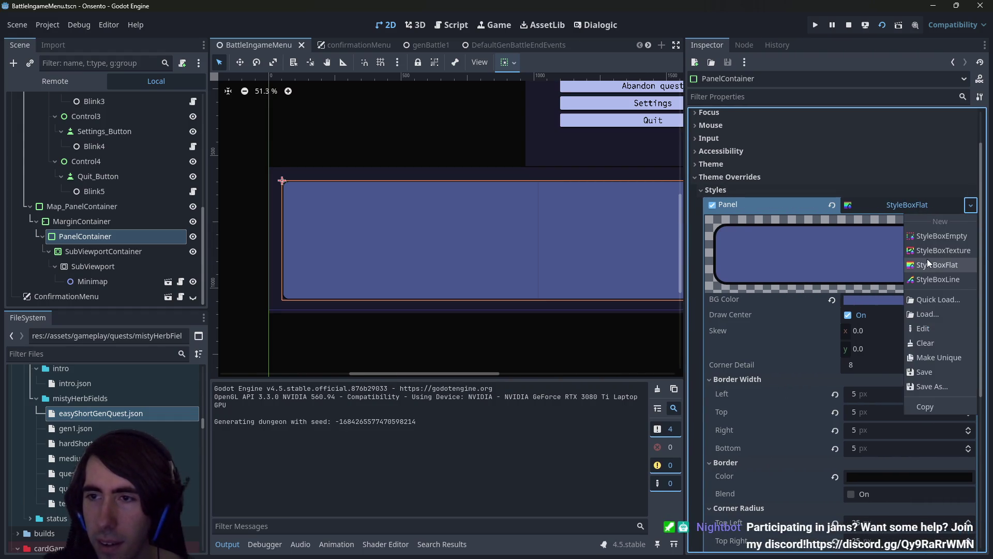
{"action": "left_click", "coordinate": [98, 238]}
{"action": "key", "text": "ctrl+d"}
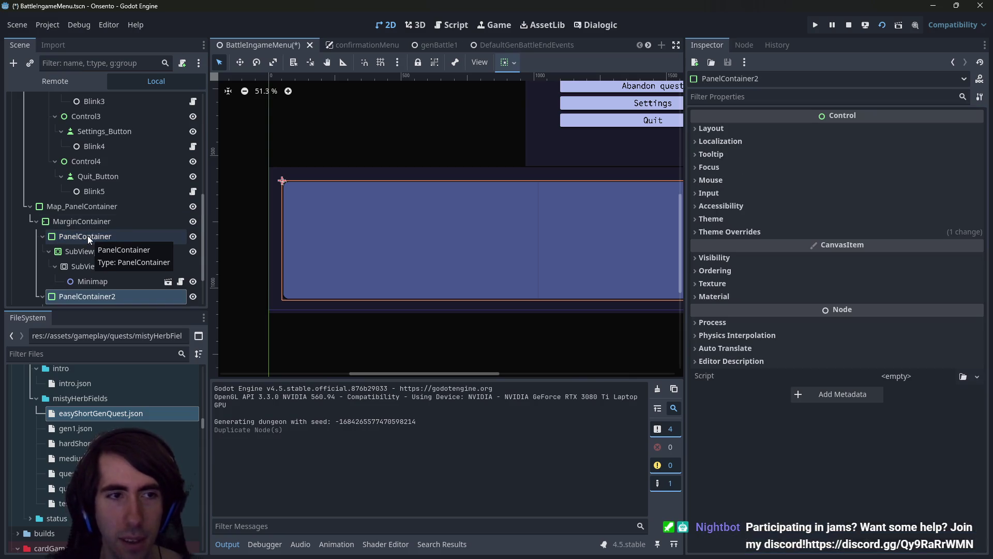
Give the original PanelContainer a New StyleBoxTexture as its Panel theme override style
{"action": "left_click", "coordinate": [129, 177]}
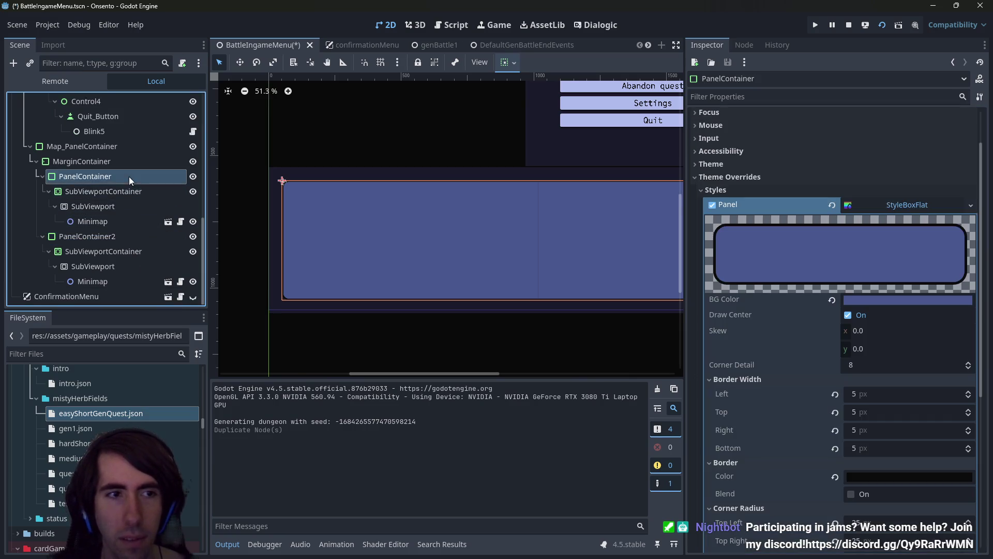
{"action": "left_click", "coordinate": [970, 206]}
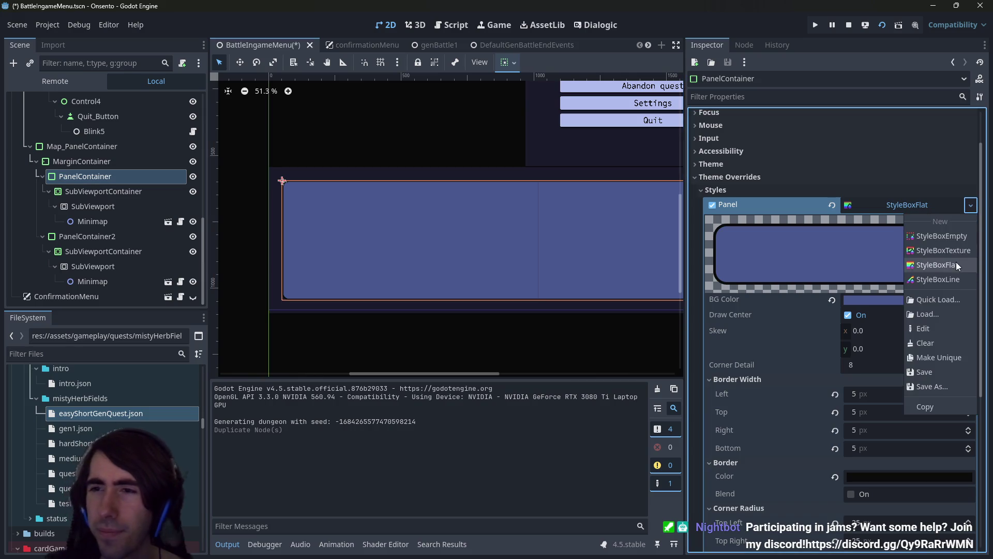
{"action": "left_click", "coordinate": [962, 251]}
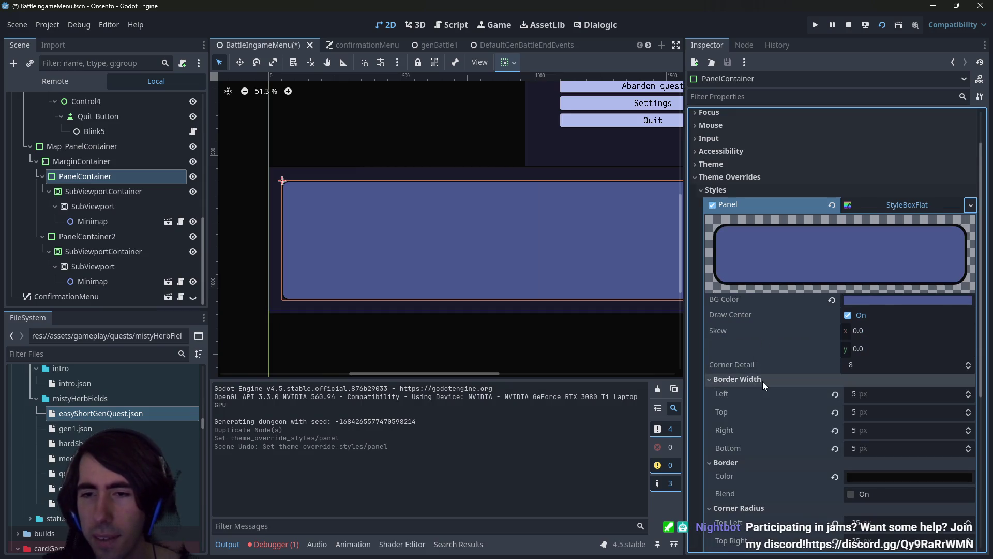
{"action": "key", "text": "ctrl+shift+z"}
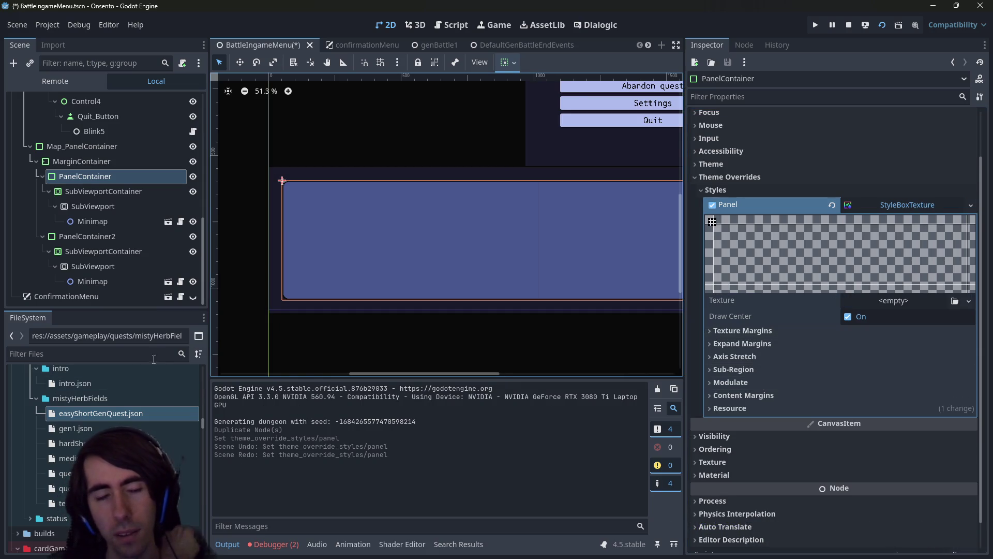
{"action": "left_click", "coordinate": [853, 299]}
Load the blurred deckeditor background texture into the panel's StyleBoxTexture
{"action": "left_click", "coordinate": [889, 532]}
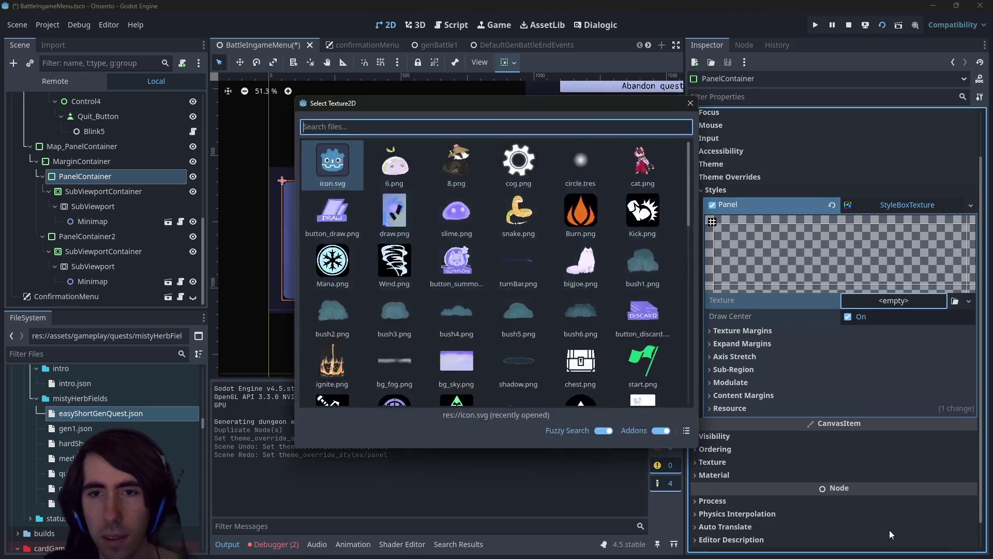
{"action": "type", "text": "background"}
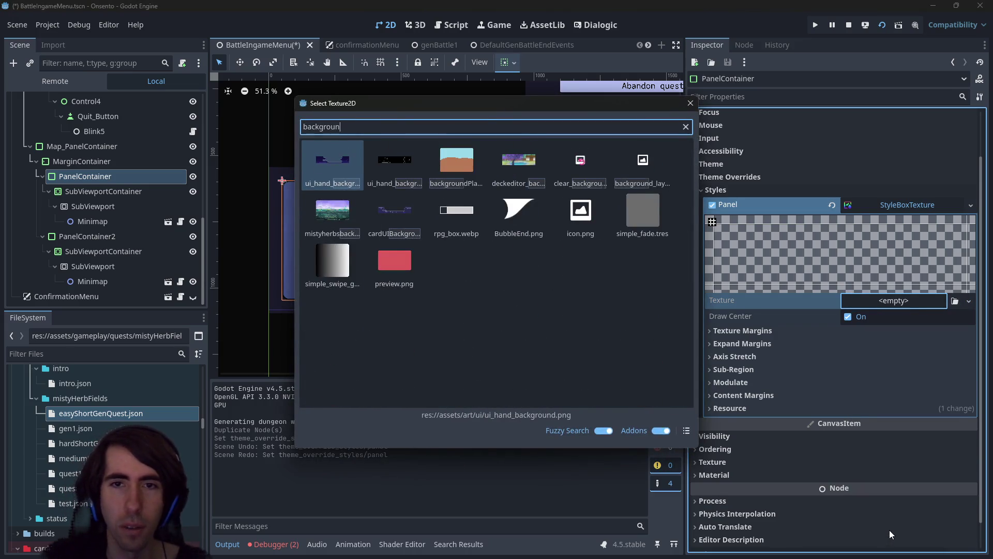
{"action": "double_click", "coordinate": [584, 176]}
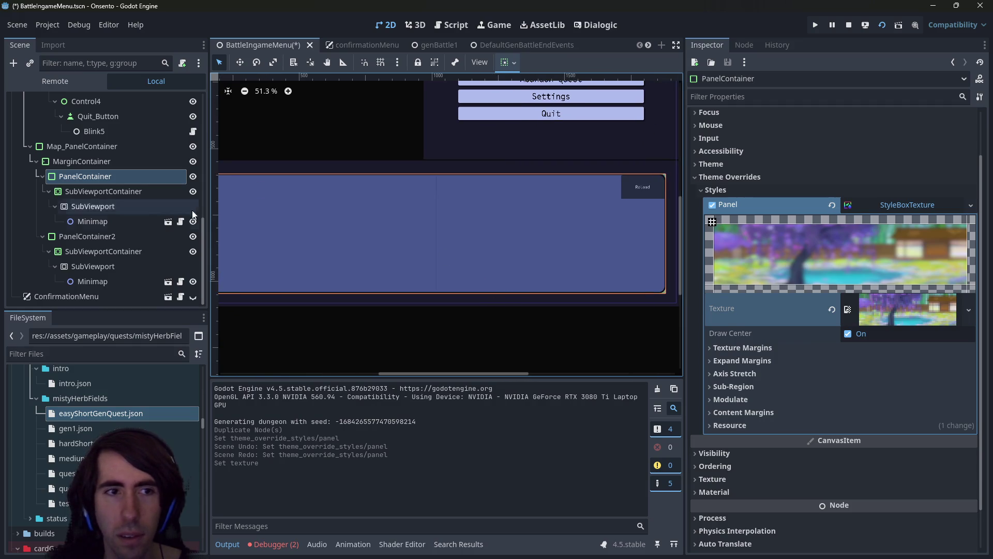
Compare PanelContainer2 shown and hidden, leave it hidden, and save the scene
{"action": "left_click", "coordinate": [194, 235]}
{"action": "left_click", "coordinate": [194, 236]}
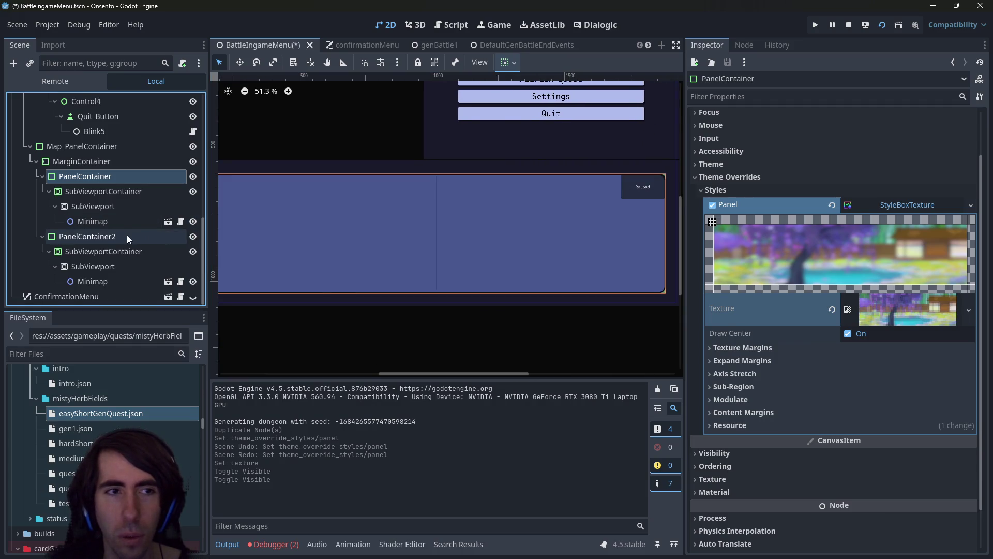
{"action": "key", "text": "ctrl+z"}
{"action": "key", "text": "ctrl+z"}
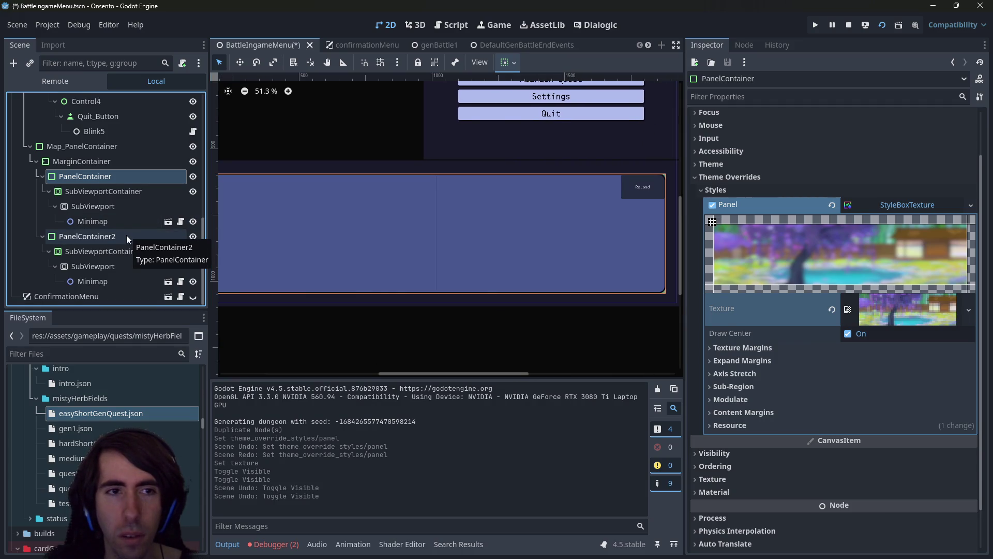
{"action": "key", "text": "ctrl+shift+z"}
{"action": "key", "text": "ctrl+shift+z"}
{"action": "key", "text": "ctrl+z"}
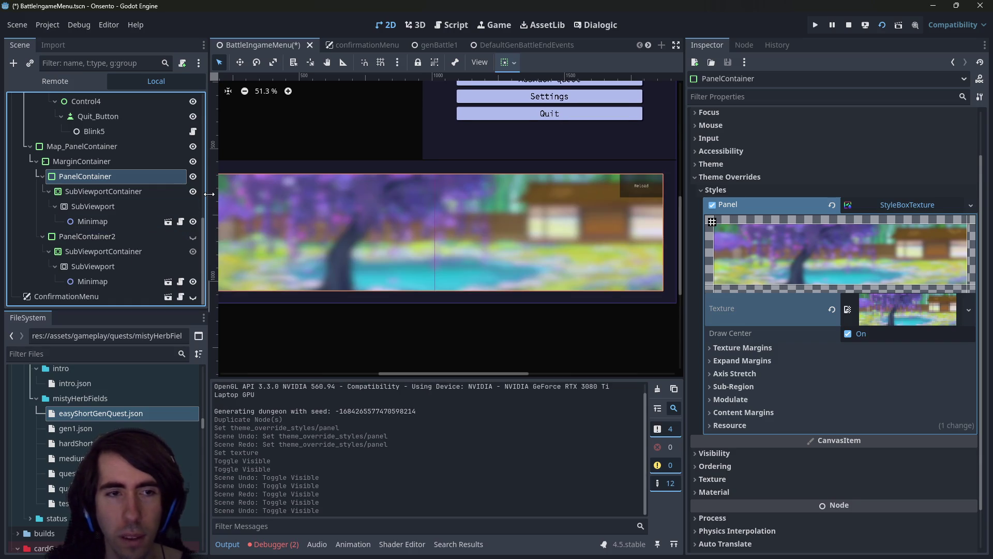
{"action": "key", "text": "ctrl+s"}
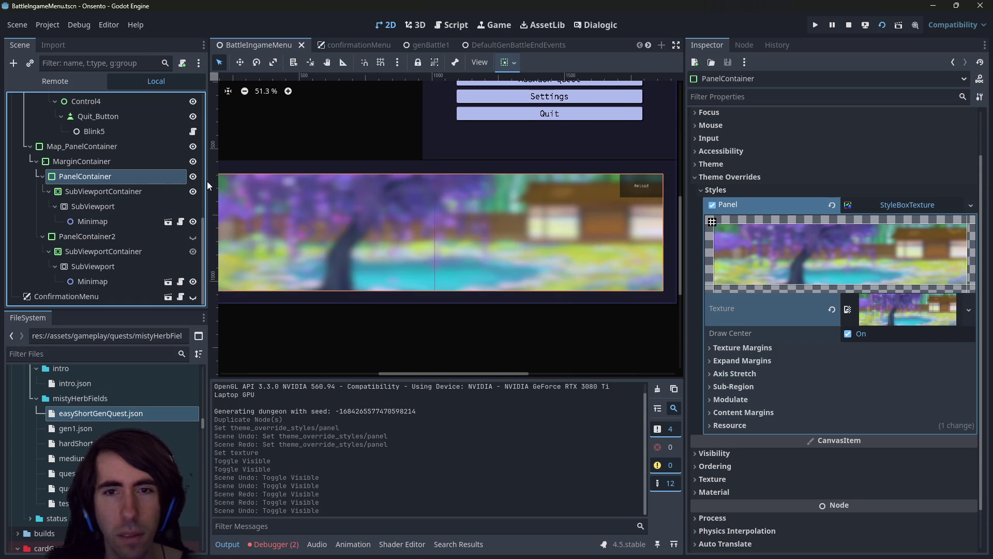
{"action": "scroll", "coordinate": [499, 284], "scroll_direction": "down", "scroll_amount": 4}
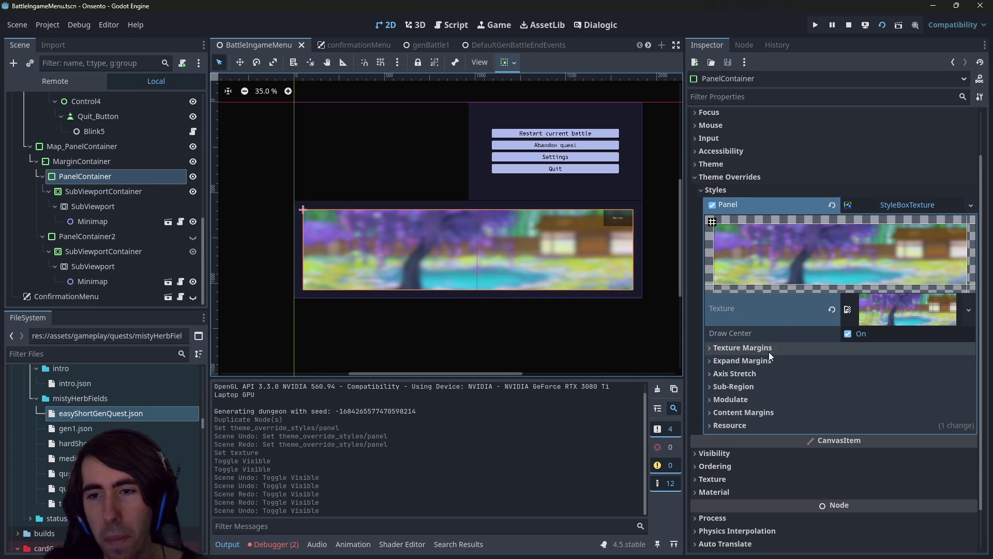
Toggle the texture's Draw Center and look through its margin and axis stretch settings
{"action": "left_click", "coordinate": [862, 334]}
{"action": "left_click", "coordinate": [862, 335]}
{"action": "left_click", "coordinate": [842, 348]}
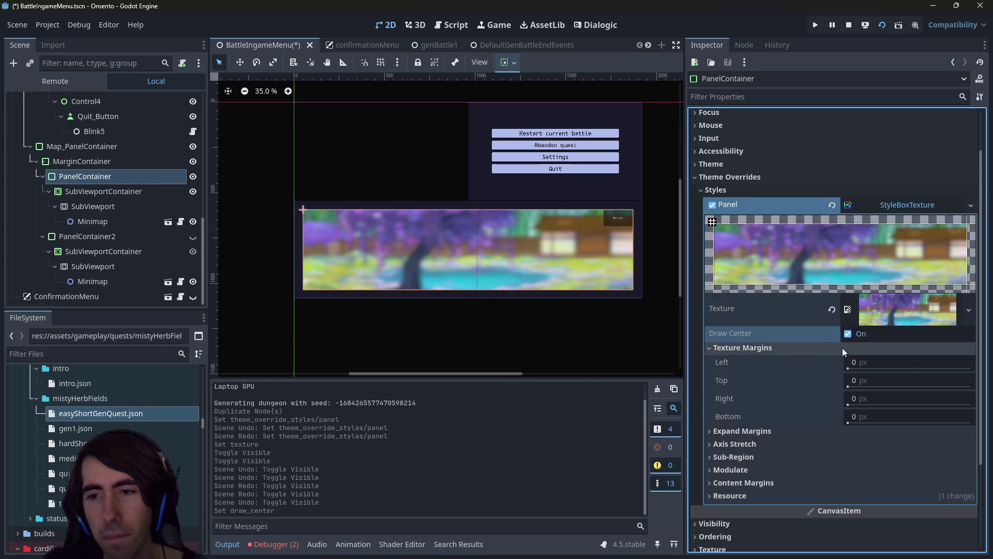
{"action": "left_click", "coordinate": [843, 347]}
{"action": "left_click", "coordinate": [827, 362]}
{"action": "left_click", "coordinate": [828, 362]}
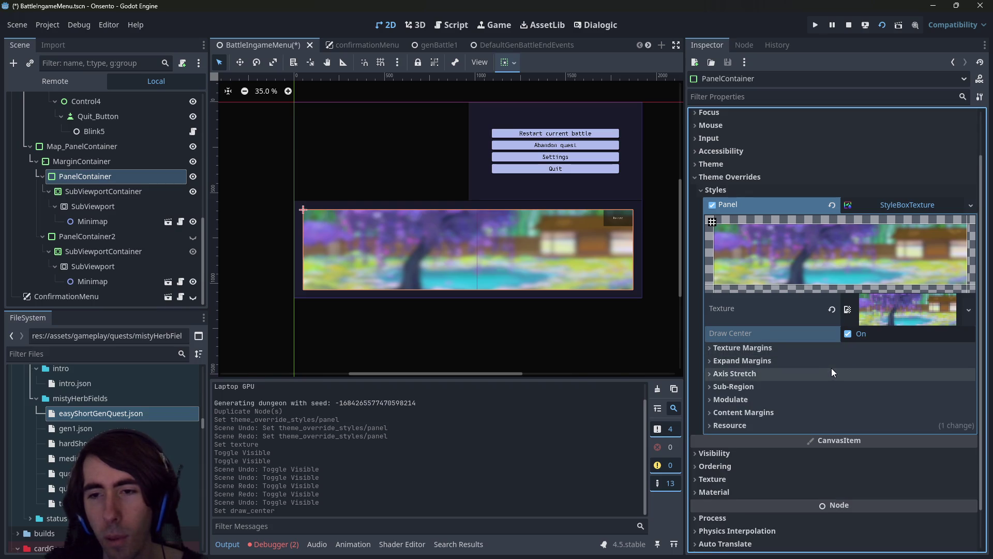
{"action": "left_click", "coordinate": [832, 372]}
Try Tile and Tile Fit for both horizontal and vertical axis stretch
{"action": "left_click", "coordinate": [868, 387]}
{"action": "left_click", "coordinate": [878, 417]}
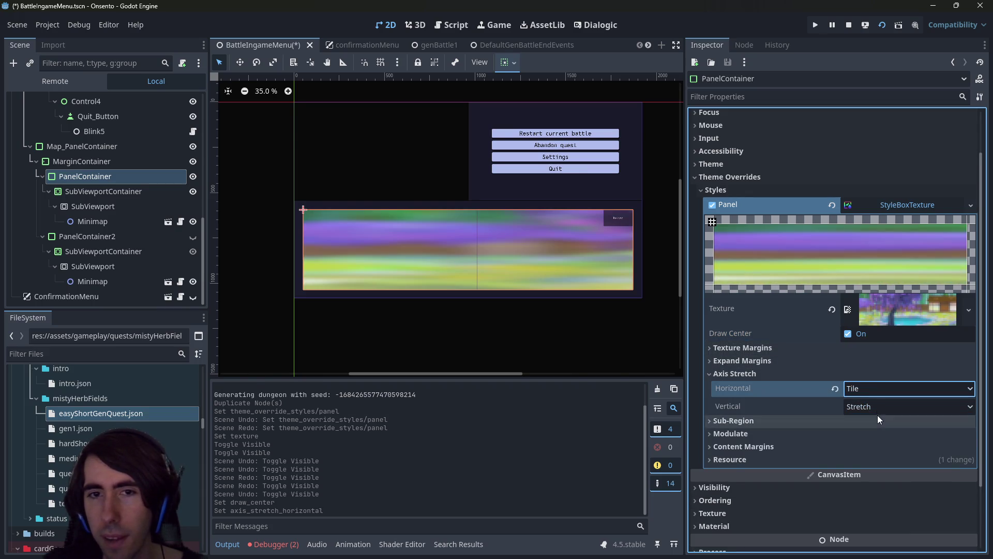
{"action": "left_click", "coordinate": [876, 408]}
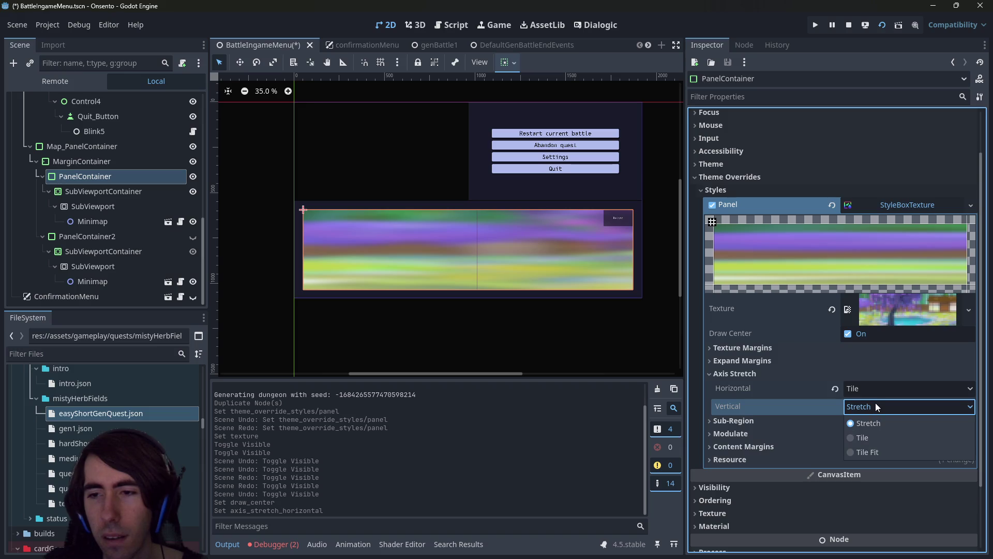
{"action": "left_click", "coordinate": [874, 438]}
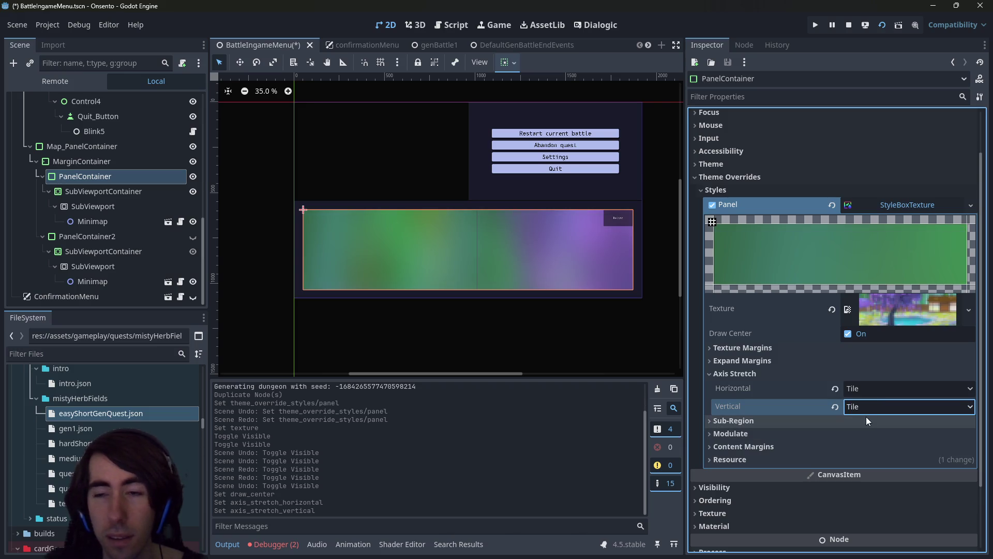
{"action": "left_click", "coordinate": [867, 405]}
{"action": "left_click", "coordinate": [864, 448]}
{"action": "left_click", "coordinate": [874, 389]}
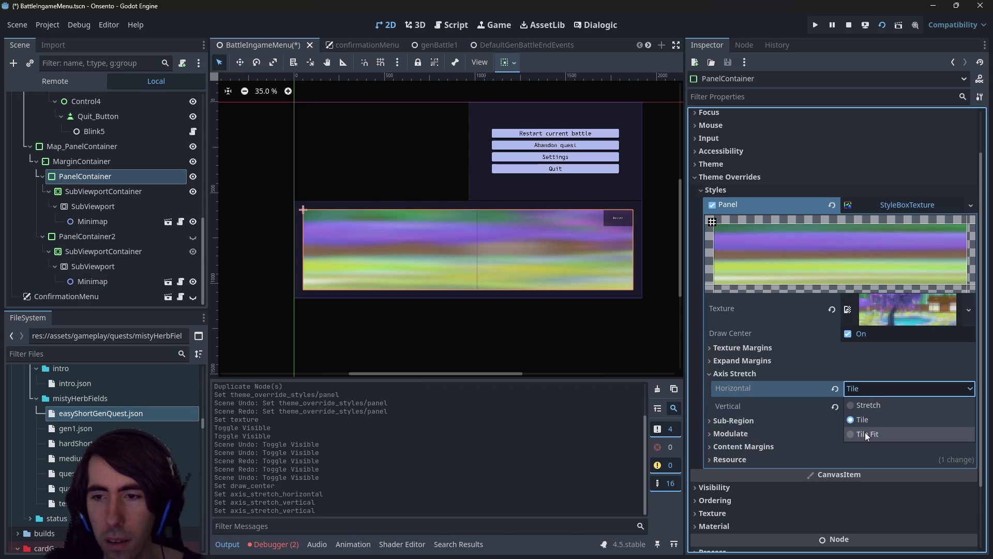
{"action": "left_click", "coordinate": [865, 432]}
{"action": "left_click", "coordinate": [864, 391]}
{"action": "left_click", "coordinate": [862, 418]}
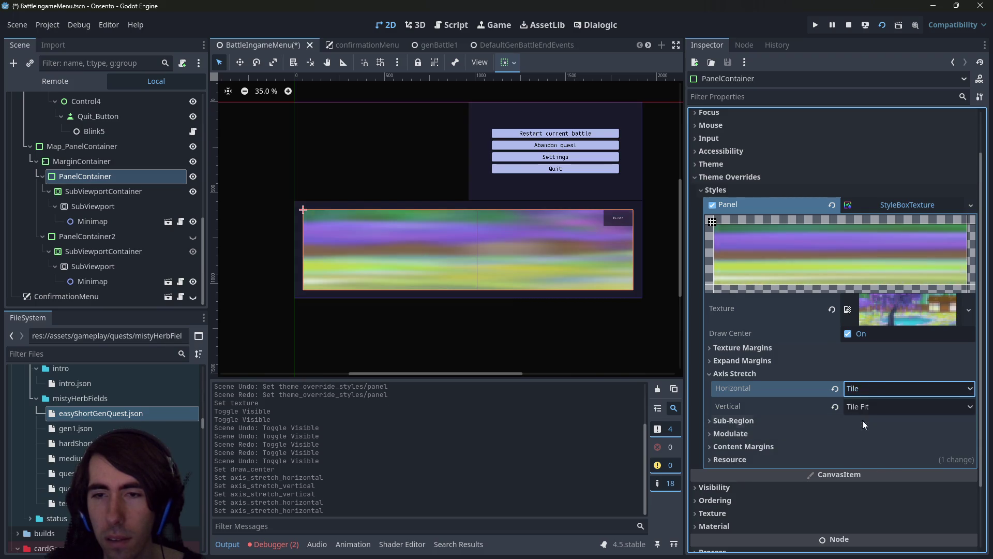
{"action": "left_click", "coordinate": [860, 408]}
{"action": "left_click", "coordinate": [860, 435]}
{"action": "left_click", "coordinate": [859, 406]}
{"action": "left_click", "coordinate": [861, 455]}
Compare Stretch, then settle on Tile Fit for both axes and save the scene
{"action": "left_click", "coordinate": [864, 391]}
{"action": "left_click", "coordinate": [860, 433]}
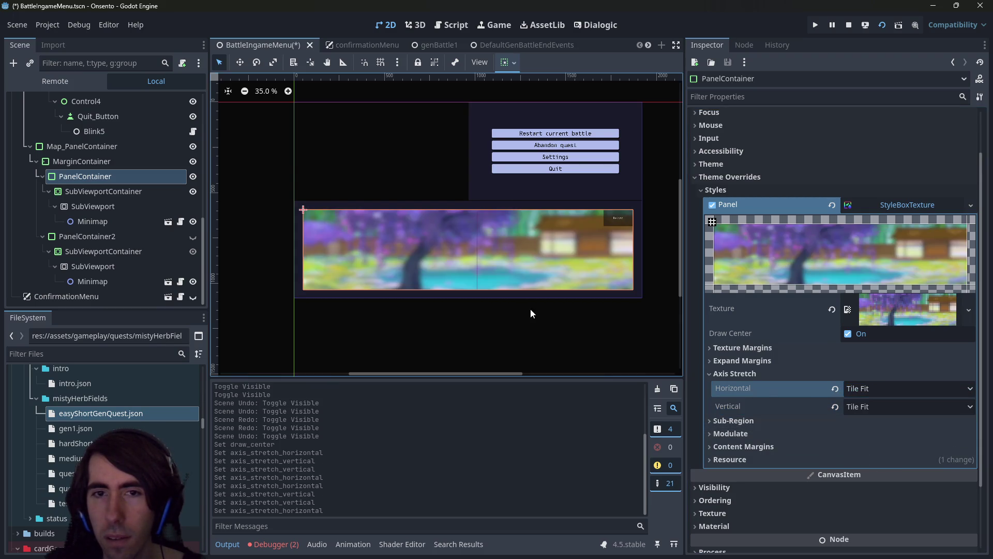
{"action": "left_click", "coordinate": [867, 389]}
{"action": "left_click", "coordinate": [867, 406]}
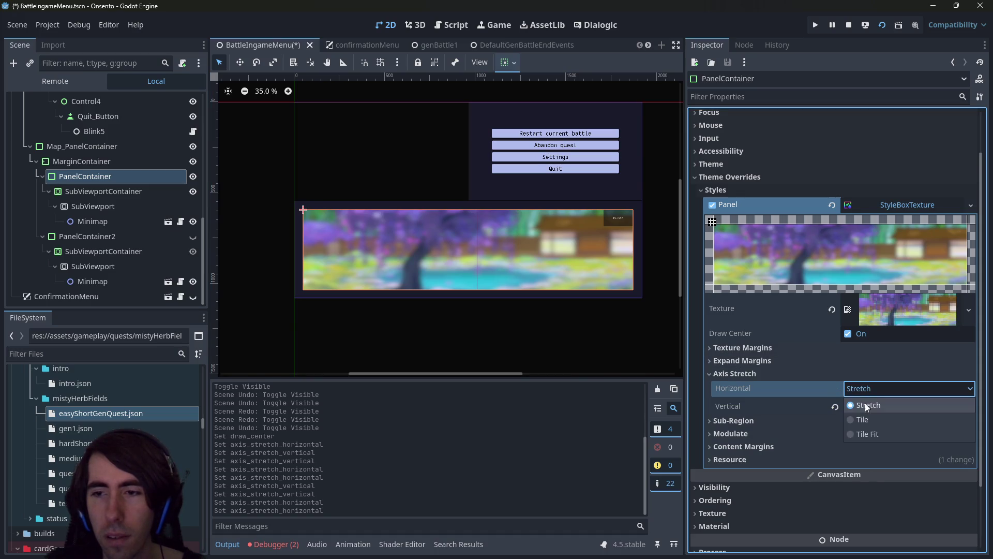
{"action": "left_click", "coordinate": [866, 407]}
{"action": "left_click", "coordinate": [868, 422]}
{"action": "left_click", "coordinate": [866, 389]}
{"action": "left_click", "coordinate": [868, 434]}
{"action": "left_click", "coordinate": [867, 407]}
{"action": "left_click", "coordinate": [868, 452]}
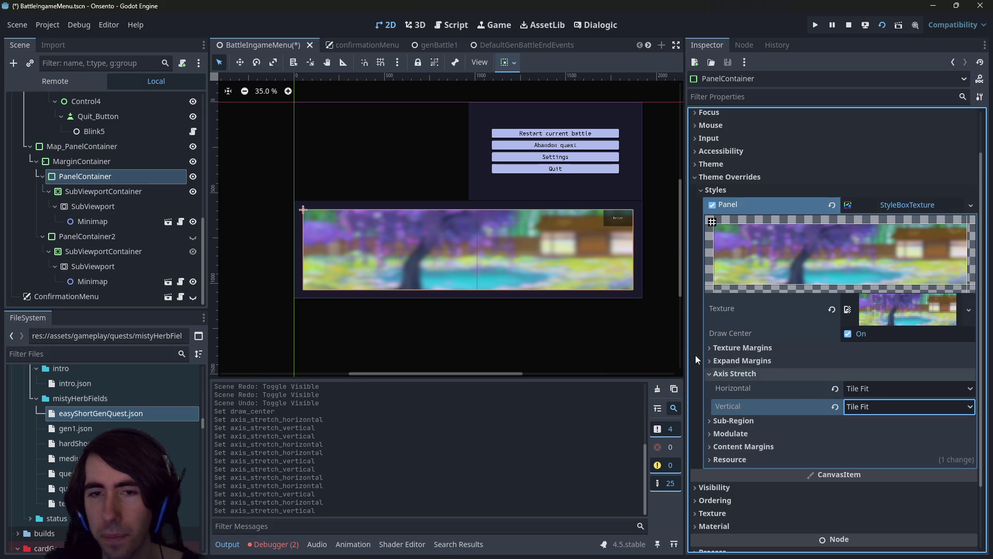
{"action": "key", "text": "ctrl+s"}
Check the sub-region settings, then stop and relaunch the project with F5
{"action": "left_click", "coordinate": [756, 420]}
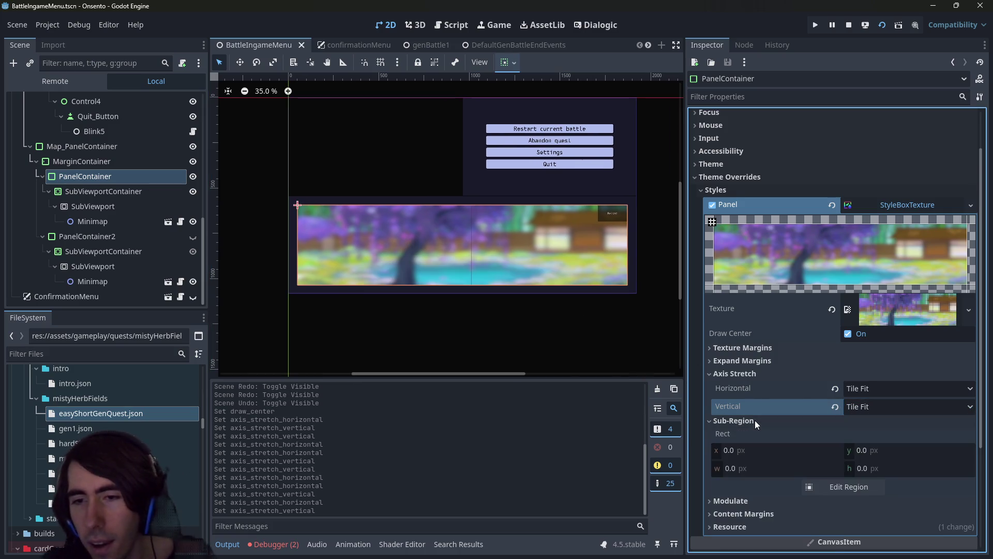
{"action": "left_click", "coordinate": [755, 420]}
{"action": "scroll", "coordinate": [463, 298], "scroll_direction": "up", "scroll_amount": 5}
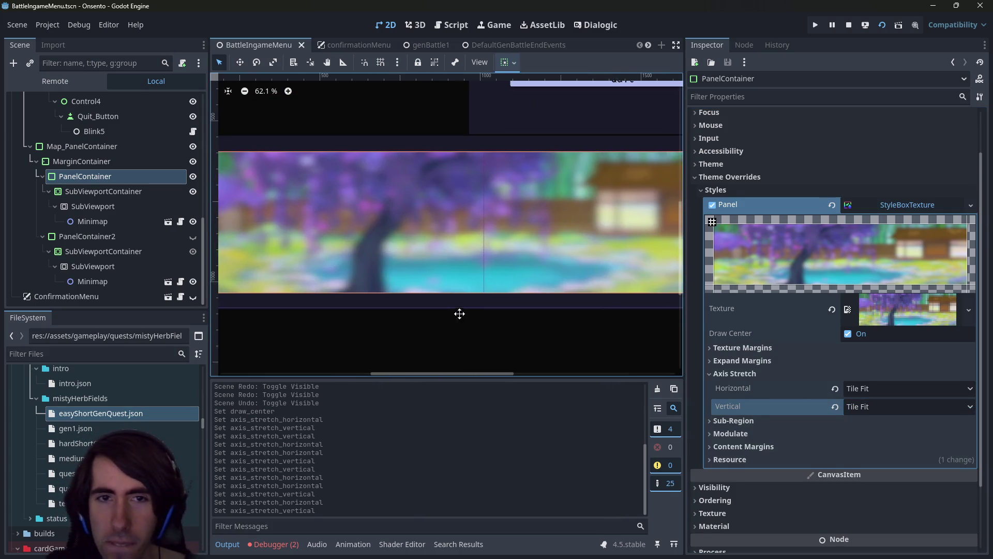
{"action": "scroll", "coordinate": [479, 309], "scroll_direction": "down", "scroll_amount": 4}
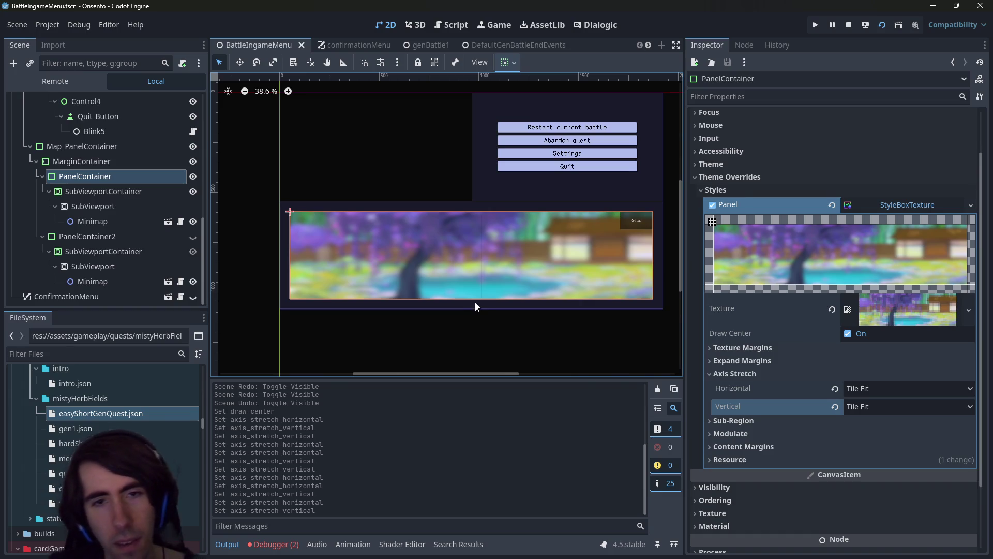
{"action": "left_click", "coordinate": [850, 30]}
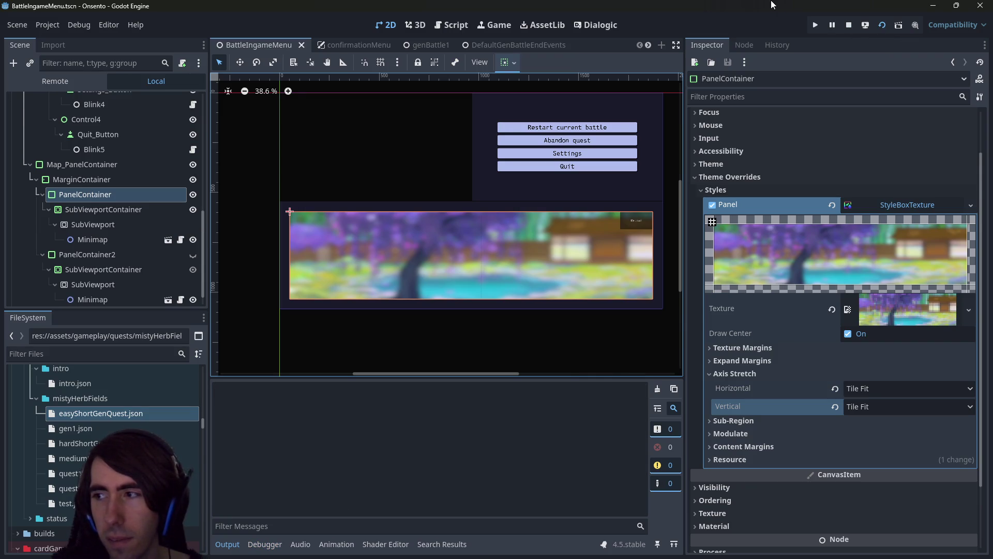
{"action": "key", "text": "F5"}
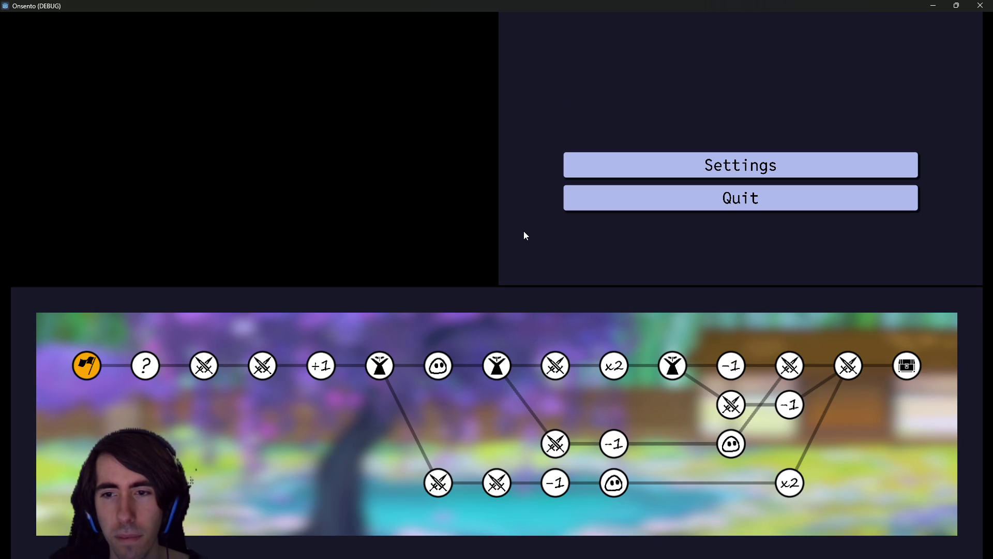
Close the game window, collapse Theme Overrides and Material, and expand Visibility in the Inspector
{"action": "left_click", "coordinate": [977, 6]}
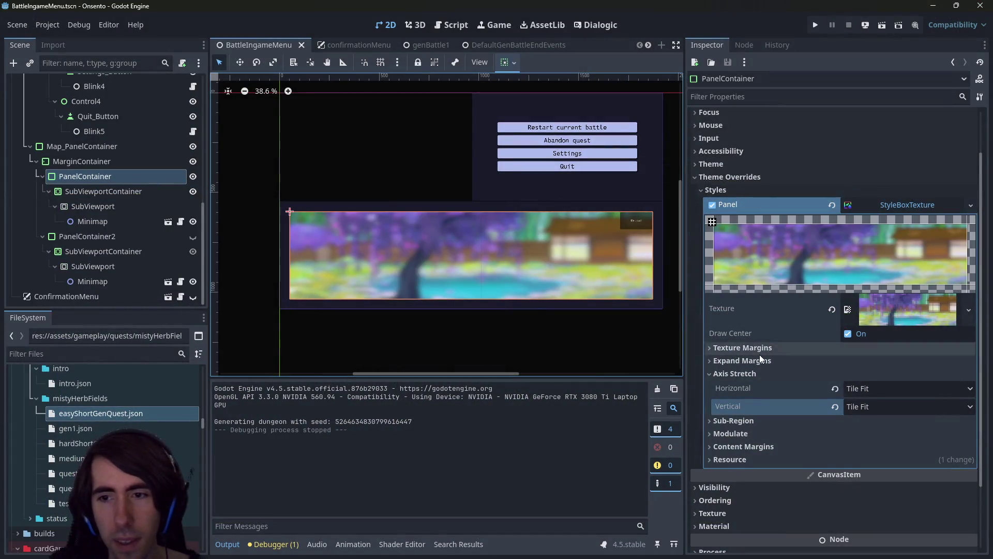
{"action": "left_click", "coordinate": [759, 179]}
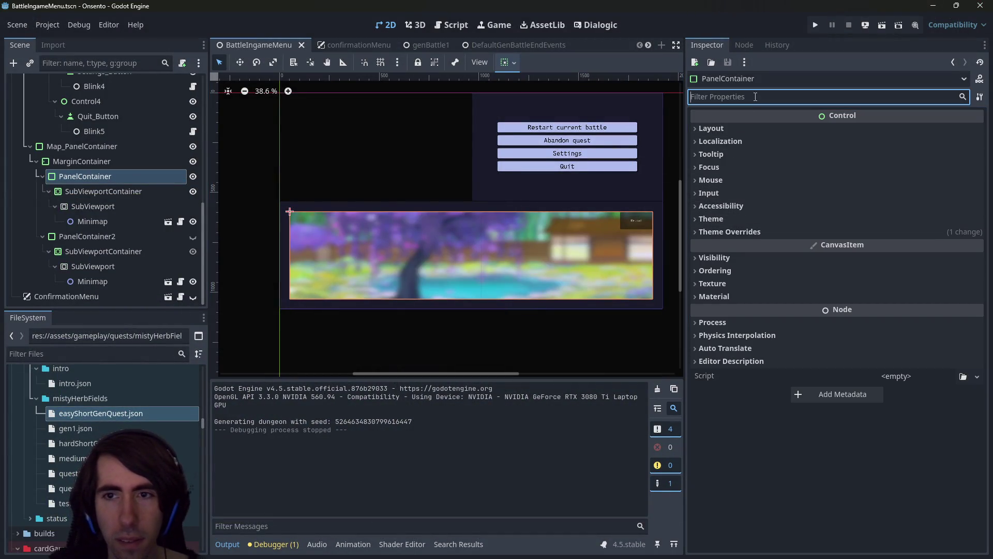
{"action": "left_click", "coordinate": [741, 294]}
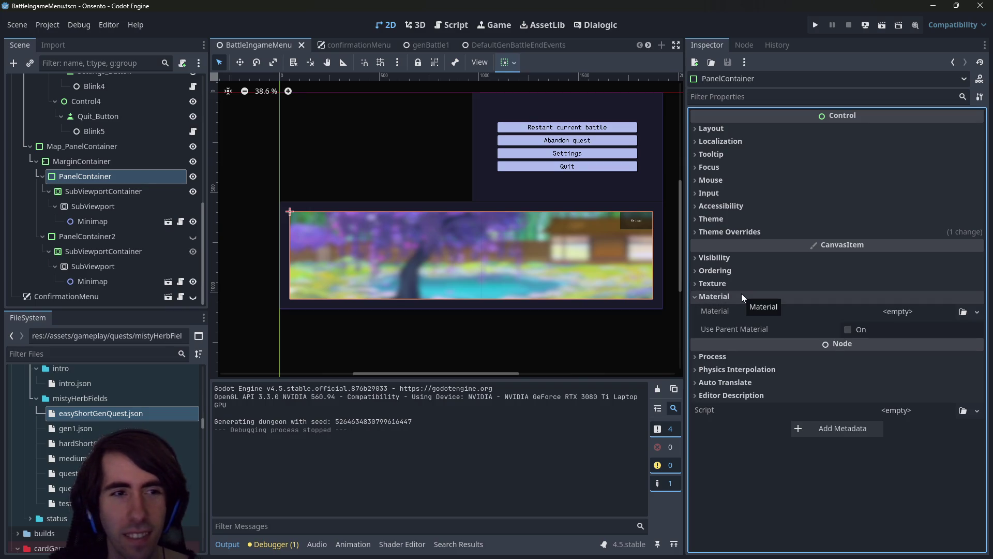
{"action": "left_click", "coordinate": [765, 298]}
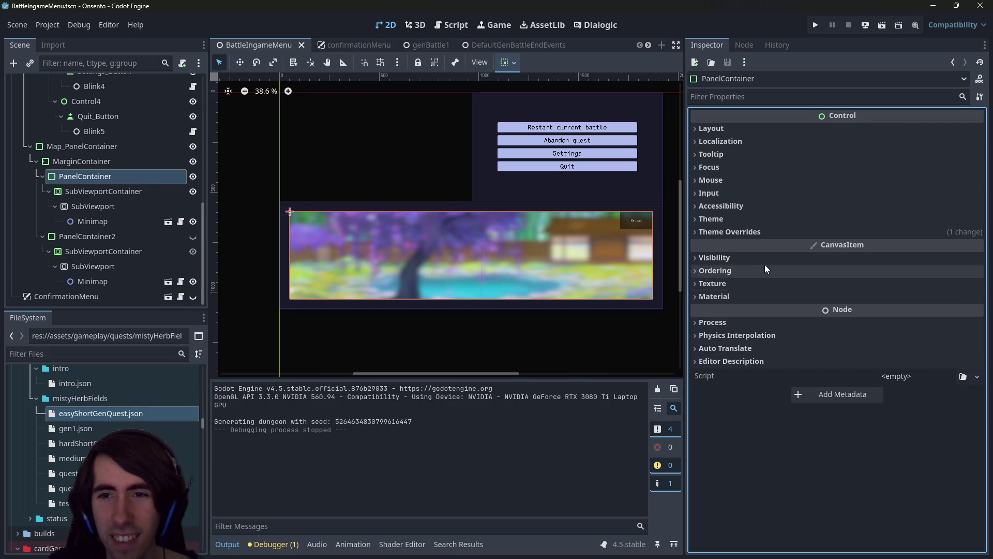
{"action": "left_click", "coordinate": [762, 96]}
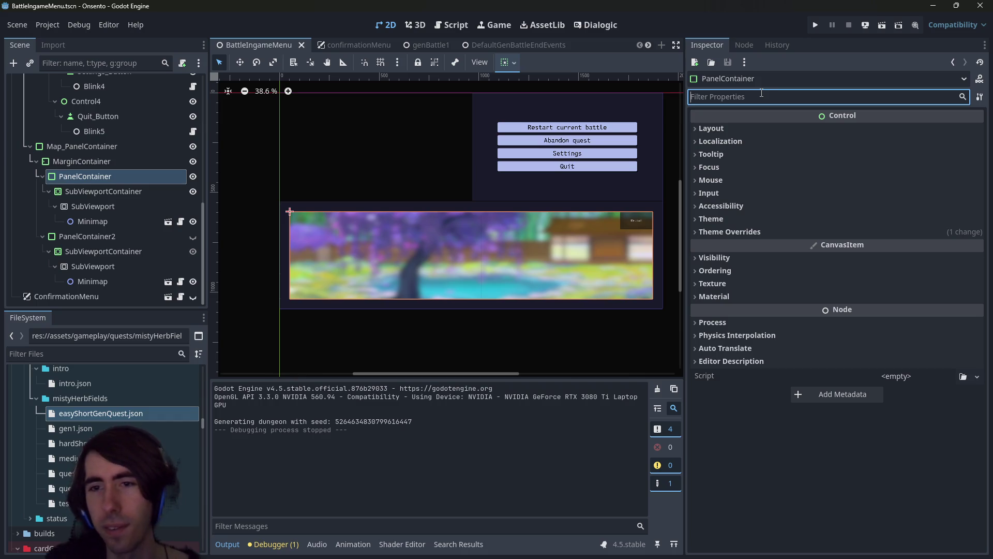
{"action": "left_click", "coordinate": [774, 258]}
Darken the panel's modulate tint to 202020 and run the project to preview it
{"action": "left_click", "coordinate": [871, 289]}
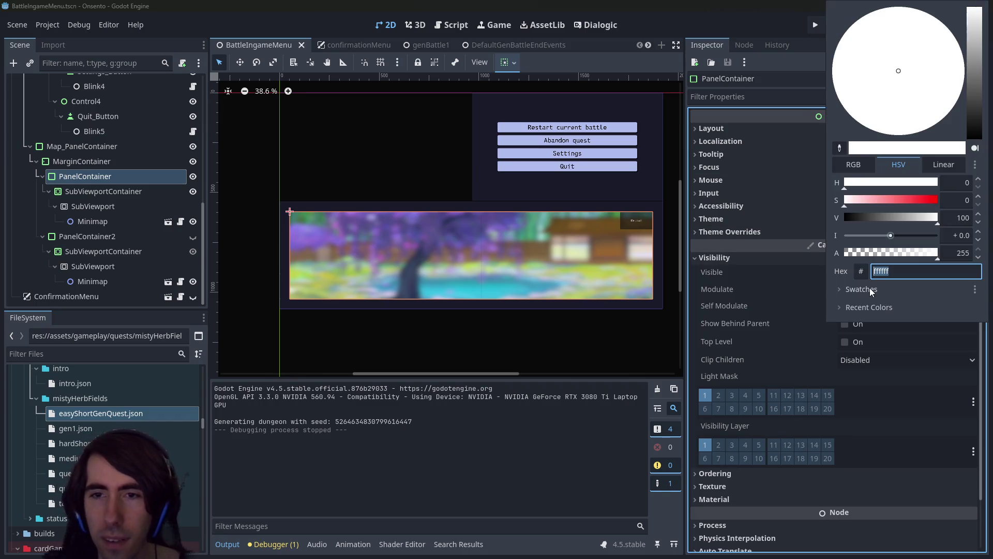
{"action": "left_click", "coordinate": [910, 328]}
{"action": "left_click", "coordinate": [874, 310]}
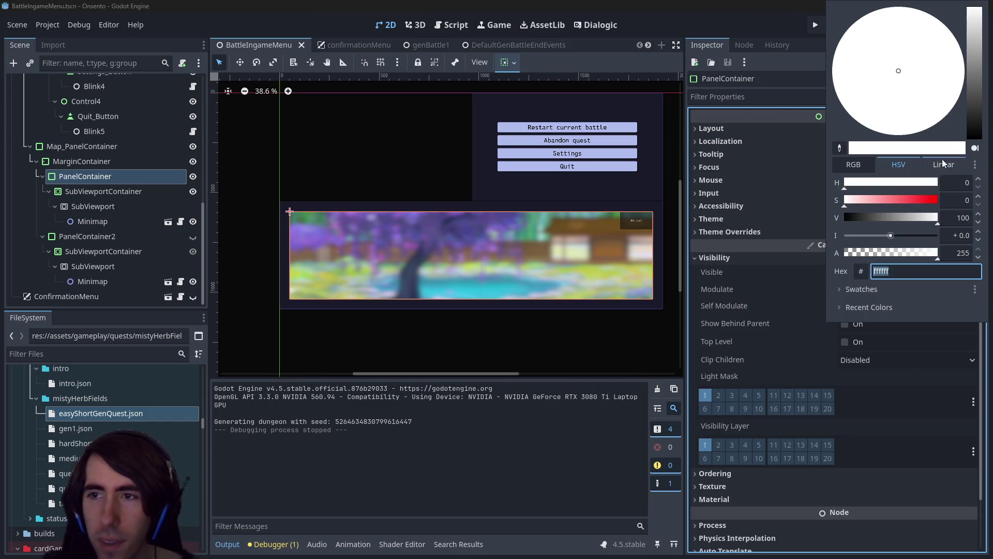
{"action": "left_click", "coordinate": [974, 117]}
{"action": "left_click", "coordinate": [972, 125]}
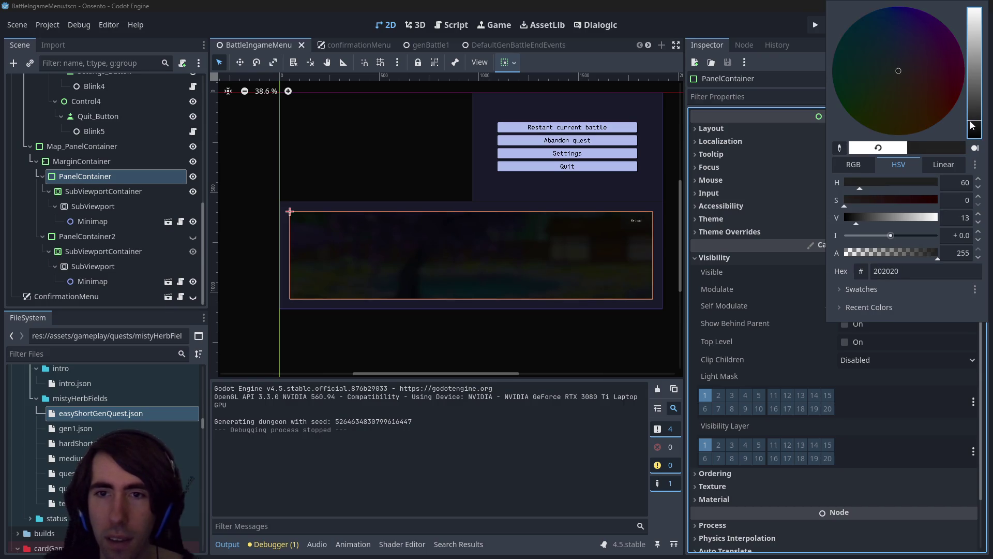
{"action": "left_click", "coordinate": [699, 5]}
{"action": "left_click", "coordinate": [882, 25]}
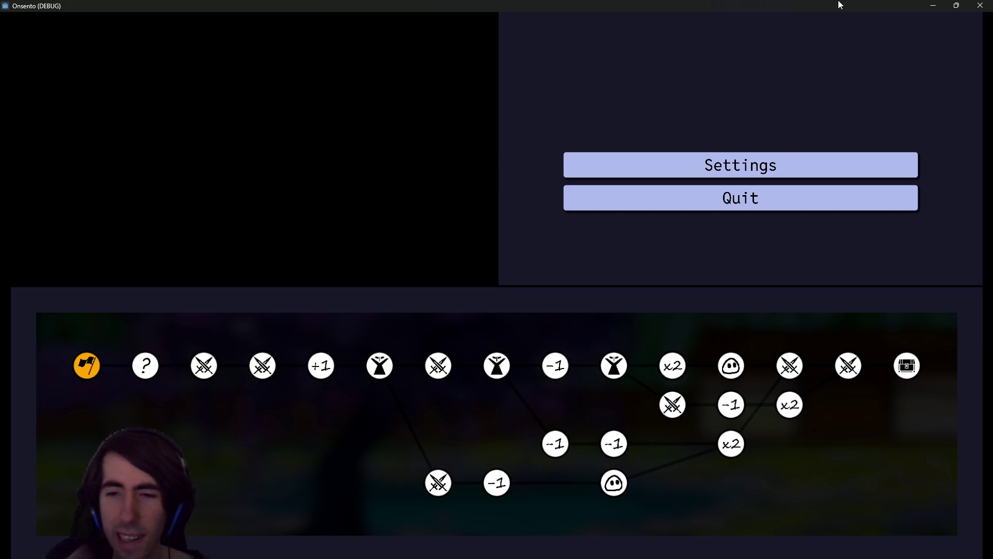
Close the game, lighten the minimap panel's self-modulate to grey, and save the scene
{"action": "left_click", "coordinate": [980, 5]}
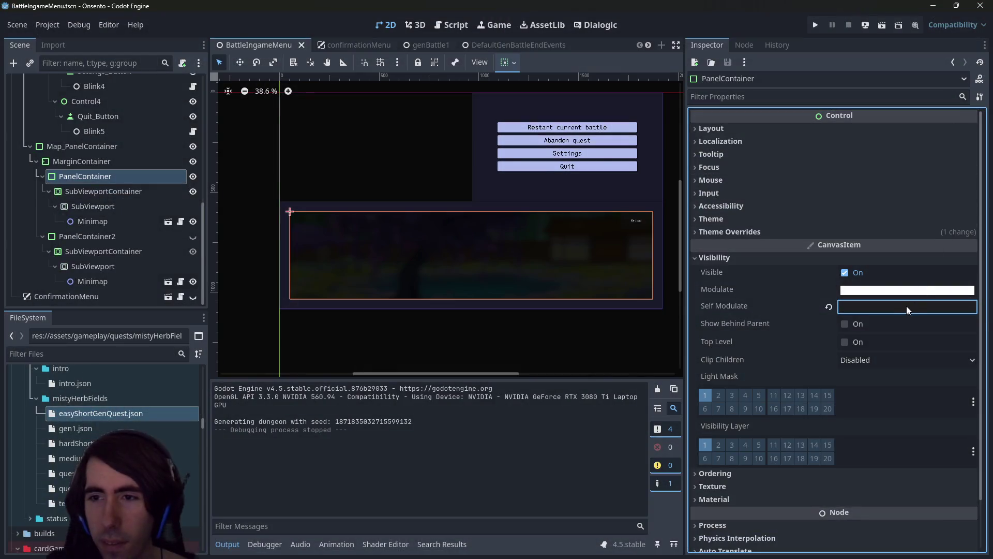
{"action": "left_click", "coordinate": [904, 308]}
{"action": "left_click", "coordinate": [978, 67]}
{"action": "left_click", "coordinate": [697, 5]}
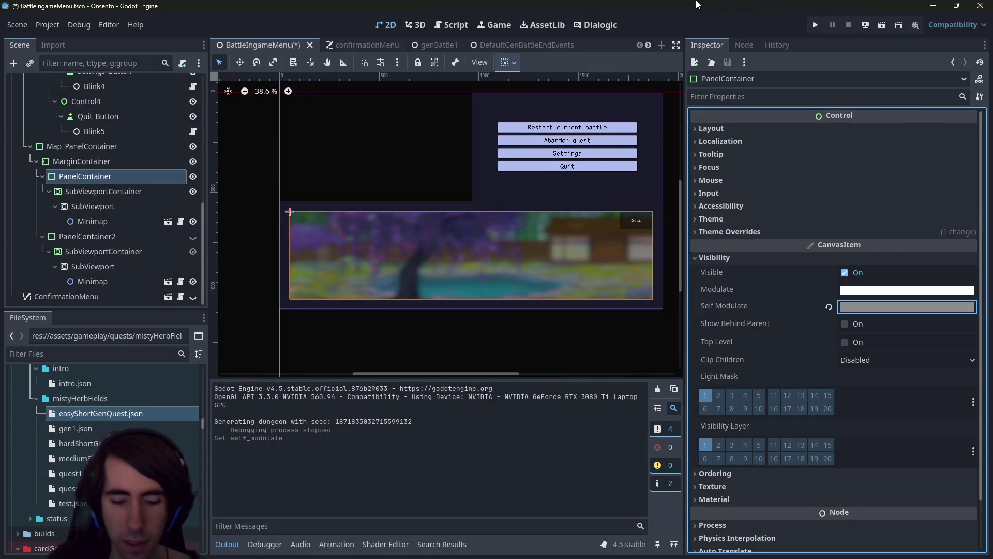
{"action": "key", "text": "ctrl+s"}
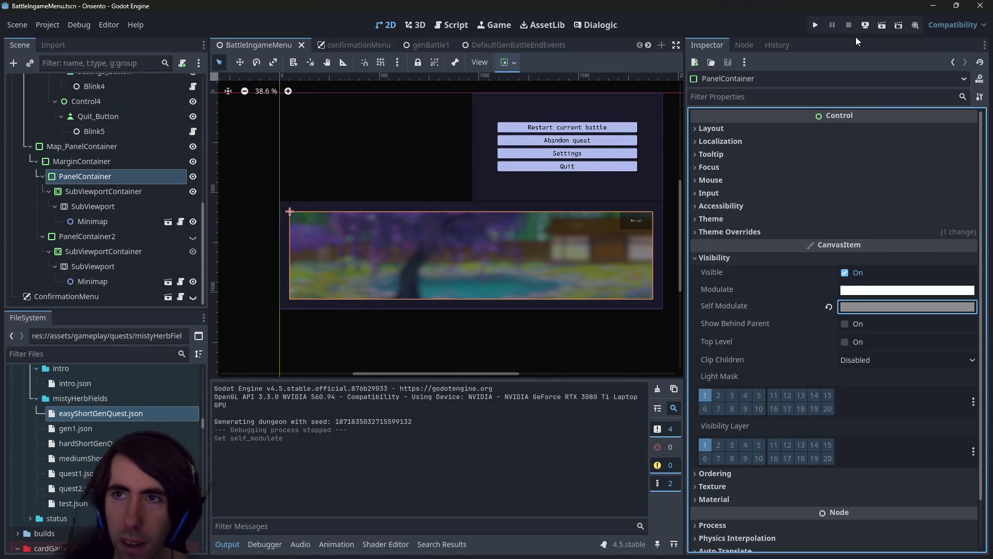
{"action": "left_click", "coordinate": [871, 24]}
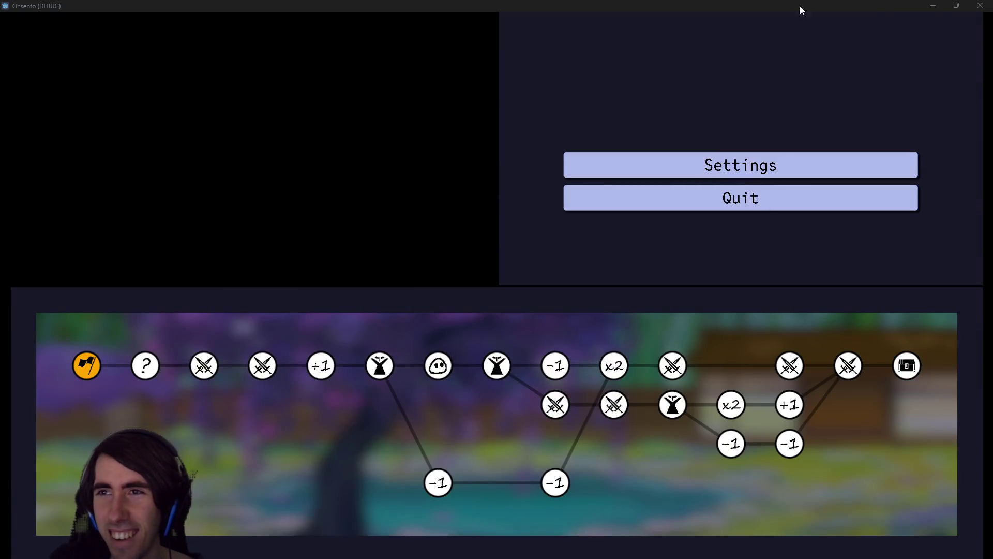
Minimize the Onsento debug window and return to the BattleIngameMenu scene
{"action": "left_click", "coordinate": [932, 5]}
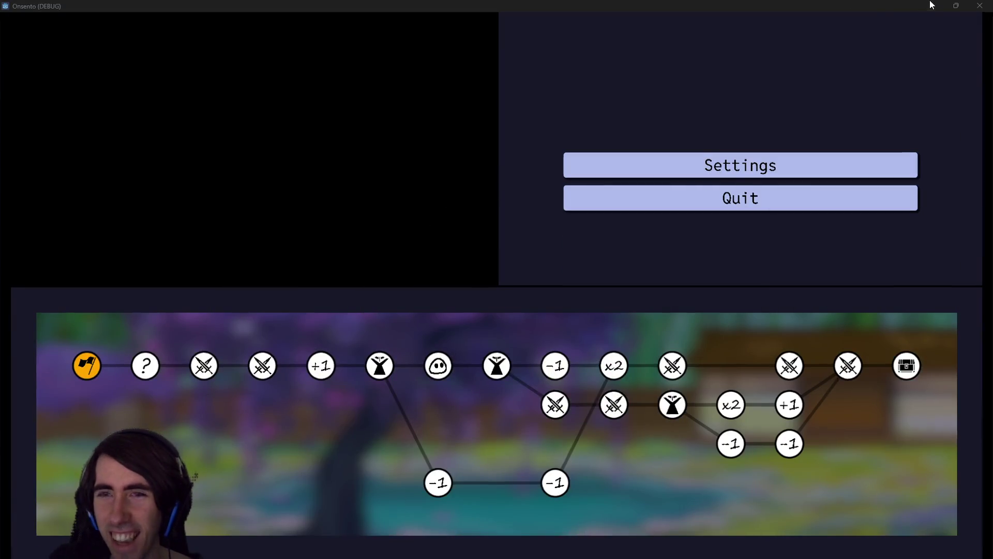
{"action": "scroll", "coordinate": [112, 438], "scroll_direction": "down", "scroll_amount": 5}
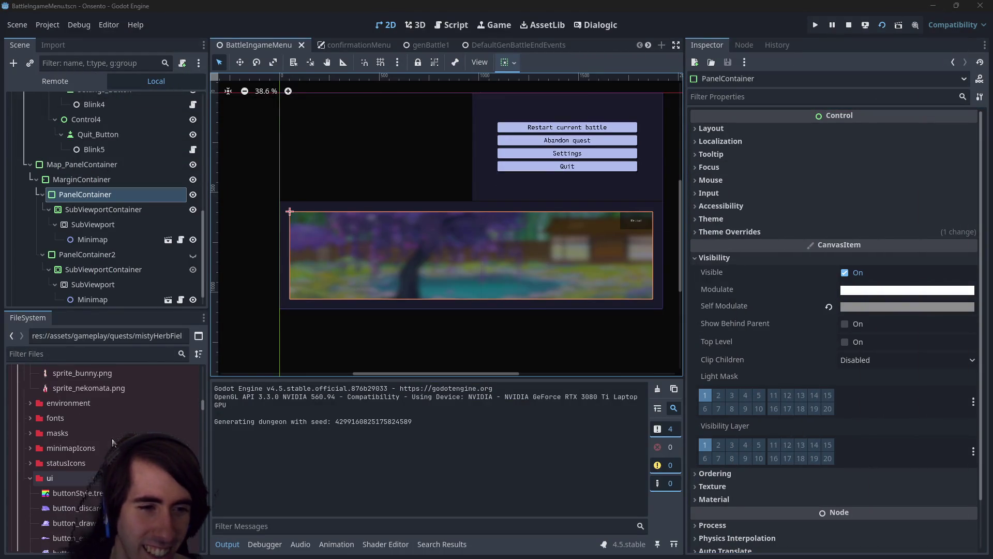
Filter the FileSystem by 'background' and open deckeditor_background.png in the file manager
{"action": "scroll", "coordinate": [112, 438], "scroll_direction": "up", "scroll_amount": 5}
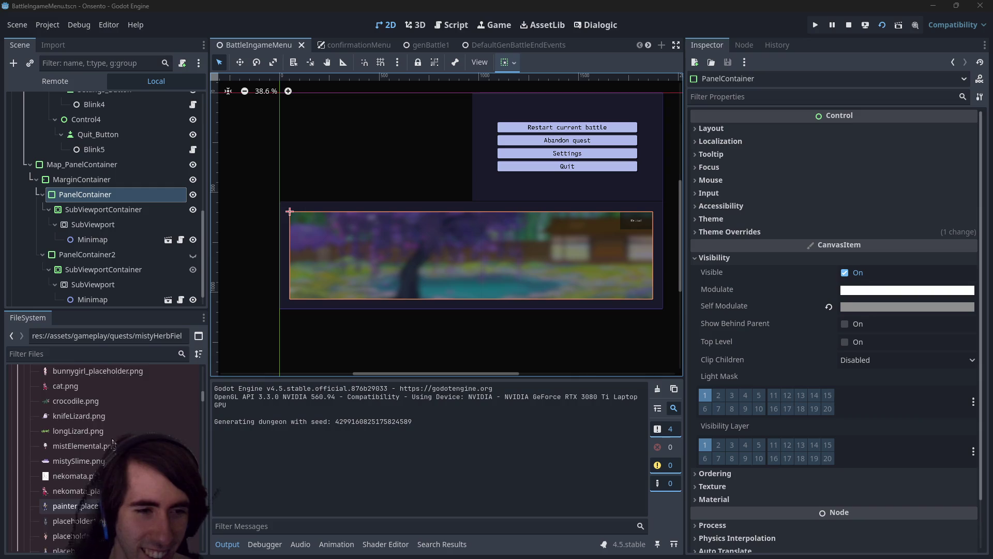
{"action": "left_click", "coordinate": [105, 354]}
{"action": "type", "text": "background"}
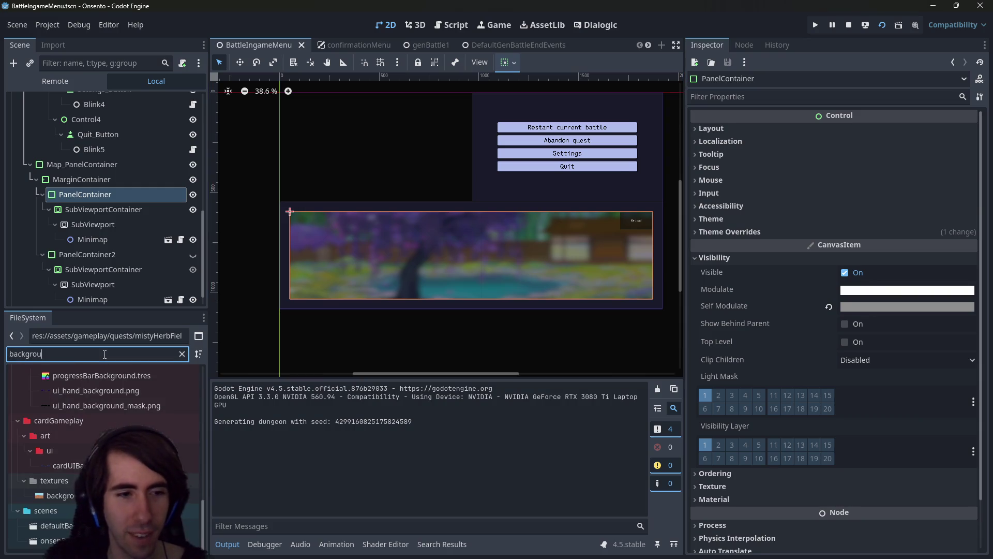
{"action": "scroll", "coordinate": [112, 407], "scroll_direction": "up", "scroll_amount": 3}
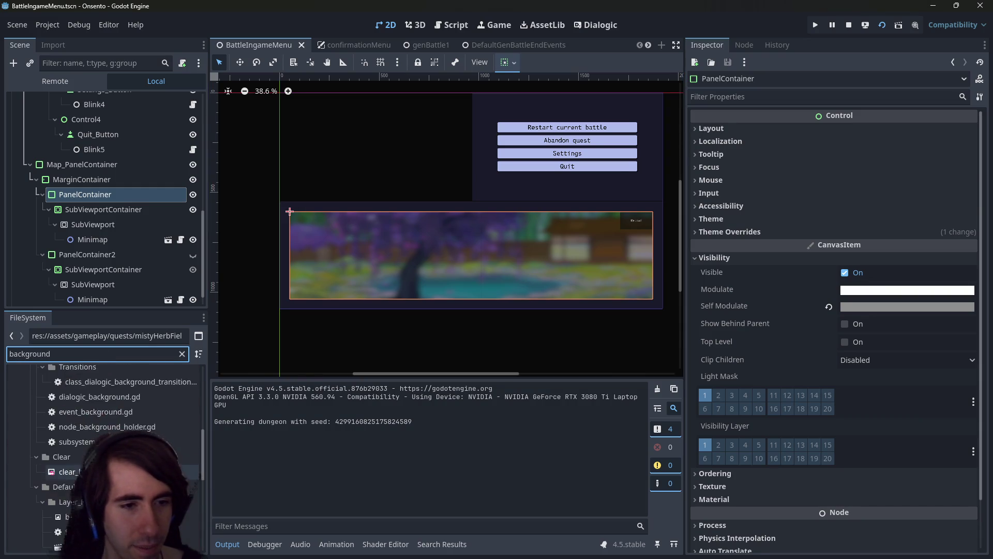
{"action": "right_click", "coordinate": [104, 468]}
{"action": "left_click", "coordinate": [155, 550]}
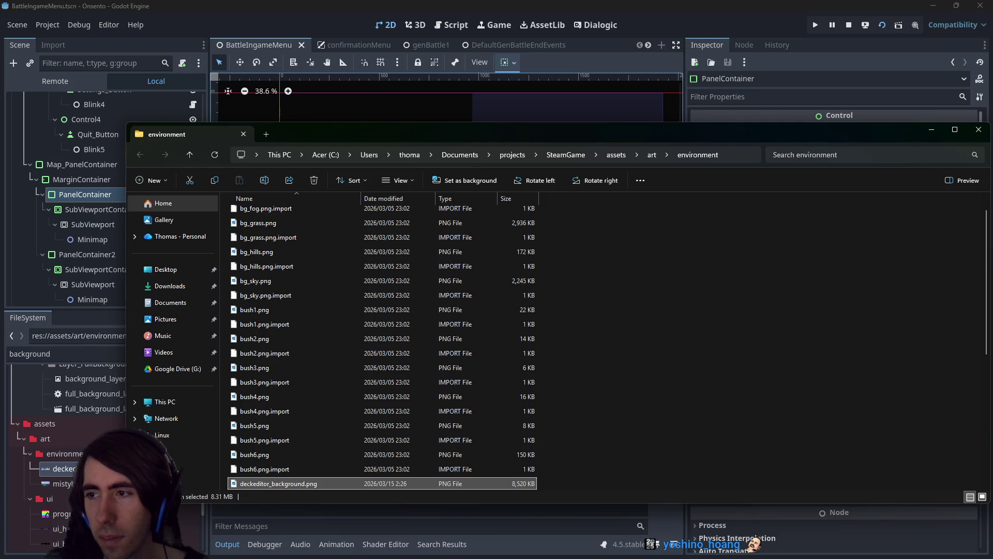
Back in the editor, undo and redo the grey self-modulate change to compare
{"action": "left_click", "coordinate": [939, 133]}
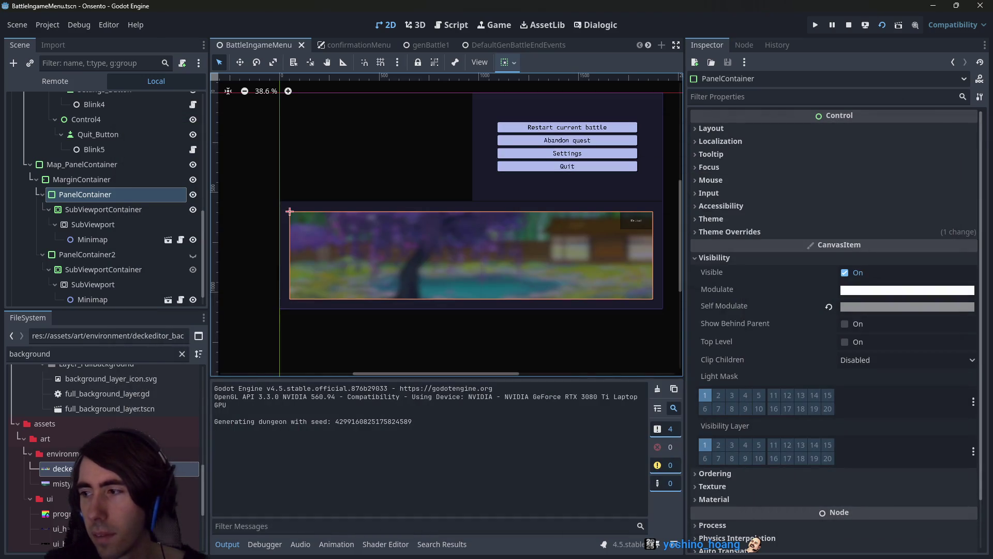
{"action": "key", "text": "ctrl+z"}
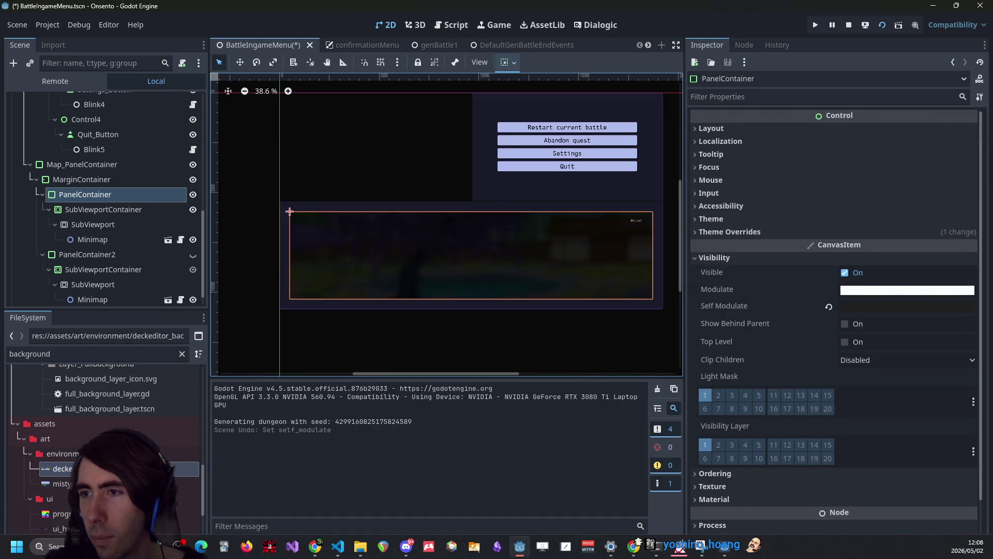
{"action": "key", "text": "ctrl+shift+z"}
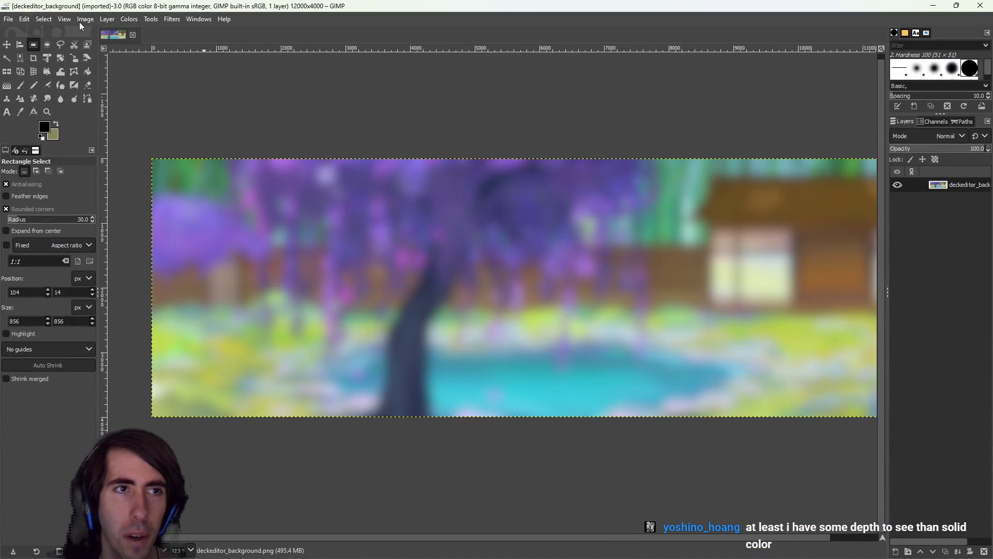
Try Color Balance on the deckeditor background, cancel it, and open Hue-Chroma instead
{"action": "left_click", "coordinate": [84, 19]}
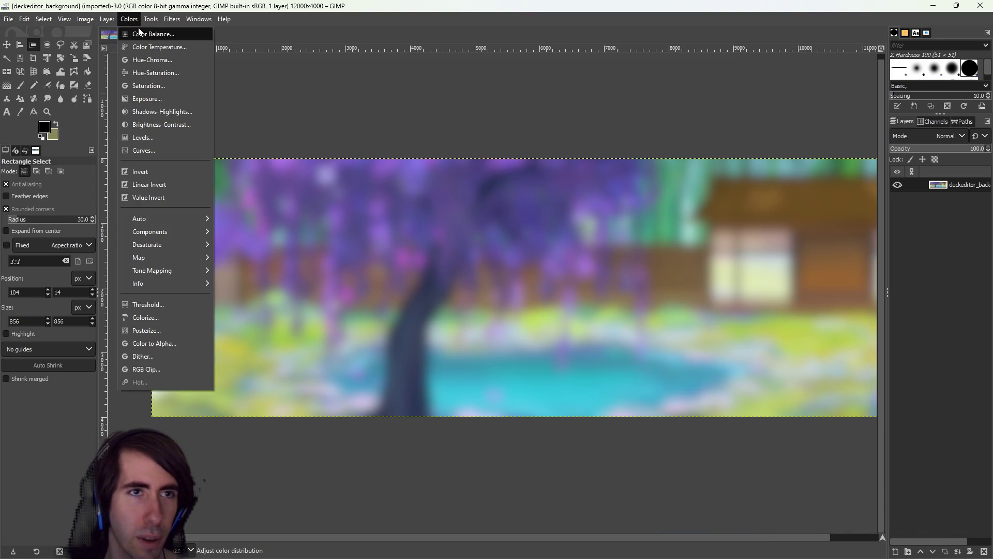
{"action": "left_click", "coordinate": [144, 34]}
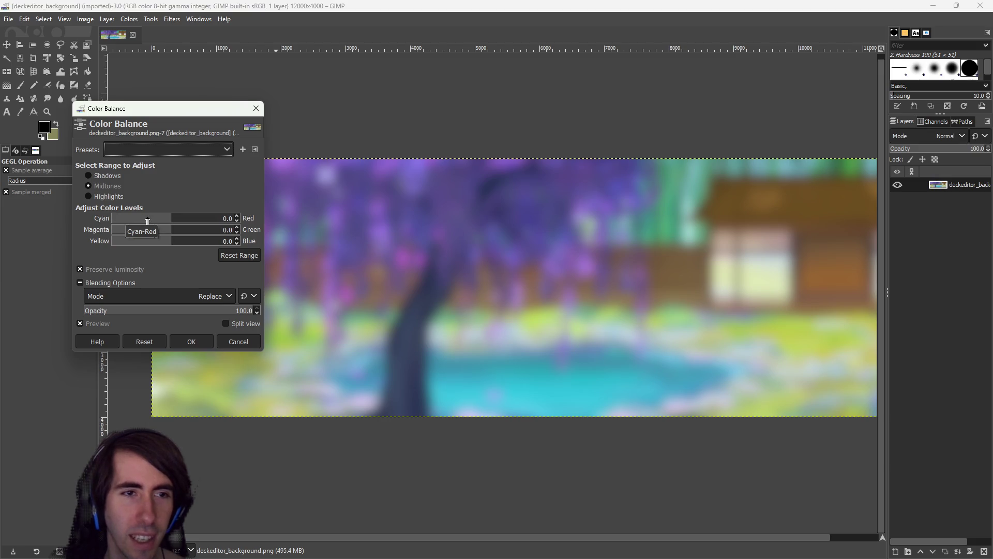
{"action": "left_click", "coordinate": [256, 108]}
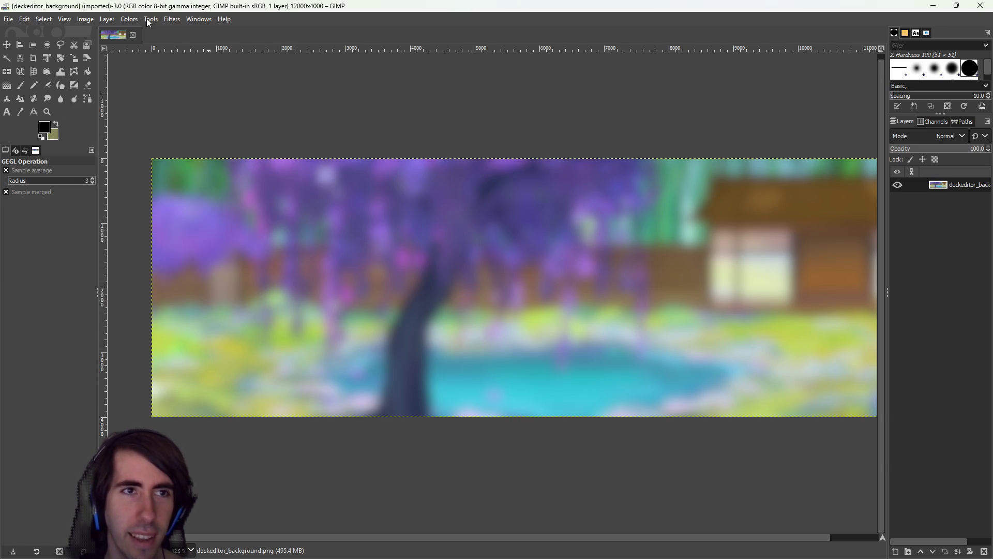
{"action": "left_click", "coordinate": [129, 19]}
{"action": "left_click", "coordinate": [148, 60]}
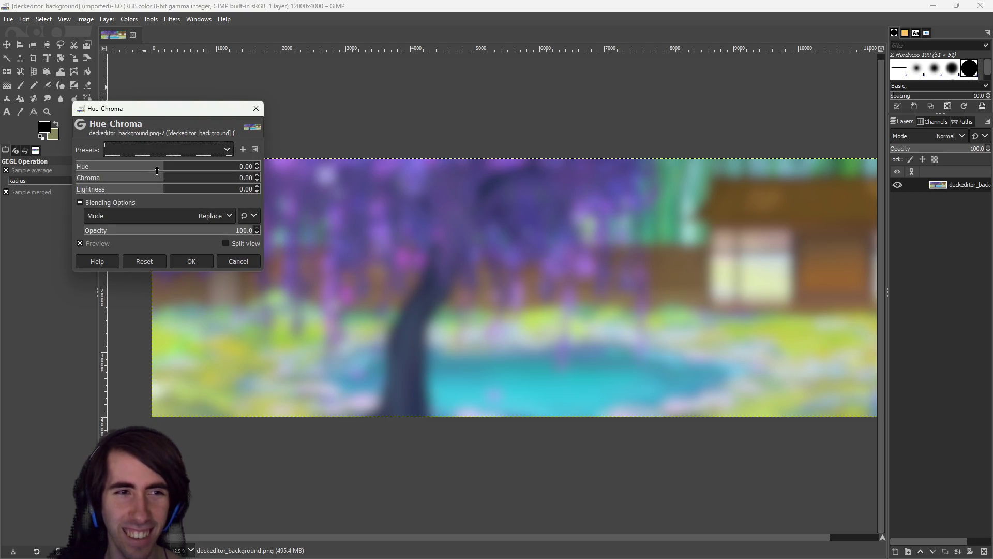
Adjust the Hue-Chroma sliders, resetting lightness to 0 and leaving chroma at -43.02
{"action": "mouse_move", "coordinate": [159, 180]}
{"action": "left_mouse_down"}
{"action": "mouse_move", "coordinate": [79, 178]}
{"action": "mouse_move", "coordinate": [259, 178]}
{"action": "mouse_move", "coordinate": [176, 181]}
{"action": "mouse_move", "coordinate": [165, 178]}
{"action": "mouse_move", "coordinate": [238, 166]}
{"action": "mouse_move", "coordinate": [120, 164]}
{"action": "left_mouse_up"}
{"action": "mouse_move", "coordinate": [120, 164]}
{"action": "left_mouse_down"}
{"action": "mouse_move", "coordinate": [169, 167]}
{"action": "mouse_move", "coordinate": [198, 189]}
{"action": "mouse_move", "coordinate": [112, 189]}
{"action": "left_mouse_up"}
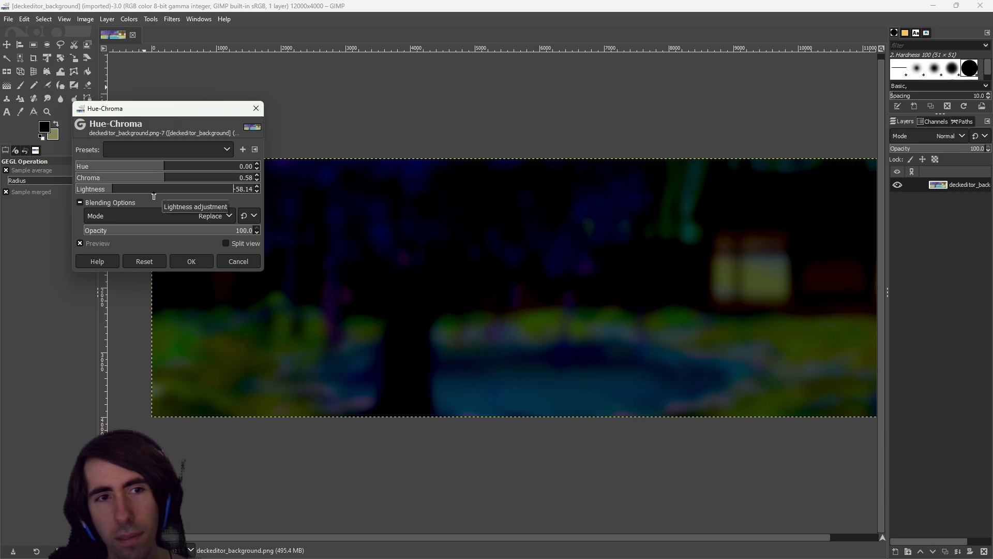
{"action": "left_click", "coordinate": [141, 193]}
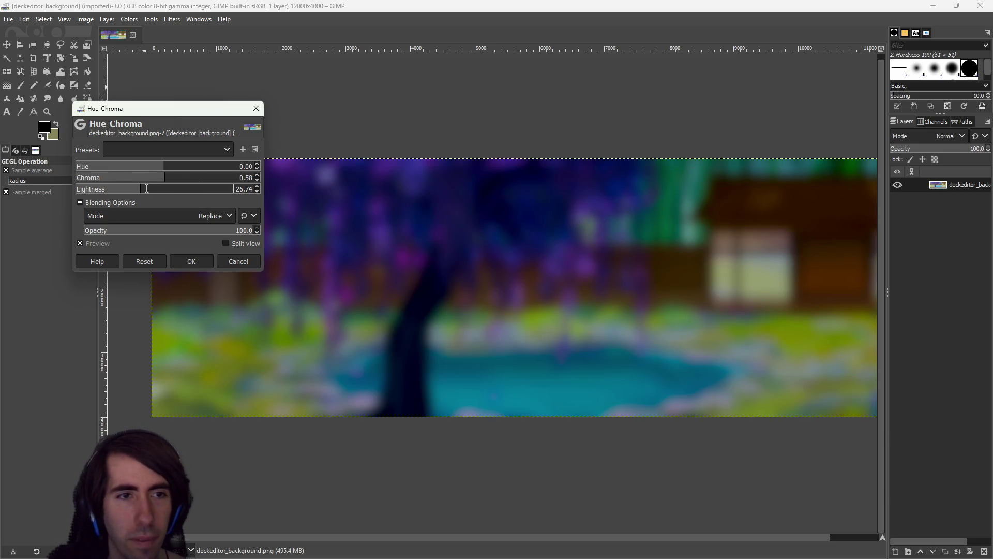
{"action": "type", "text": "0"}
{"action": "key", "text": "Return"}
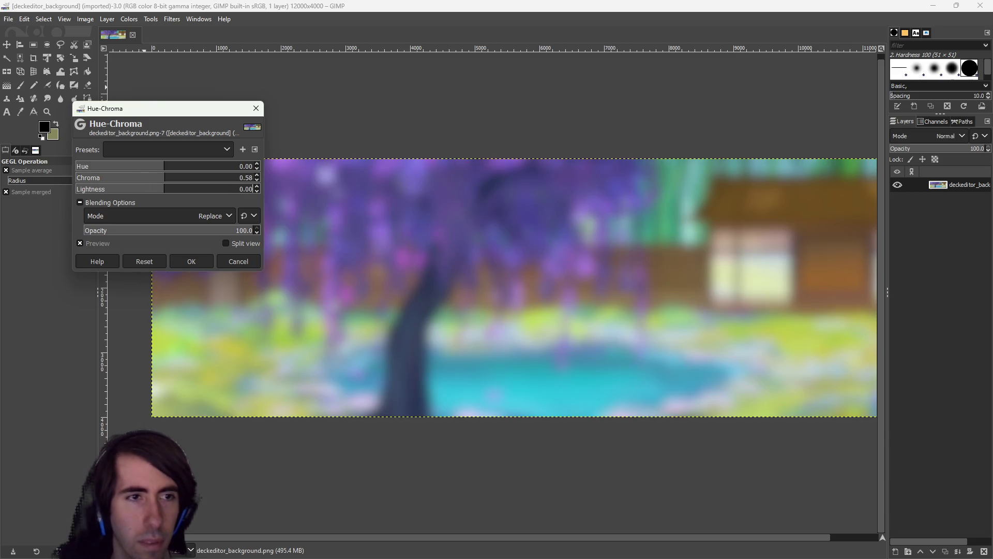
{"action": "left_click", "coordinate": [105, 178]}
{"action": "mouse_move", "coordinate": [96, 178]}
{"action": "left_mouse_down"}
{"action": "mouse_move", "coordinate": [82, 178]}
{"action": "mouse_move", "coordinate": [150, 178]}
{"action": "mouse_move", "coordinate": [126, 178]}
{"action": "left_mouse_up"}
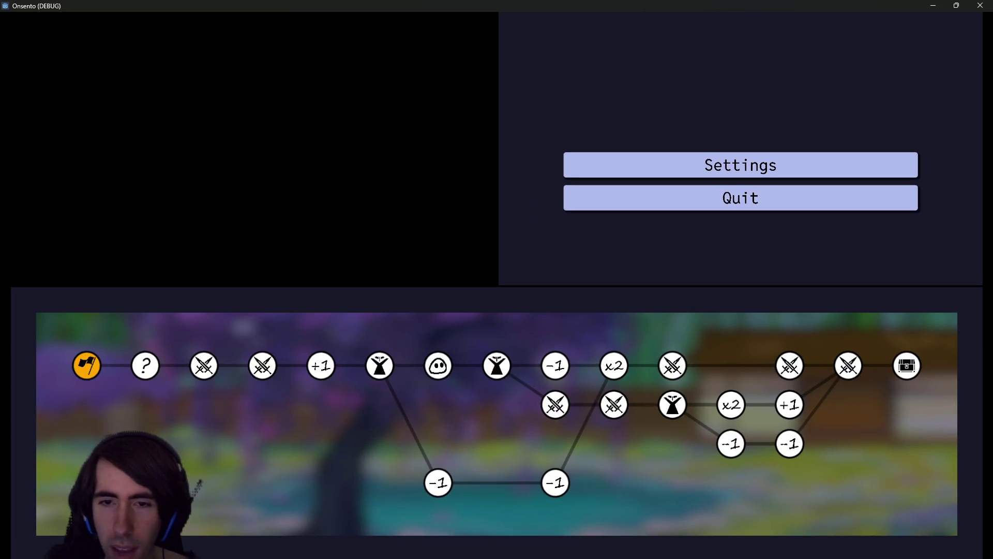
Preview darker and brighter lightness (around -21.51) and restore some chroma on the greyed background
{"action": "key", "text": "alt+Tab"}
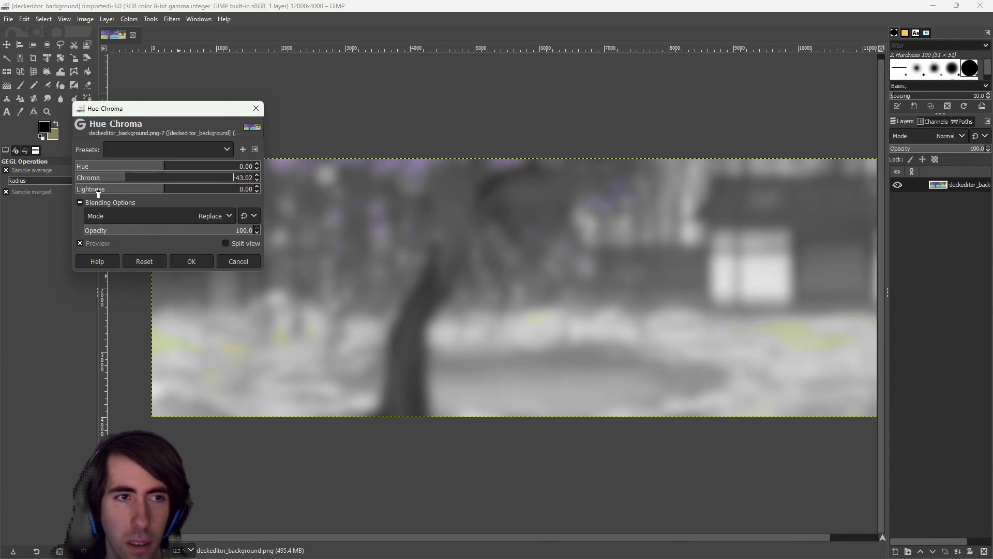
{"action": "left_click", "coordinate": [119, 189]}
{"action": "left_click", "coordinate": [145, 186]}
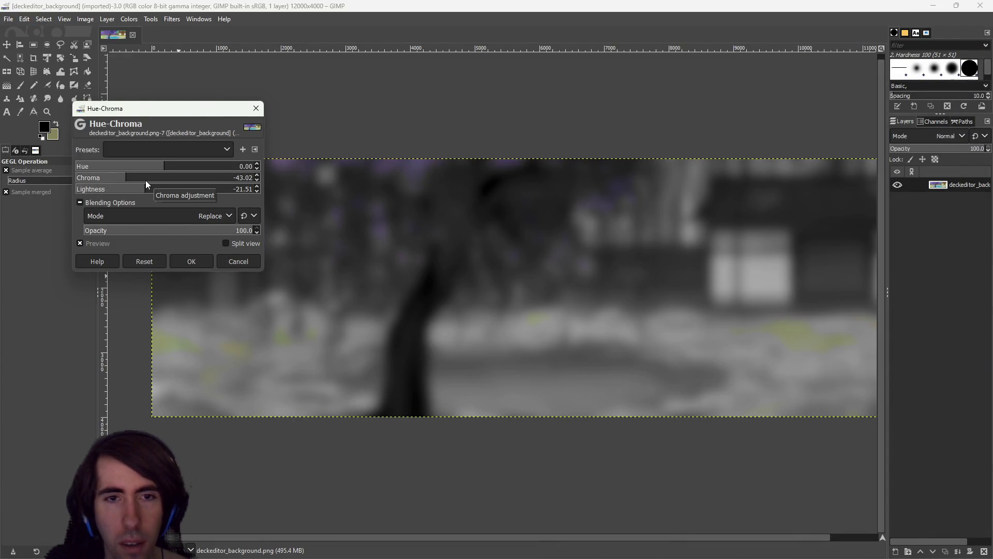
{"action": "left_click", "coordinate": [168, 177]}
{"action": "mouse_move", "coordinate": [176, 189]}
{"action": "left_mouse_down"}
{"action": "mouse_move", "coordinate": [218, 190]}
{"action": "mouse_move", "coordinate": [81, 190]}
{"action": "mouse_move", "coordinate": [170, 195]}
{"action": "mouse_move", "coordinate": [132, 181]}
{"action": "left_mouse_up"}
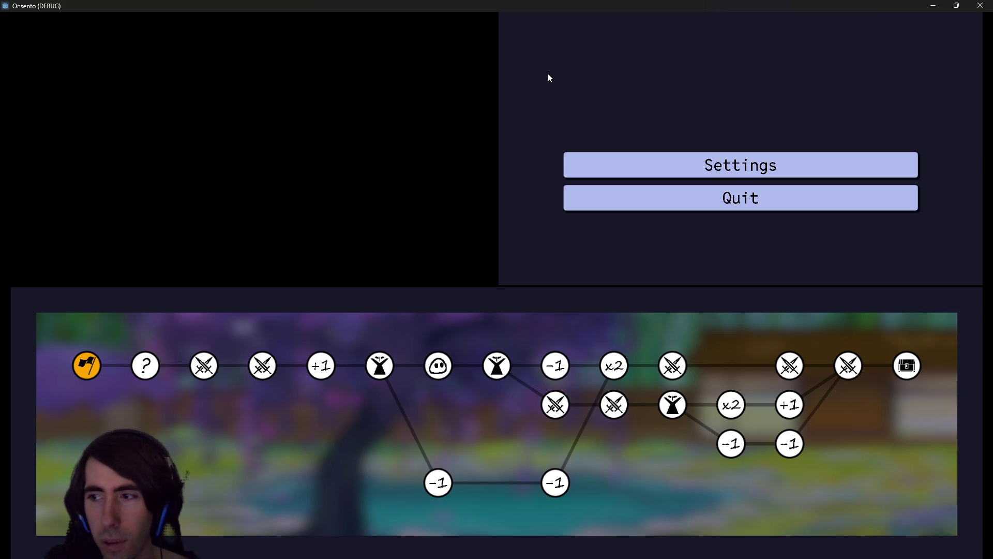
Close the game window and return to the BattleIngameMenu scene in Godot
{"action": "left_click", "coordinate": [980, 5]}
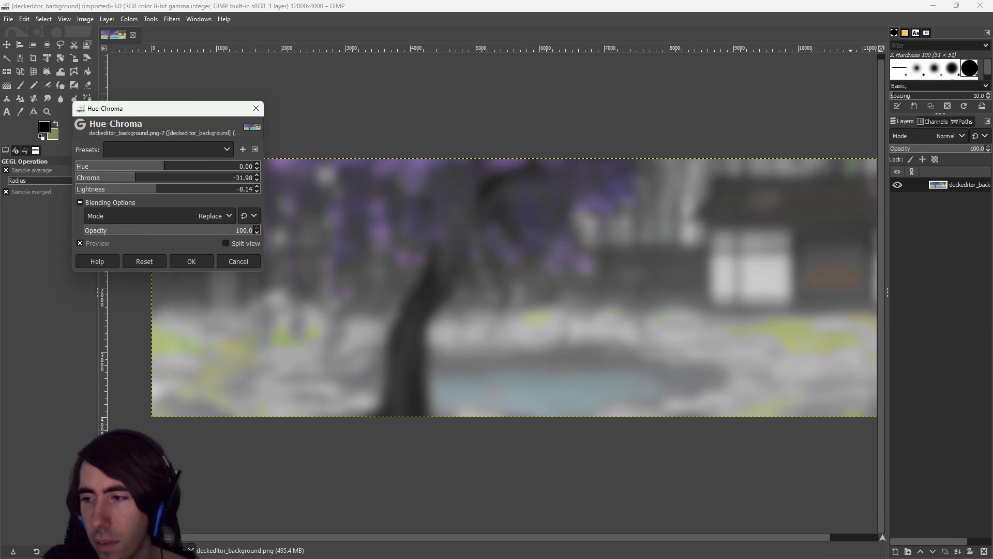
{"action": "key", "text": "alt+Tab"}
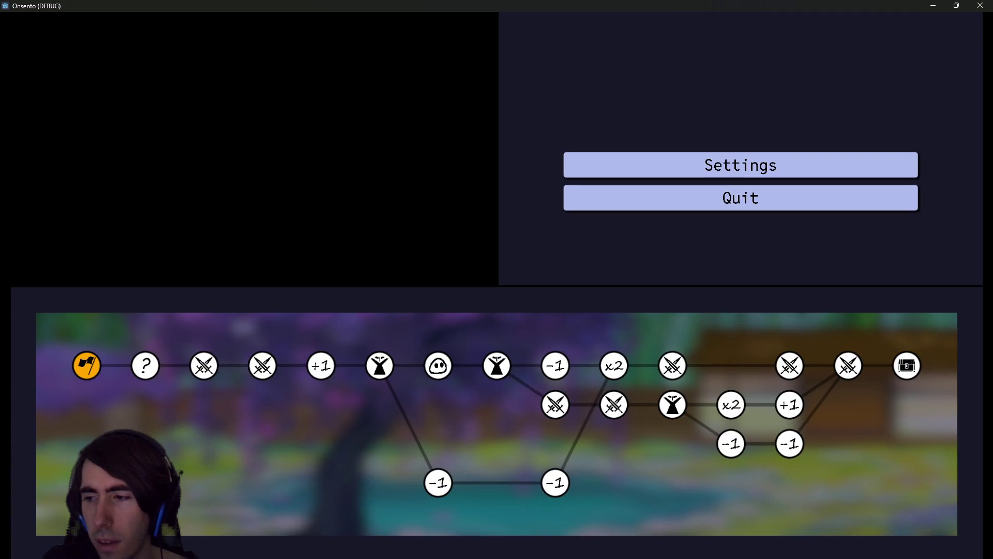
{"action": "key", "text": "alt+F4"}
Inspect PanelContainer's background texture style override and MarginContainer's margin values
{"action": "left_click", "coordinate": [80, 214]}
{"action": "left_click", "coordinate": [89, 199]}
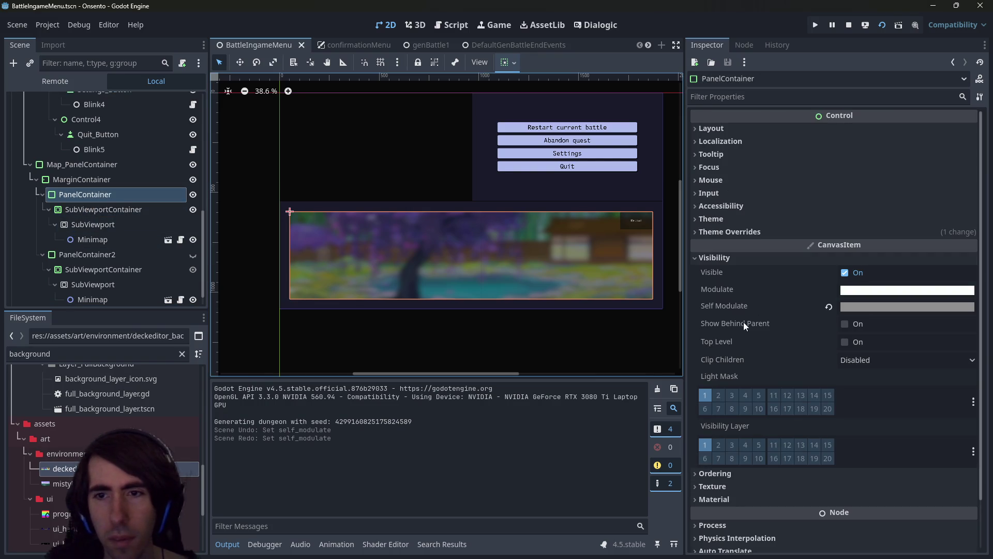
{"action": "scroll", "coordinate": [787, 369], "scroll_direction": "down", "scroll_amount": 3}
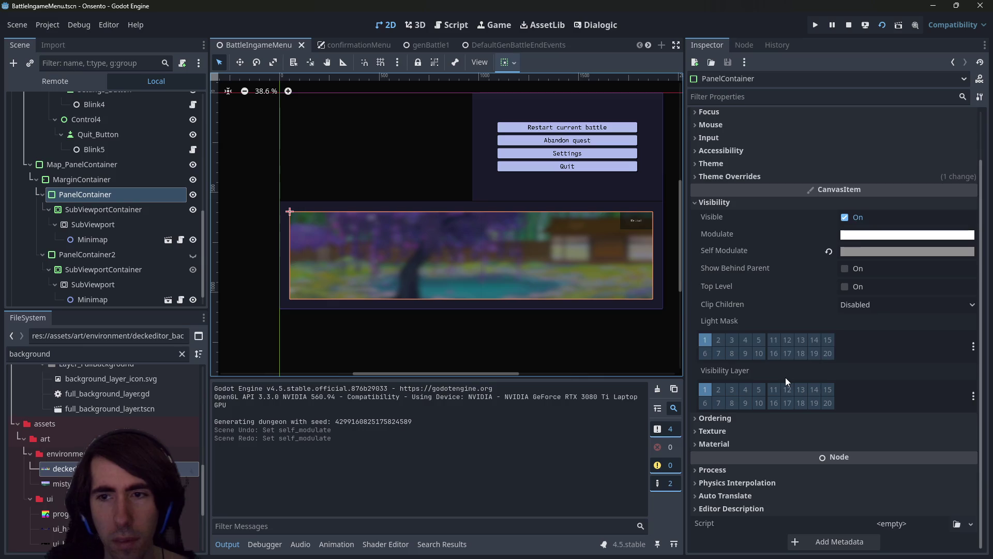
{"action": "scroll", "coordinate": [785, 377], "scroll_direction": "up", "scroll_amount": 3}
{"action": "left_click", "coordinate": [745, 232]}
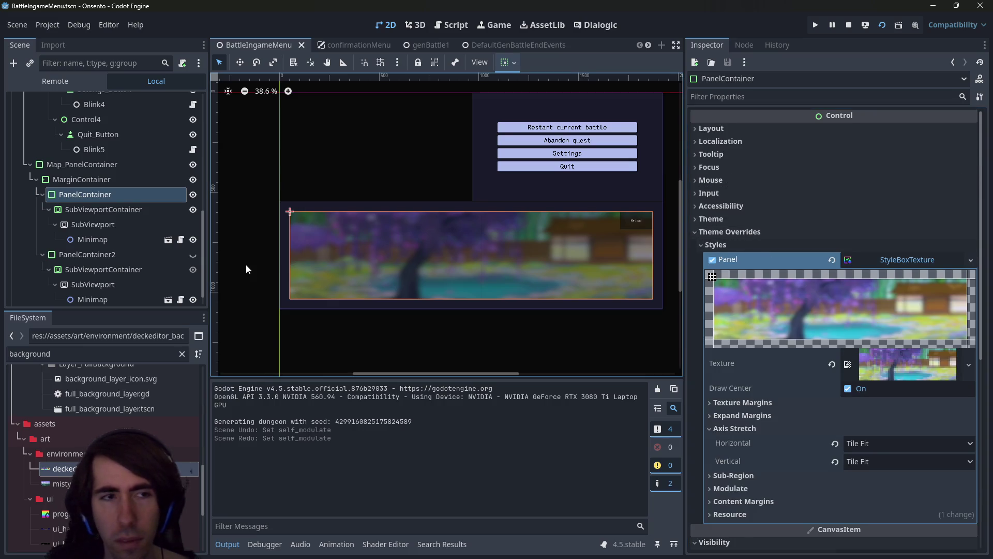
{"action": "left_click", "coordinate": [111, 184]}
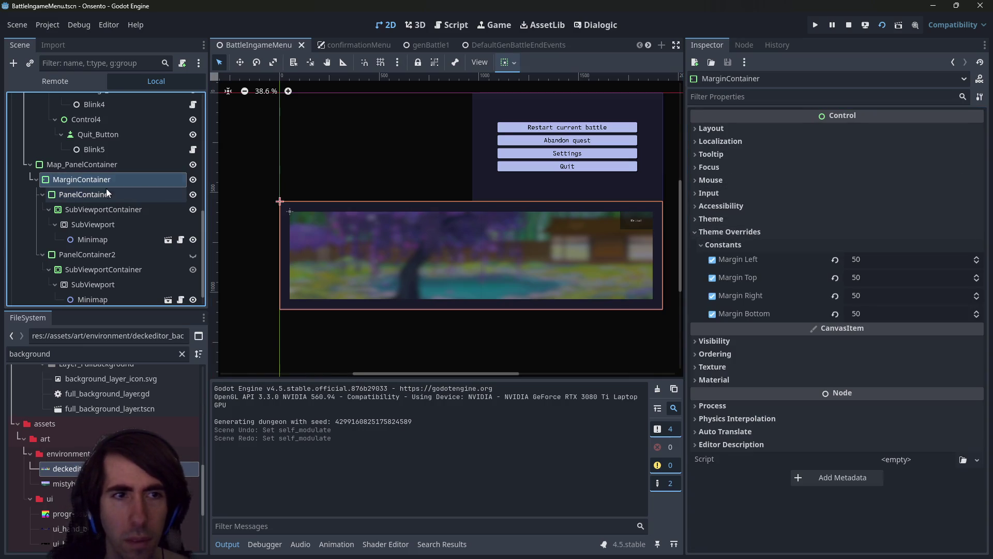
{"action": "left_click", "coordinate": [105, 194]}
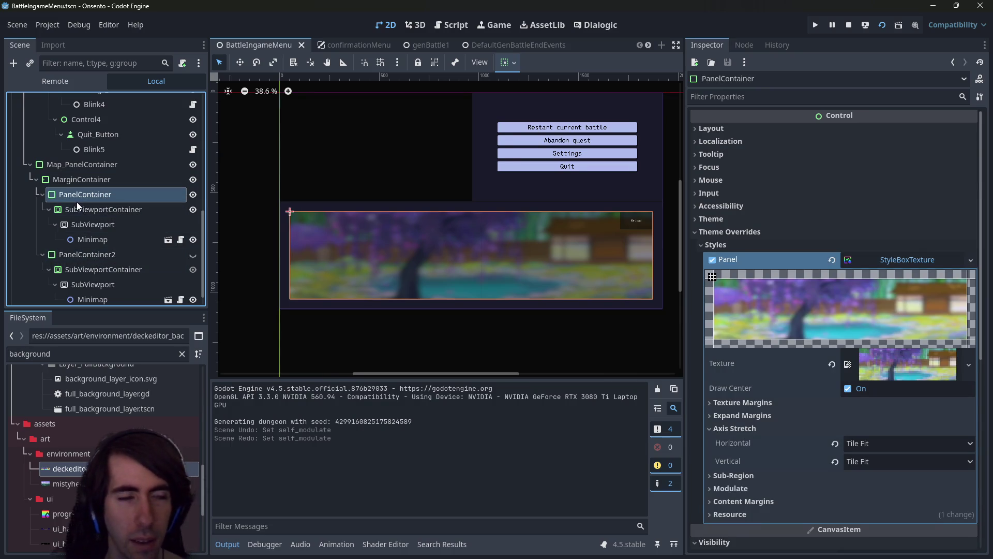
Select the SubViewportContainer nodes under PanelContainer and PanelContainer2
{"action": "left_click", "coordinate": [88, 207]}
{"action": "left_click", "coordinate": [82, 194]}
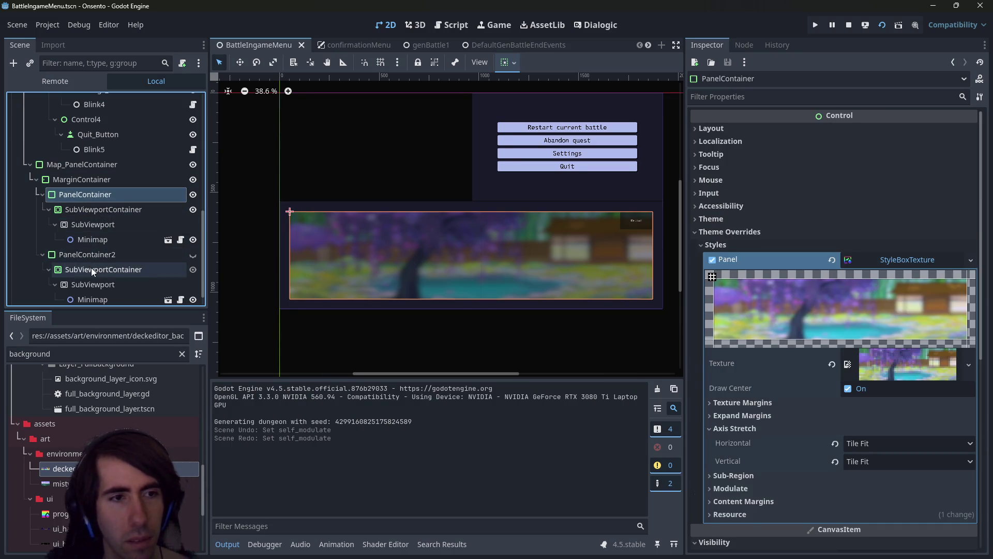
{"action": "left_click", "coordinate": [91, 268]}
{"action": "left_click", "coordinate": [82, 256]}
{"action": "left_click", "coordinate": [81, 273]}
{"action": "left_click_drag", "start_coordinate": [82, 274], "coordinate": [76, 187]}
{"action": "left_click_drag", "start_coordinate": [86, 298], "coordinate": [92, 246]}
{"action": "left_click", "coordinate": [85, 195]}
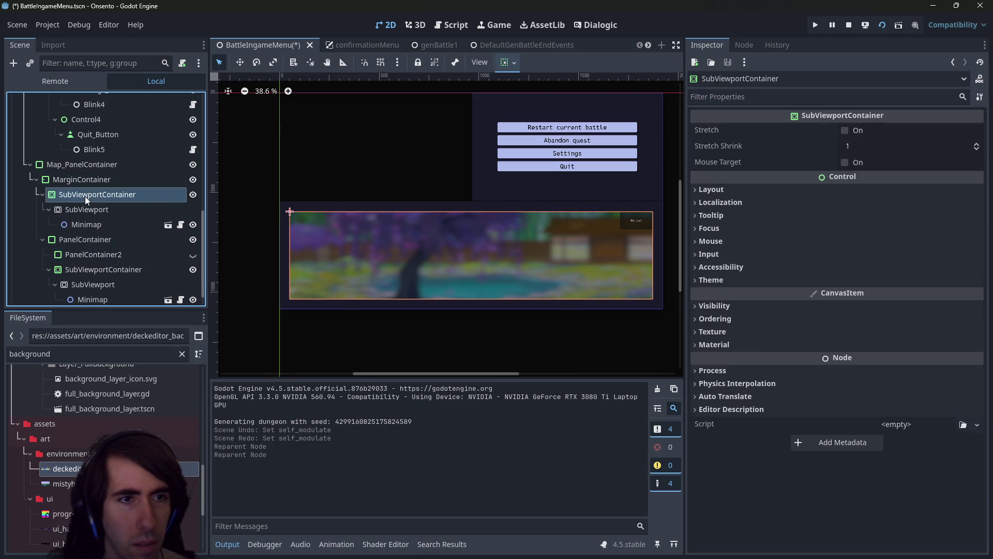
{"action": "left_click", "coordinate": [193, 194]}
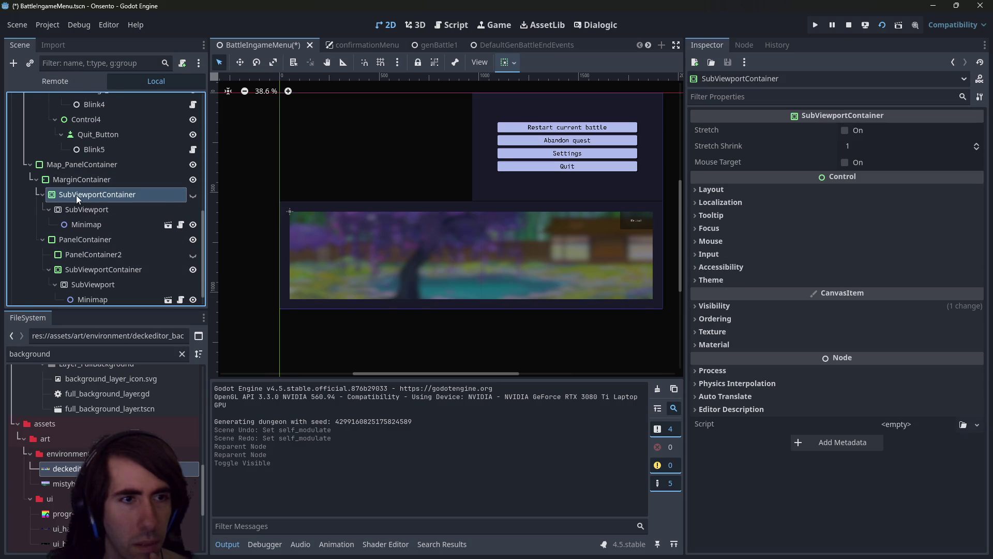
{"action": "scroll", "coordinate": [76, 194], "scroll_direction": "down", "scroll_amount": 1}
{"action": "left_click", "coordinate": [43, 176]}
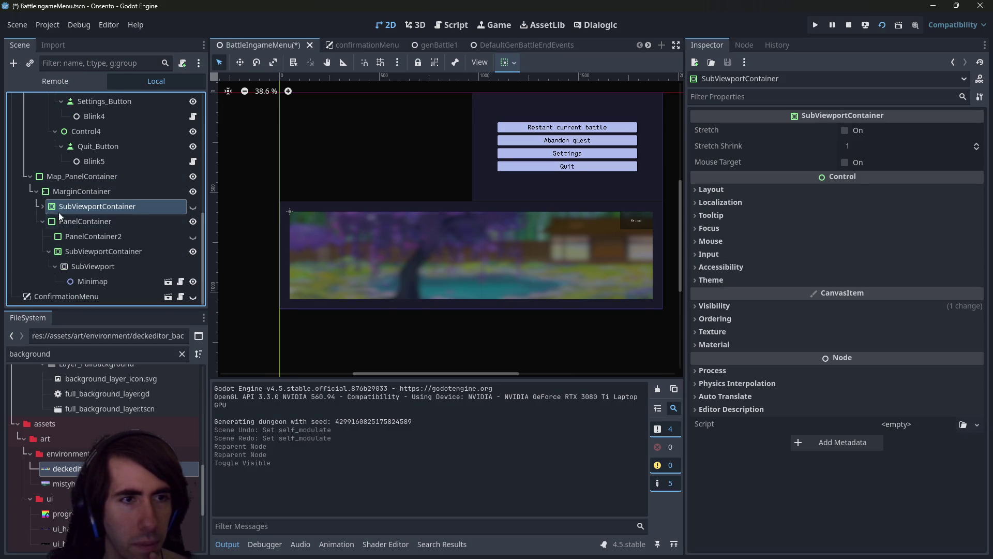
{"action": "left_click", "coordinate": [68, 226]}
{"action": "left_click", "coordinate": [88, 237]}
{"action": "mouse_move", "coordinate": [105, 250]}
{"action": "left_mouse_down"}
{"action": "mouse_move", "coordinate": [100, 243]}
{"action": "mouse_move", "coordinate": [125, 238]}
{"action": "left_mouse_up"}
{"action": "left_click", "coordinate": [193, 237]}
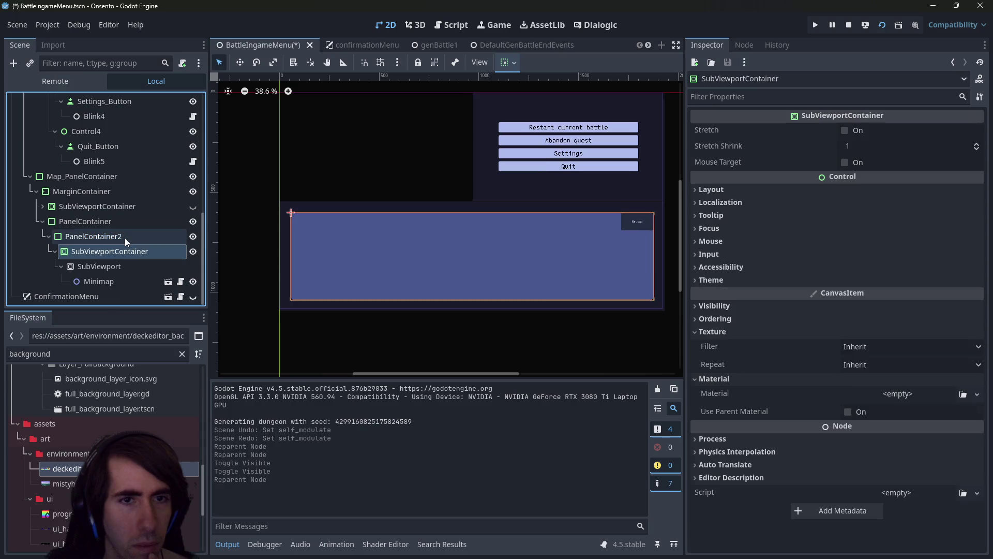
{"action": "scroll", "coordinate": [338, 276], "scroll_direction": "up", "scroll_amount": 5}
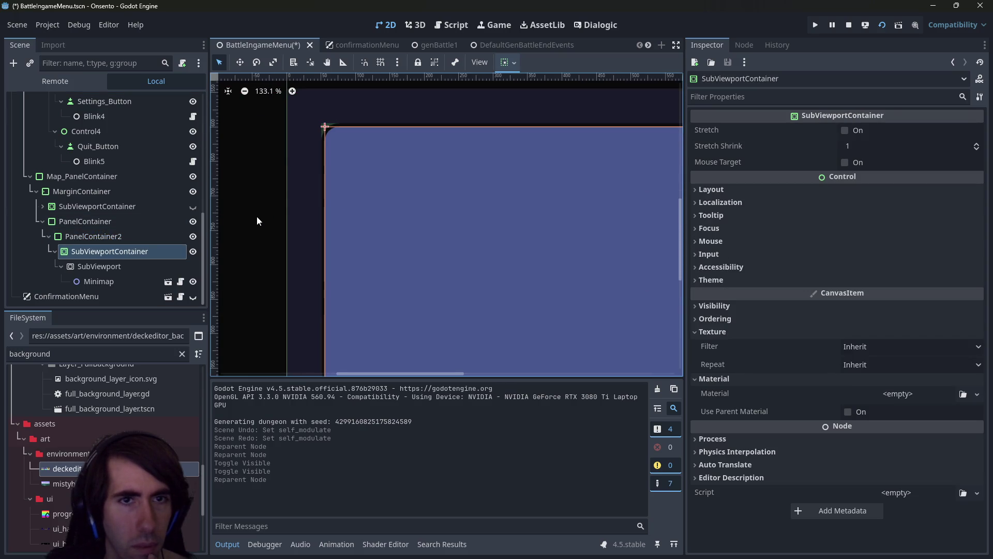
{"action": "scroll", "coordinate": [362, 250], "scroll_direction": "up", "scroll_amount": 1}
{"action": "left_click", "coordinate": [256, 239]}
{"action": "scroll", "coordinate": [479, 314], "scroll_direction": "down", "scroll_amount": 4}
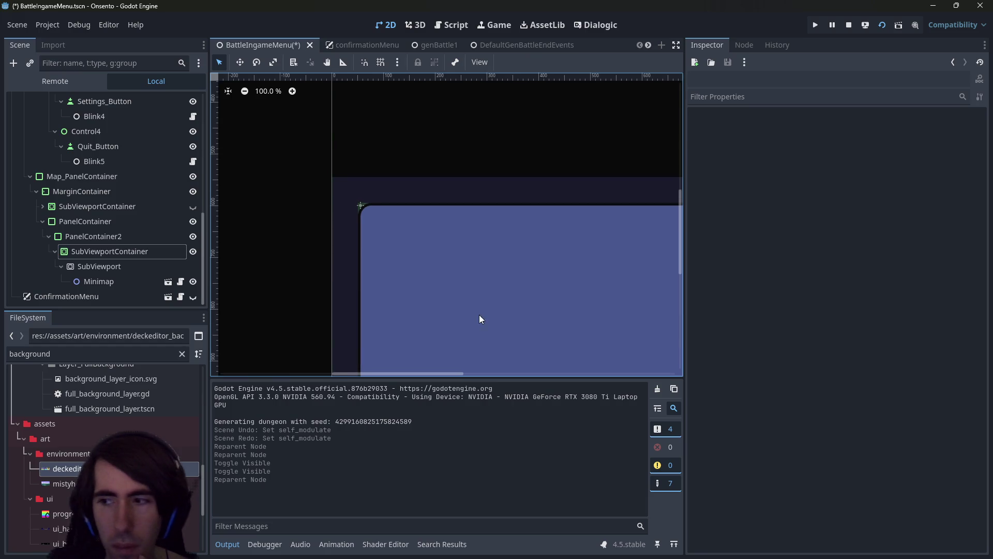
{"action": "left_click", "coordinate": [111, 239]}
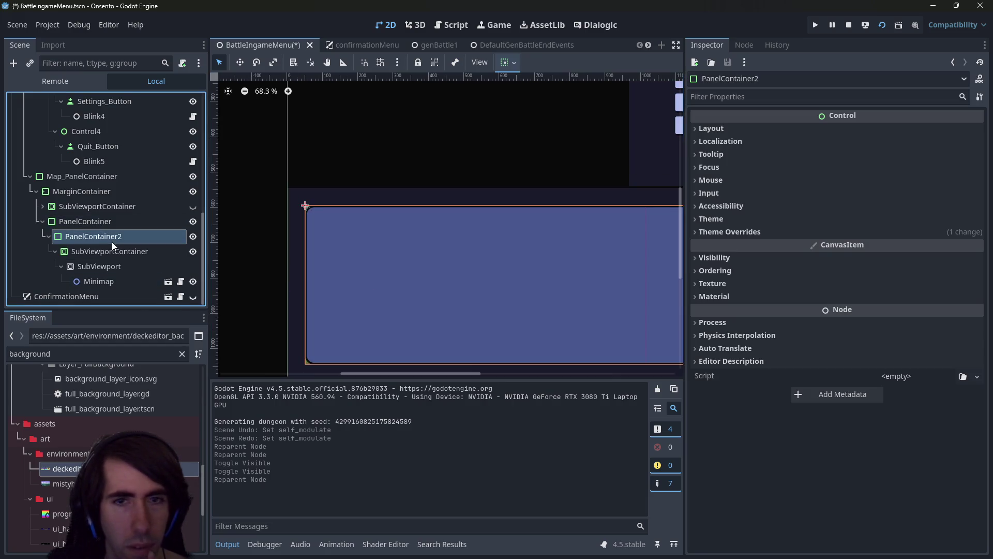
{"action": "left_click", "coordinate": [730, 232]}
{"action": "left_click", "coordinate": [740, 245]}
{"action": "left_click", "coordinate": [747, 225]}
{"action": "left_click", "coordinate": [746, 225]}
{"action": "left_click_drag", "start_coordinate": [435, 221], "coordinate": [398, 212]}
{"action": "scroll", "coordinate": [364, 253], "scroll_direction": "down", "scroll_amount": 2}
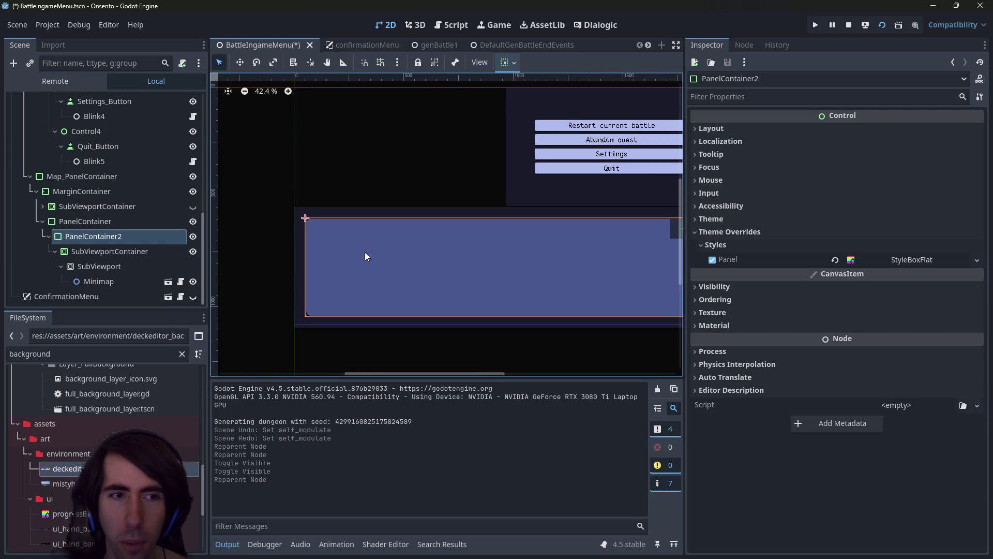
{"action": "key", "text": "ctrl+z"}
{"action": "key", "text": "ctrl+shift+z"}
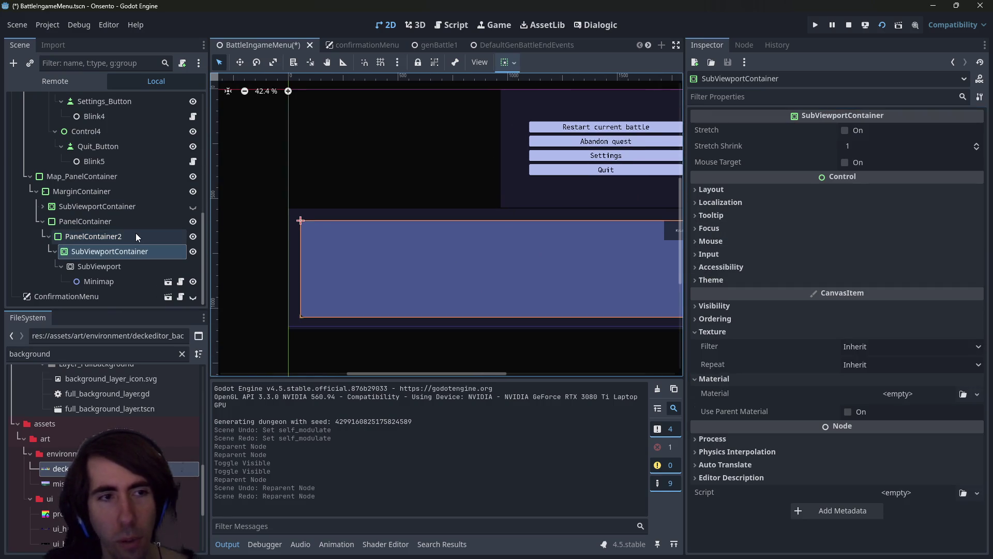
{"action": "left_click", "coordinate": [112, 223]}
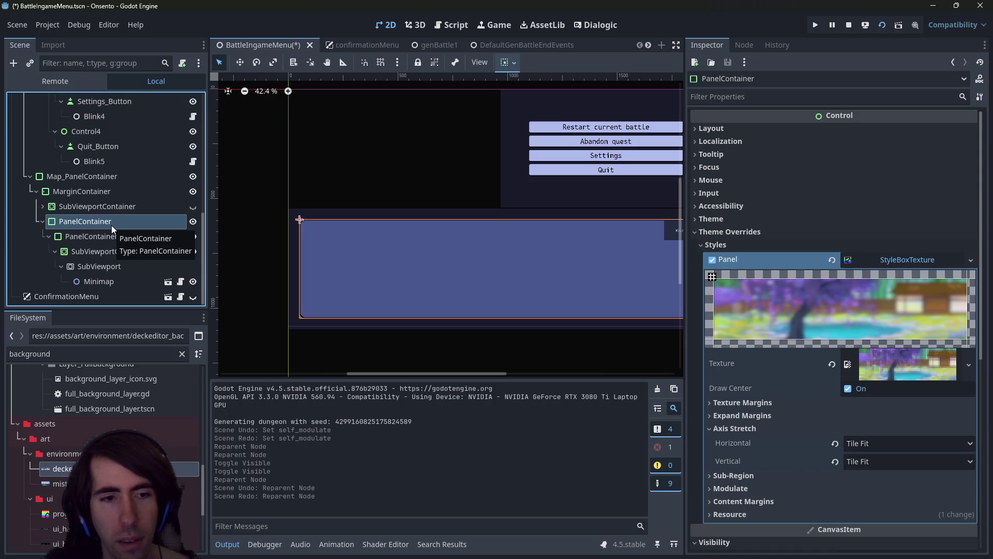
{"action": "key", "text": "ctrl+z"}
{"action": "key", "text": "ctrl+z"}
{"action": "key", "text": "ctrl+z"}
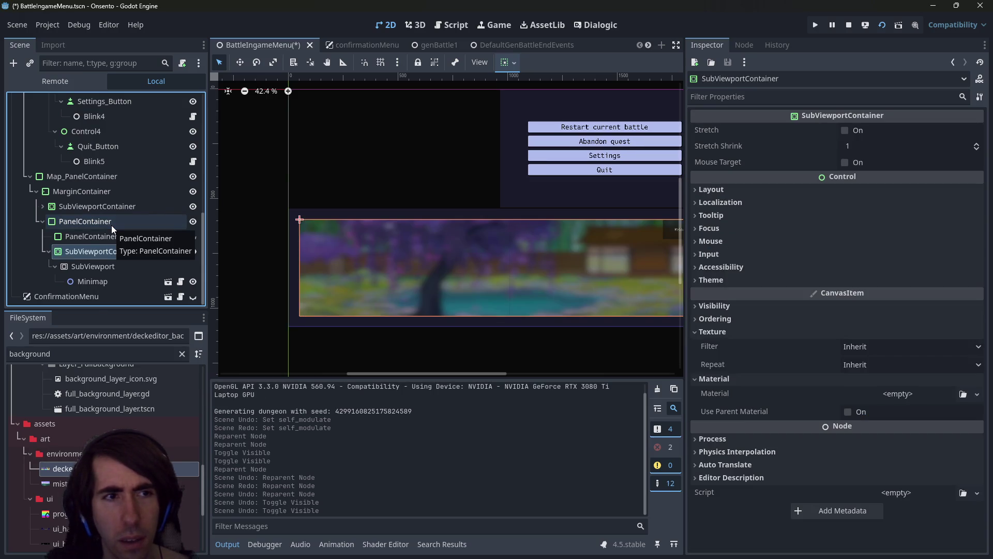
{"action": "key", "text": "ctrl+z"}
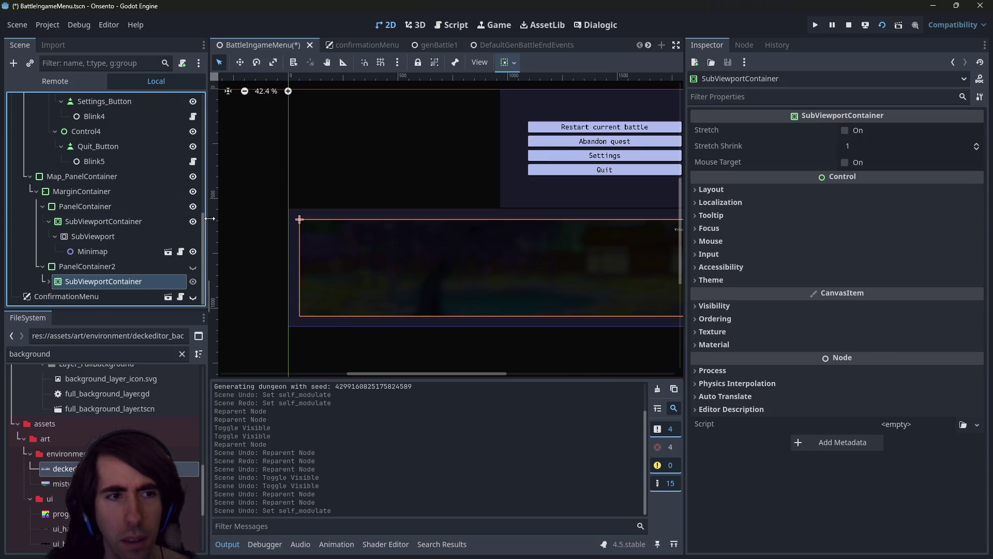
{"action": "key", "text": "ctrl+shift+z"}
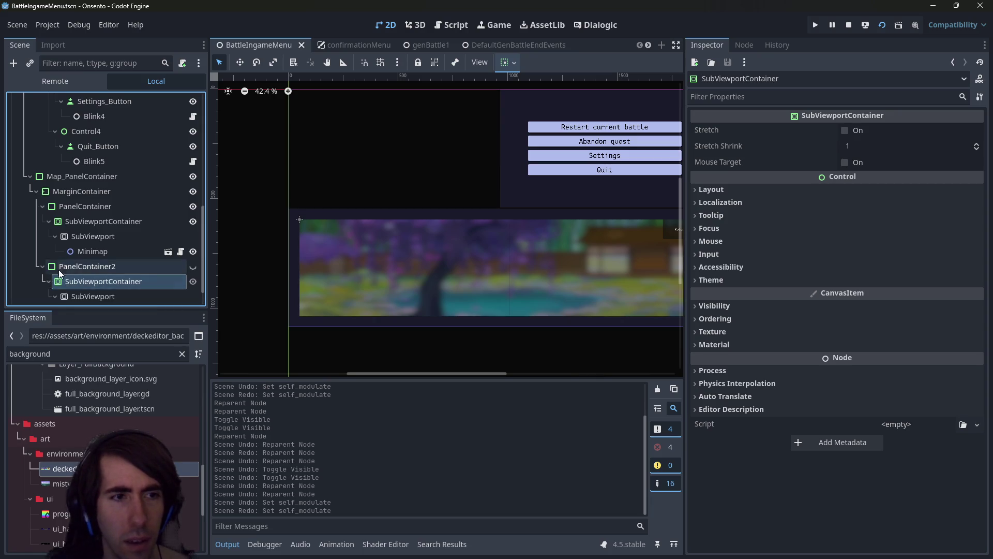
{"action": "left_click", "coordinate": [59, 267]}
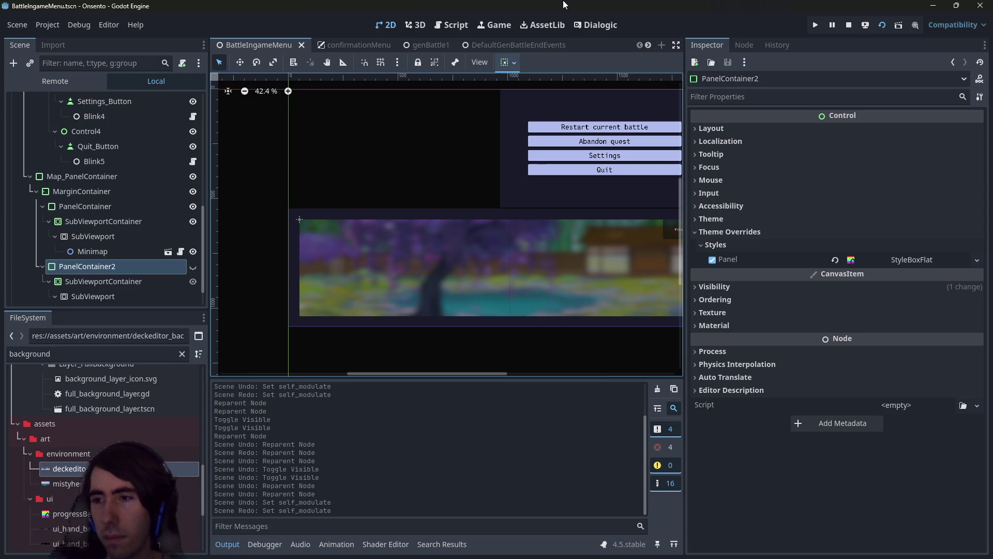
Review the Settings button, PanelContainer and SubViewportContainer, then run the scene with F6
{"action": "scroll", "coordinate": [488, 258], "scroll_direction": "right", "scroll_amount": 2}
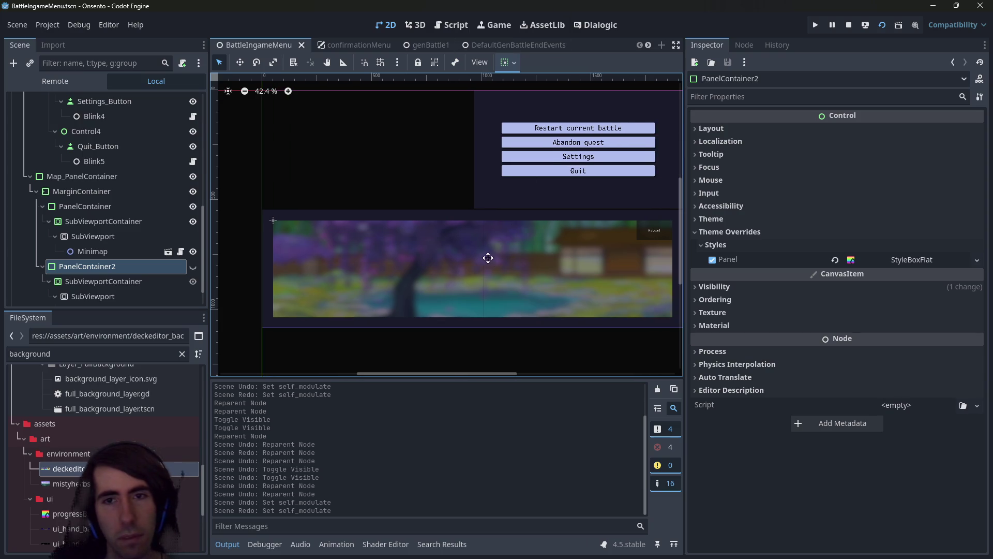
{"action": "left_click", "coordinate": [529, 157]}
{"action": "left_click", "coordinate": [357, 231]}
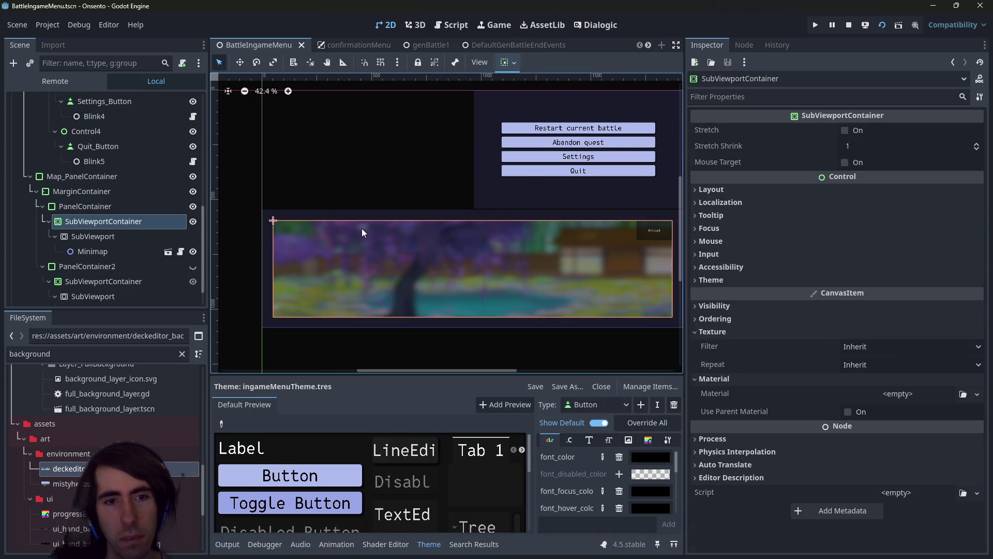
{"action": "left_click", "coordinate": [117, 204]}
{"action": "left_click", "coordinate": [124, 222]}
{"action": "left_click", "coordinate": [157, 210]}
{"action": "left_click", "coordinate": [399, 269]}
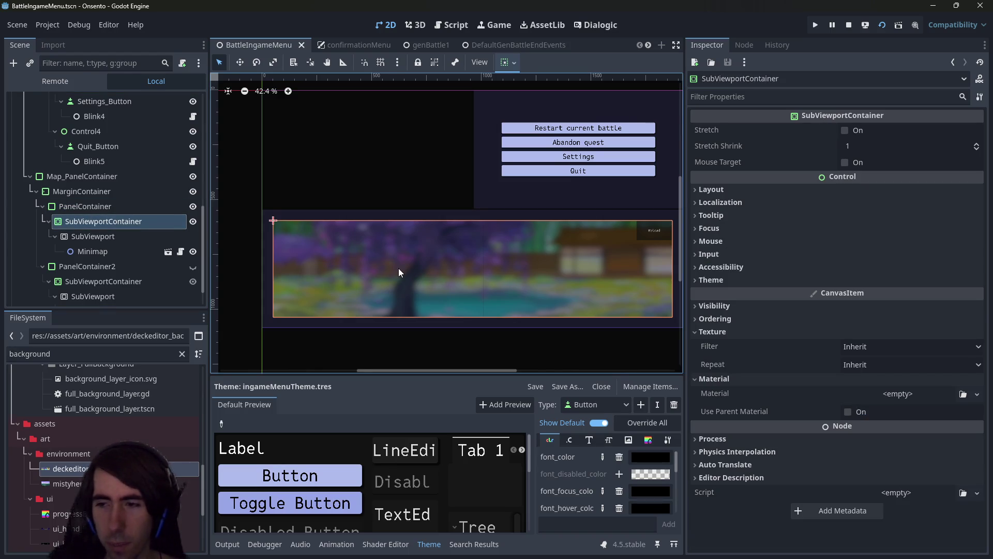
{"action": "key", "text": "F6"}
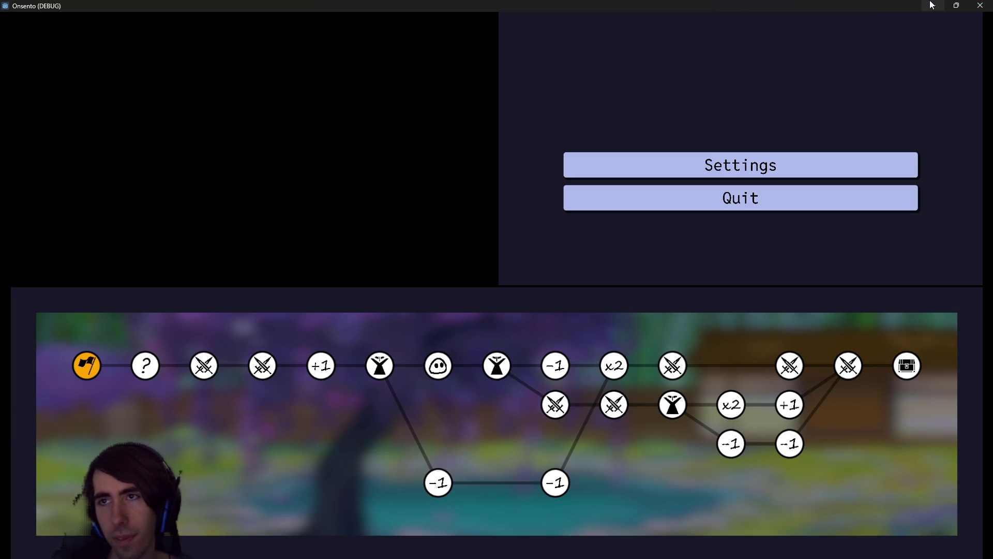
Close the debug run and reselect PanelContainer to show its StyleBoxTexture in the Inspector
{"action": "left_click", "coordinate": [981, 5]}
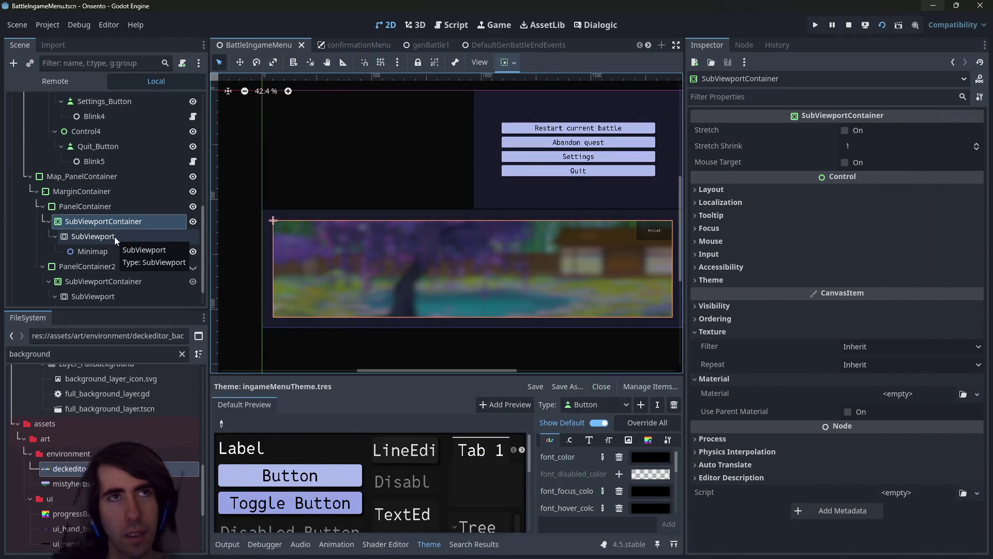
{"action": "left_click", "coordinate": [92, 207]}
{"action": "left_click", "coordinate": [91, 221]}
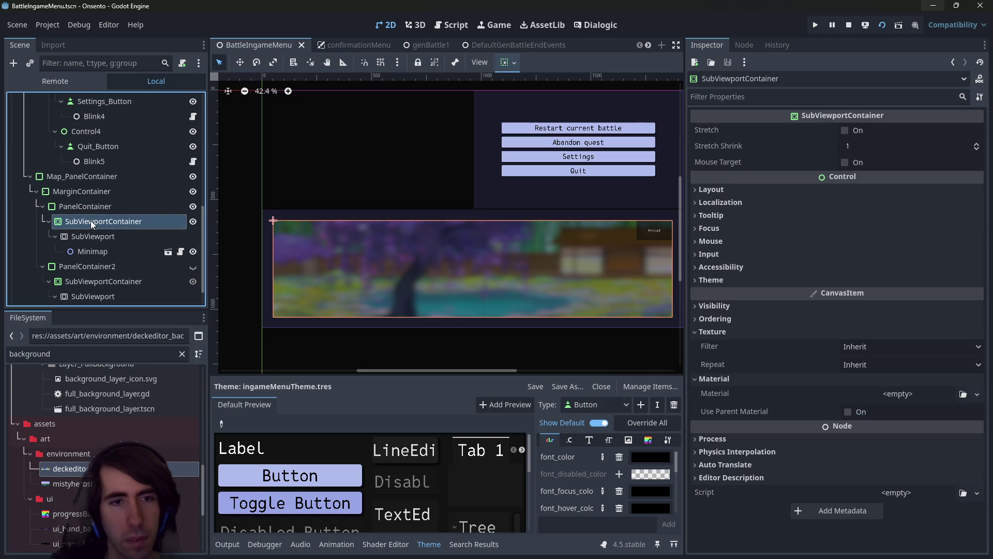
{"action": "left_click", "coordinate": [77, 251]}
{"action": "left_click", "coordinate": [83, 223]}
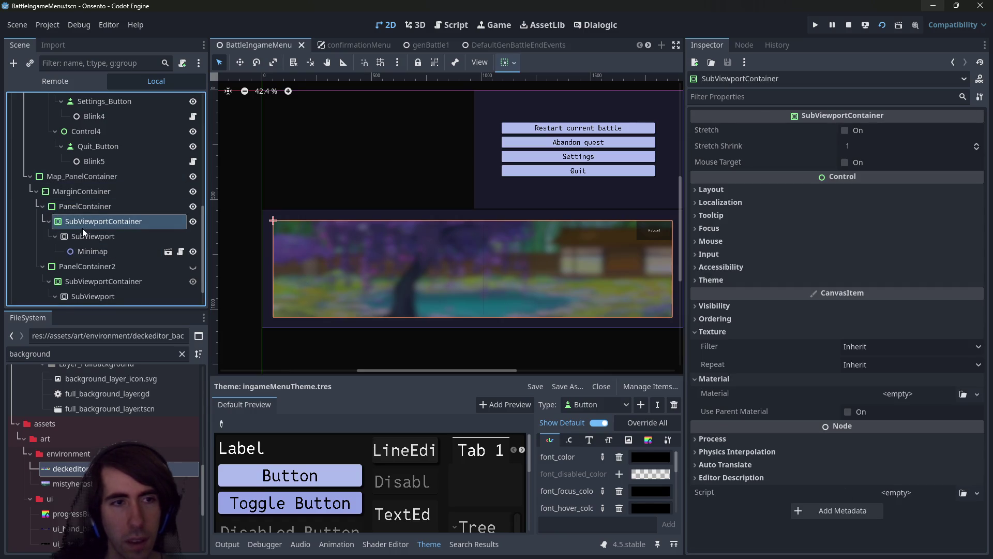
{"action": "left_click", "coordinate": [94, 207]}
{"action": "left_click", "coordinate": [100, 194]}
{"action": "left_click", "coordinate": [100, 206]}
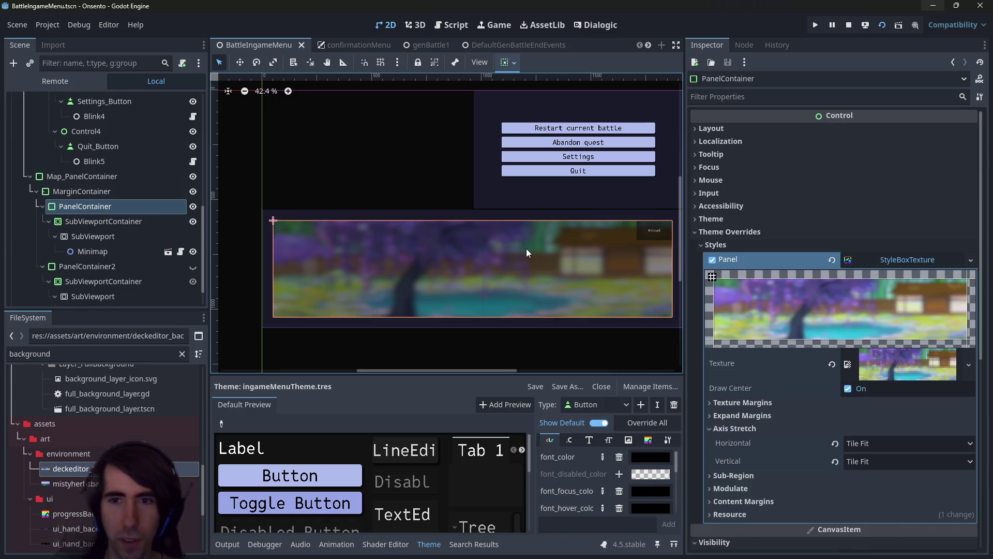
{"action": "scroll", "coordinate": [868, 371], "scroll_direction": "down", "scroll_amount": 3}
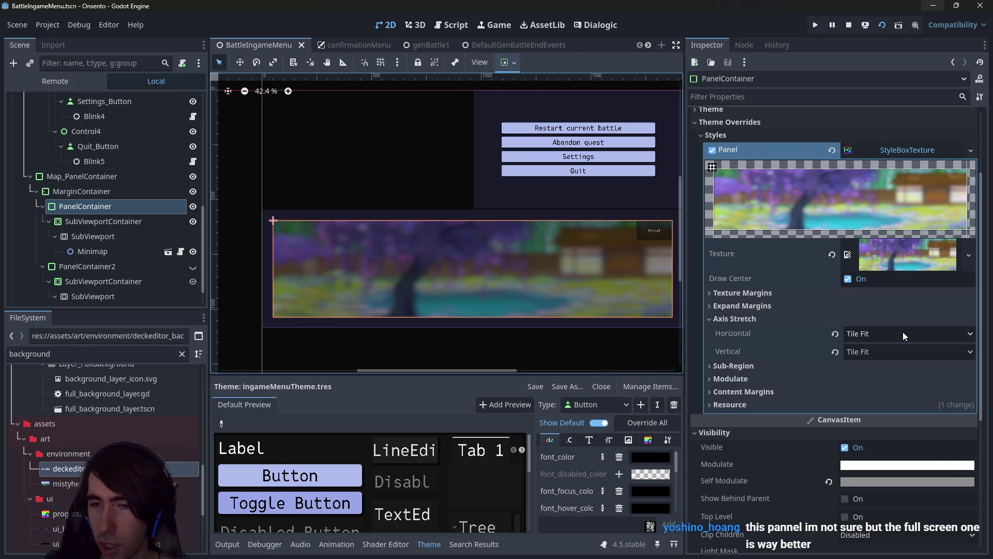
Set the blurred texture's horizontal and vertical axis stretch to Stretch, then hide PanelContainer
{"action": "left_click", "coordinate": [835, 351]}
{"action": "left_click", "coordinate": [835, 334]}
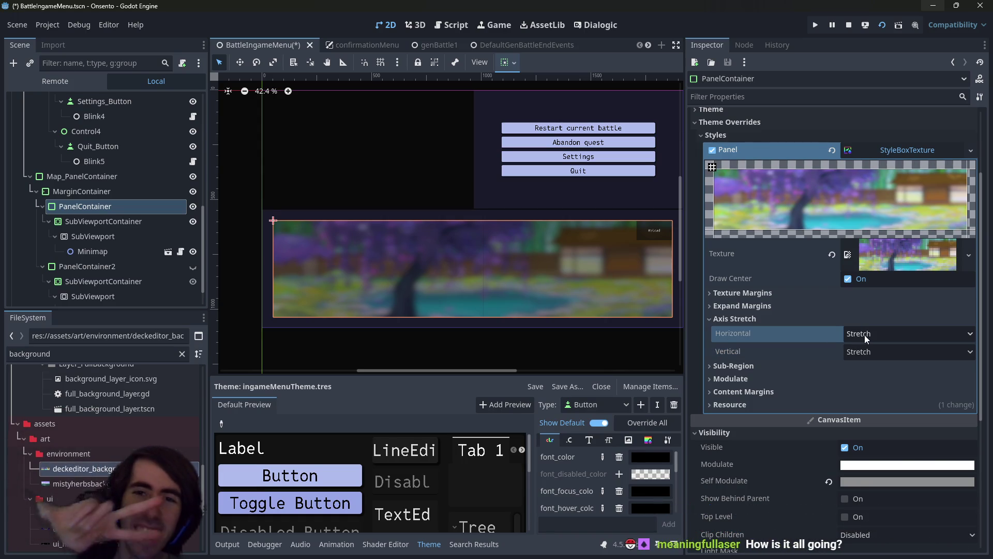
{"action": "left_click", "coordinate": [196, 207]}
{"action": "scroll", "coordinate": [197, 205], "scroll_direction": "down", "scroll_amount": 2}
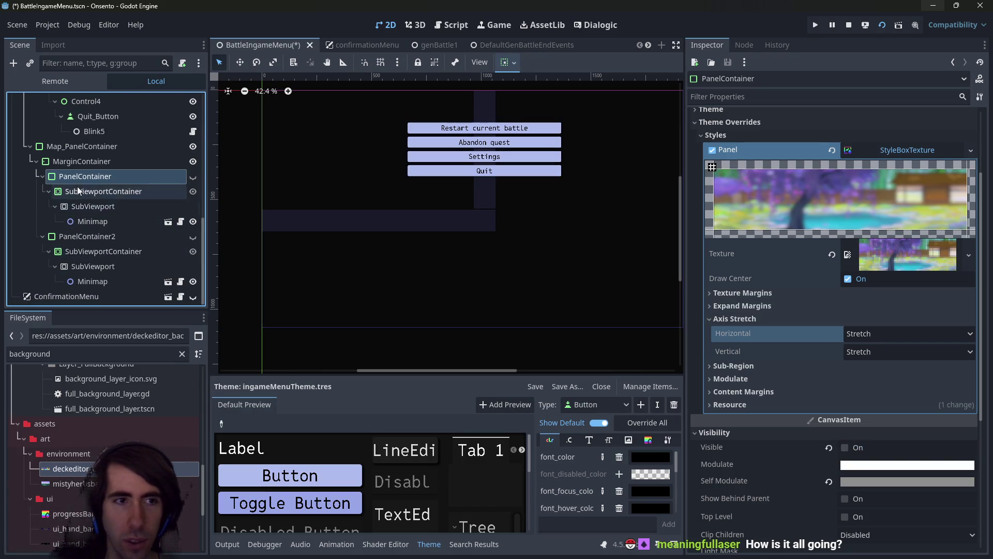
{"action": "left_click", "coordinate": [42, 177]}
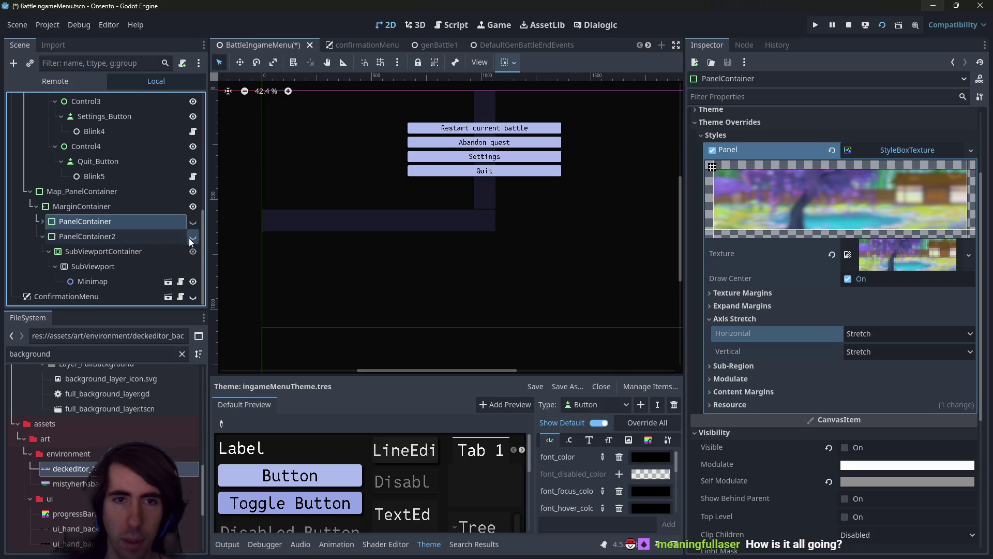
Show PanelContainer2 and toggle PanelContainer's visibility to compare the two panels
{"action": "left_click", "coordinate": [192, 237]}
{"action": "scroll", "coordinate": [371, 259], "scroll_direction": "right", "scroll_amount": 2}
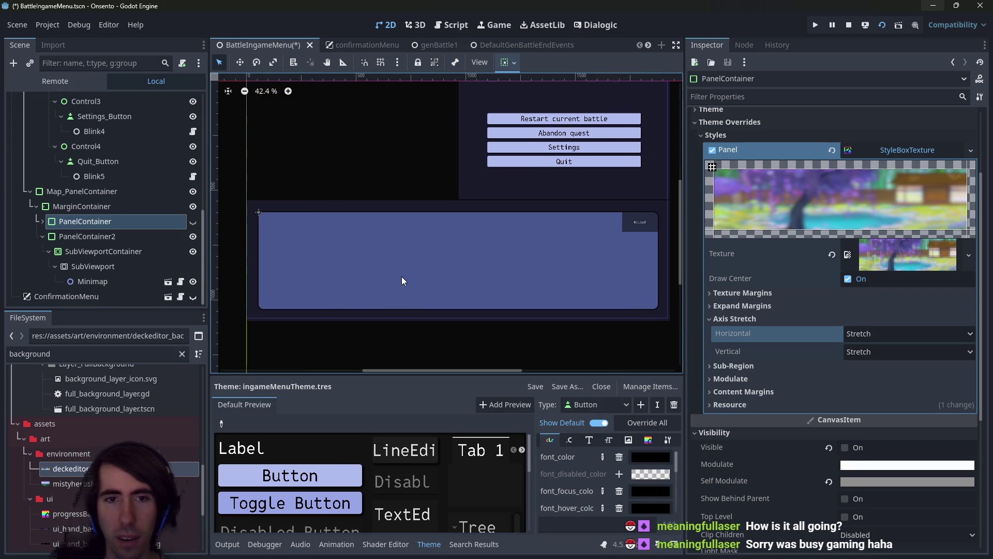
{"action": "left_click", "coordinate": [191, 228]}
{"action": "left_click", "coordinate": [191, 228]}
{"action": "left_click", "coordinate": [191, 229]}
{"action": "left_click", "coordinate": [191, 229]}
{"action": "left_click", "coordinate": [190, 228]}
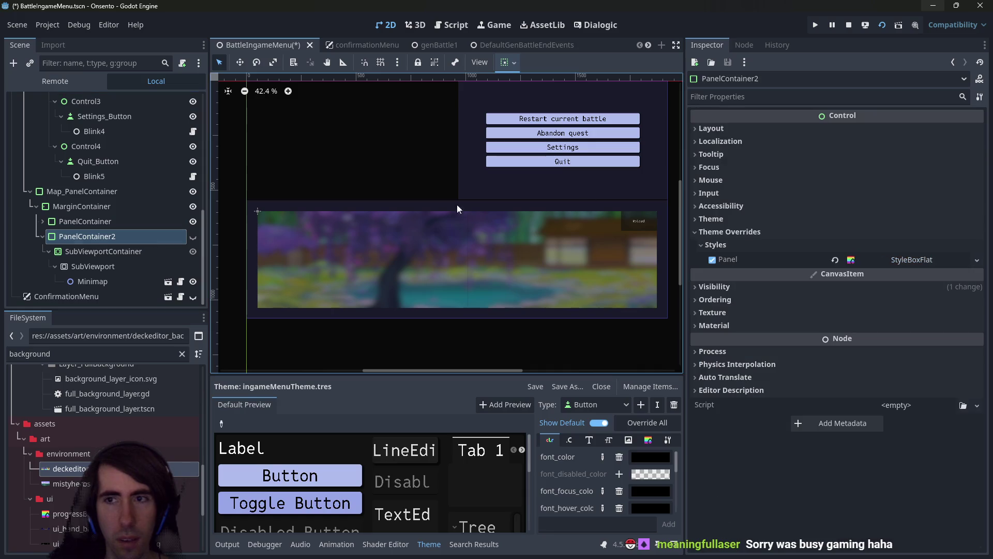
{"action": "left_click", "coordinate": [87, 236]}
Copy PanelContainer2's Panel style value and run the scene with F6
{"action": "left_click", "coordinate": [978, 260]}
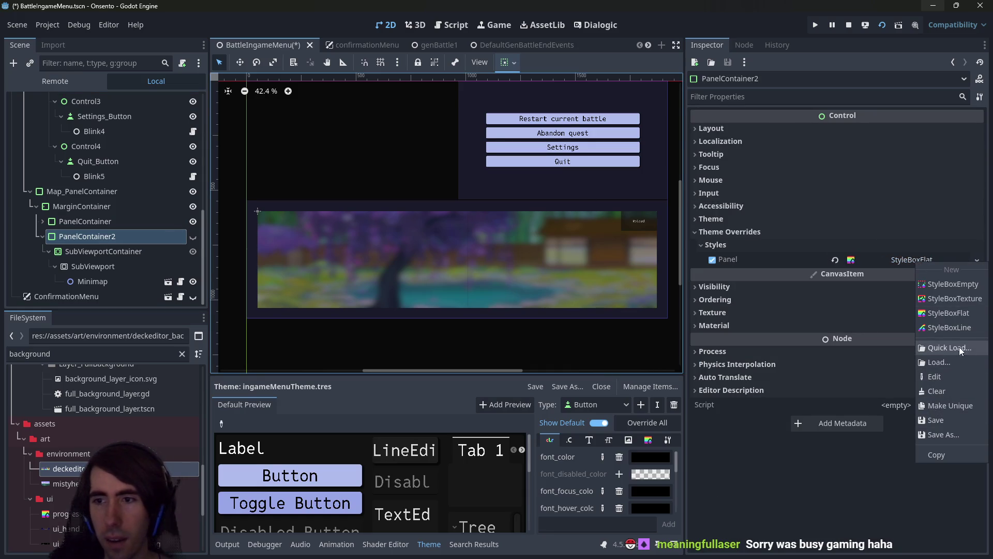
{"action": "right_click", "coordinate": [778, 263]}
{"action": "right_click", "coordinate": [778, 263]}
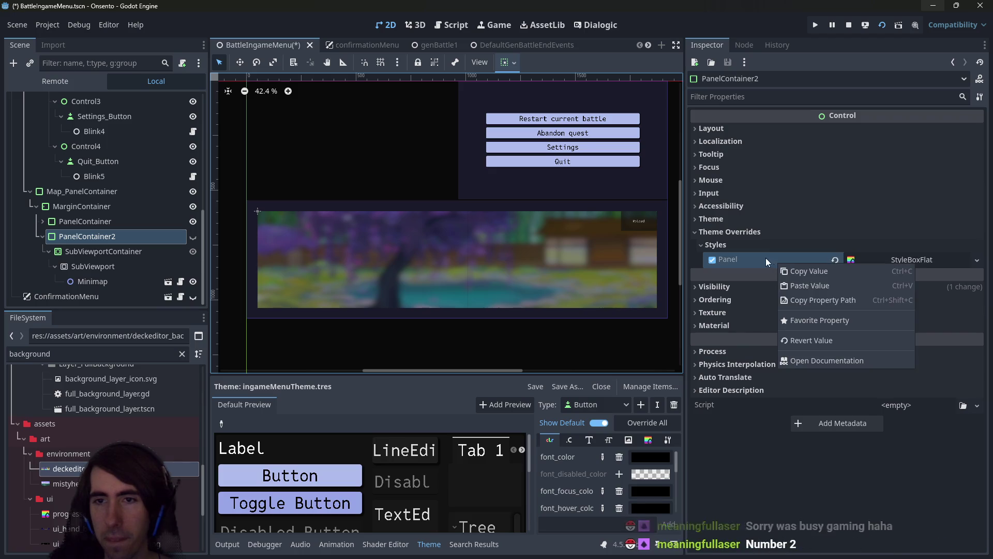
{"action": "left_click", "coordinate": [818, 272]}
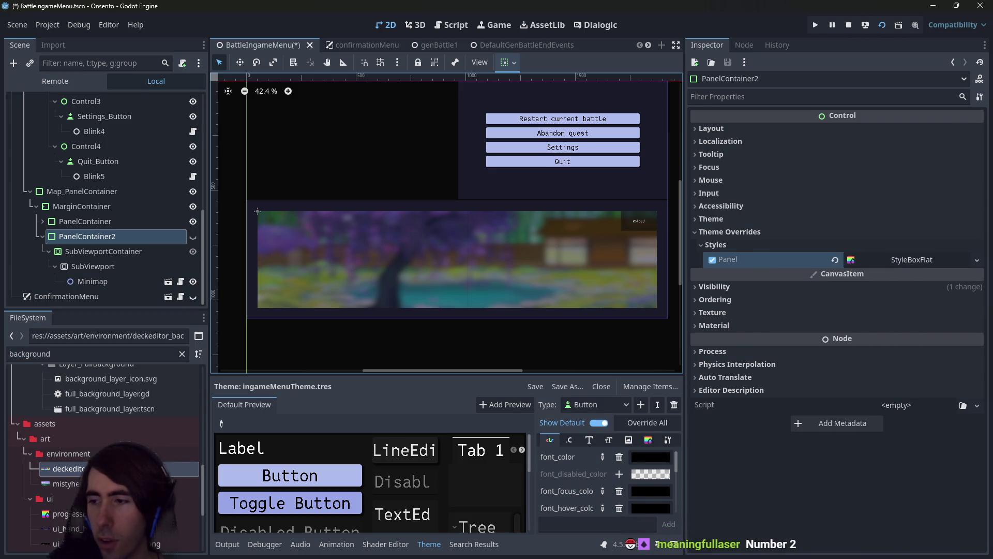
{"action": "key", "text": "F6"}
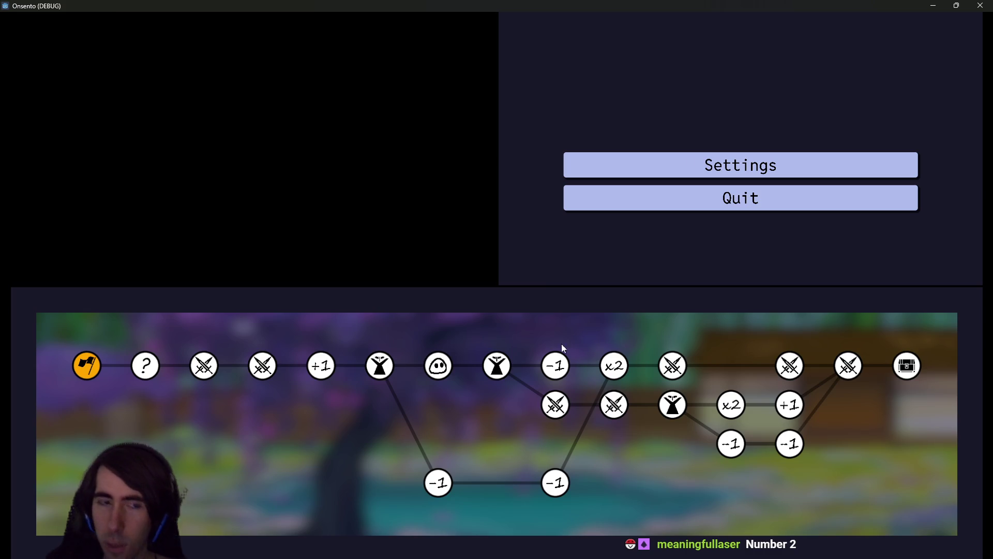
Select the blurred-texture PanelContainer and run the scene again to check the menu
{"action": "left_click", "coordinate": [927, 5]}
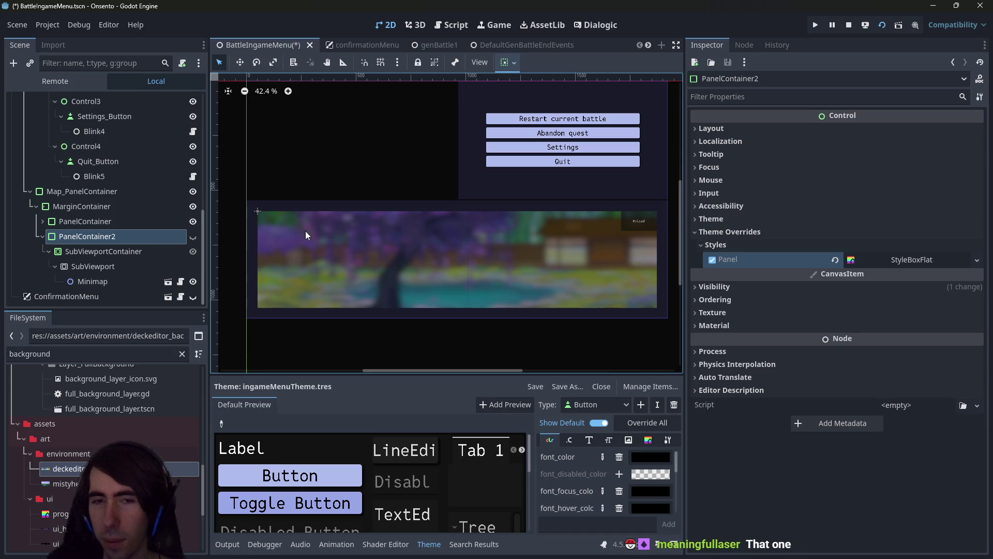
{"action": "left_click", "coordinate": [111, 219]}
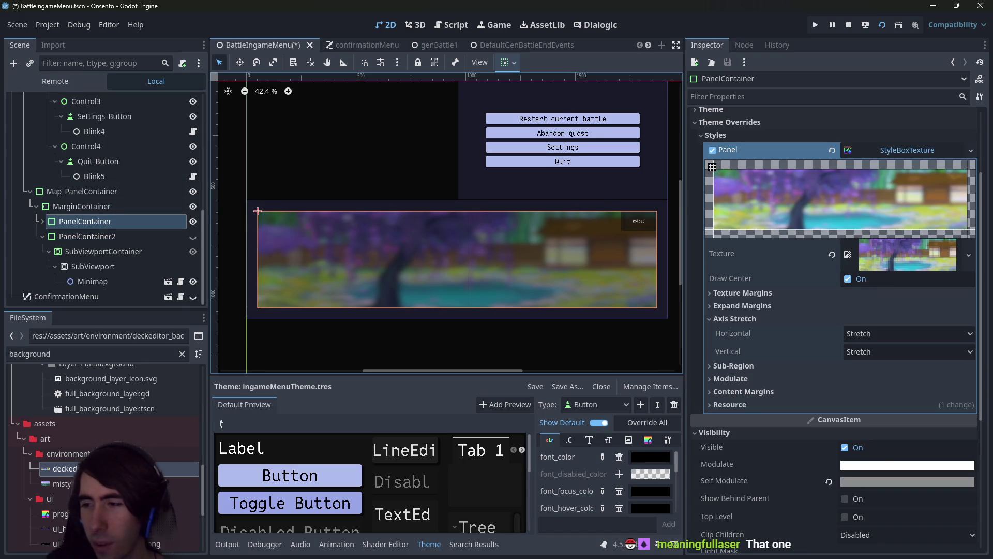
{"action": "key", "text": "F6"}
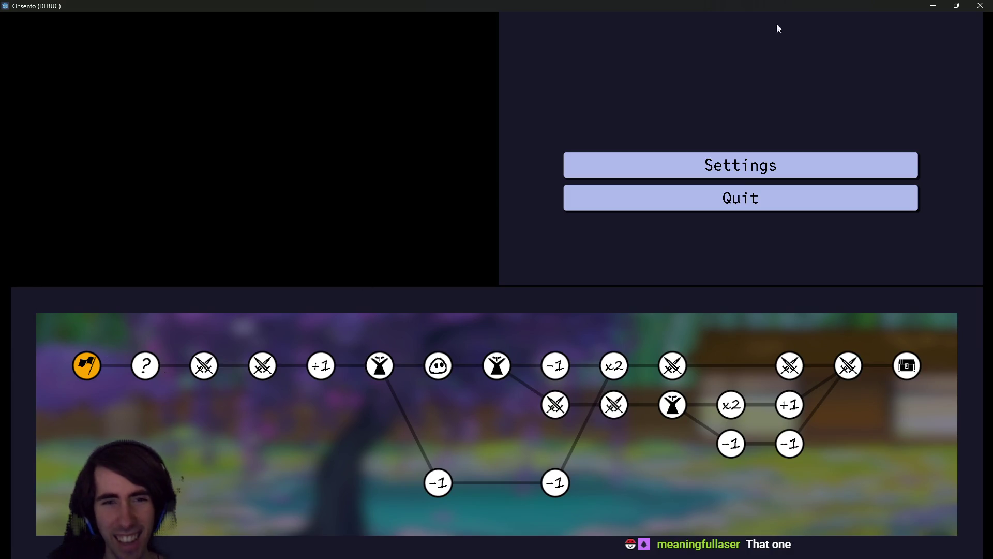
{"action": "left_click", "coordinate": [979, 6]}
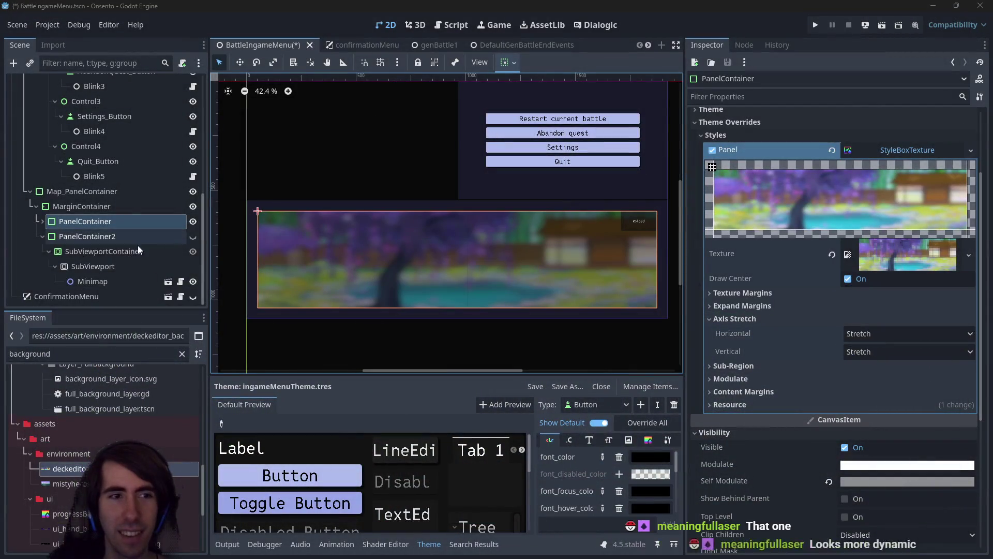
Move PanelContainer out of MarginContainer under Map_PanelContainer, then undo the move
{"action": "left_click", "coordinate": [73, 209]}
{"action": "mouse_move", "coordinate": [78, 221]}
{"action": "left_mouse_down"}
{"action": "mouse_move", "coordinate": [98, 223]}
{"action": "mouse_move", "coordinate": [84, 187]}
{"action": "mouse_move", "coordinate": [86, 196]}
{"action": "left_mouse_up"}
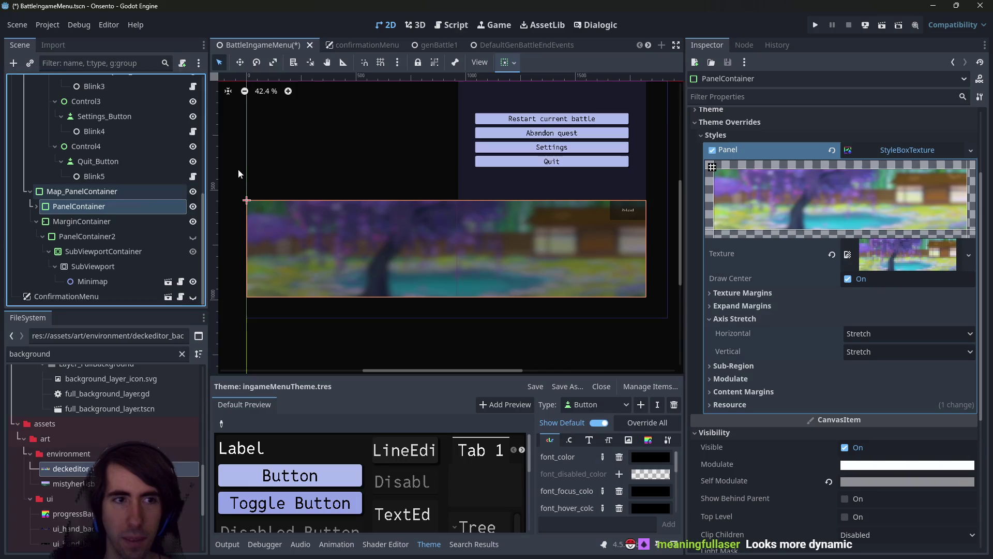
{"action": "left_click", "coordinate": [505, 63]}
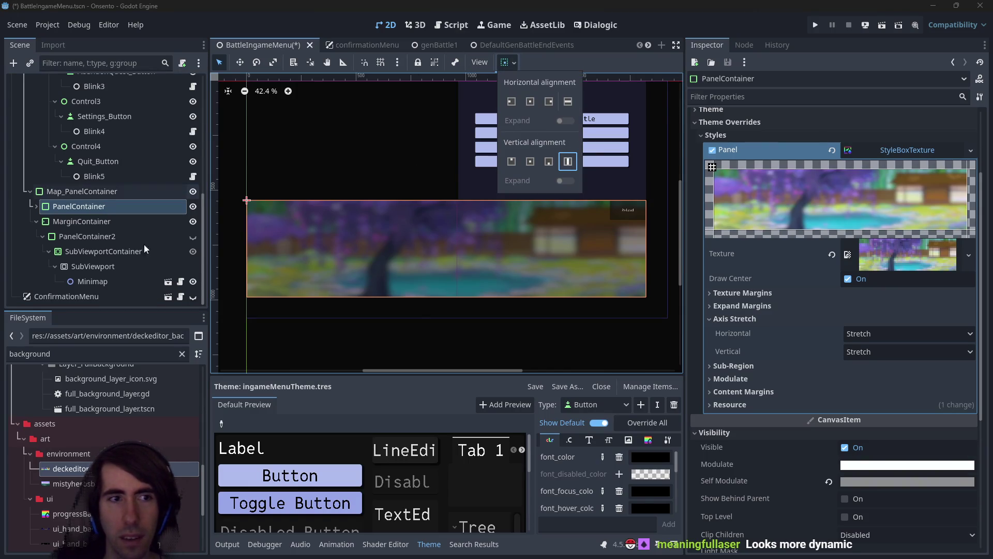
{"action": "left_click", "coordinate": [76, 216]}
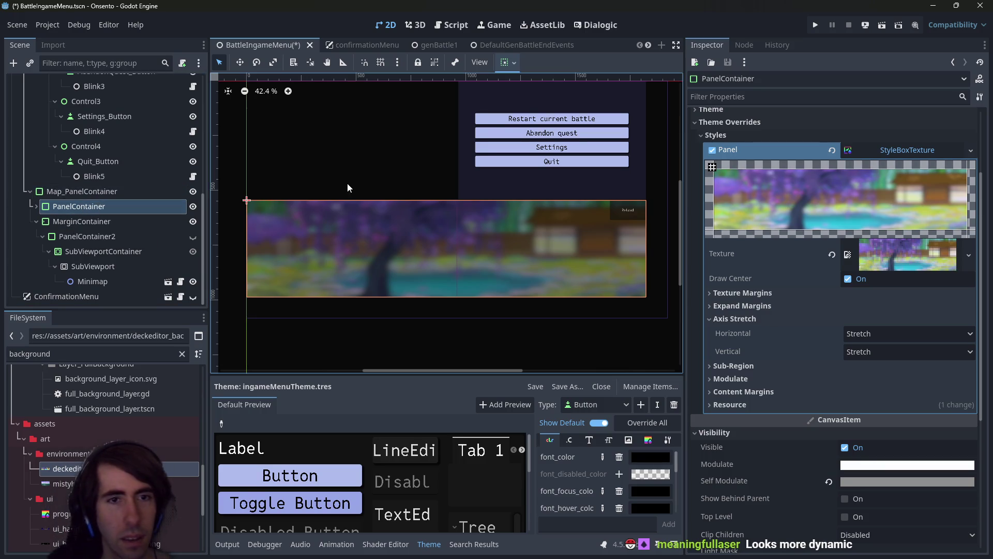
{"action": "key", "text": "ctrl+z"}
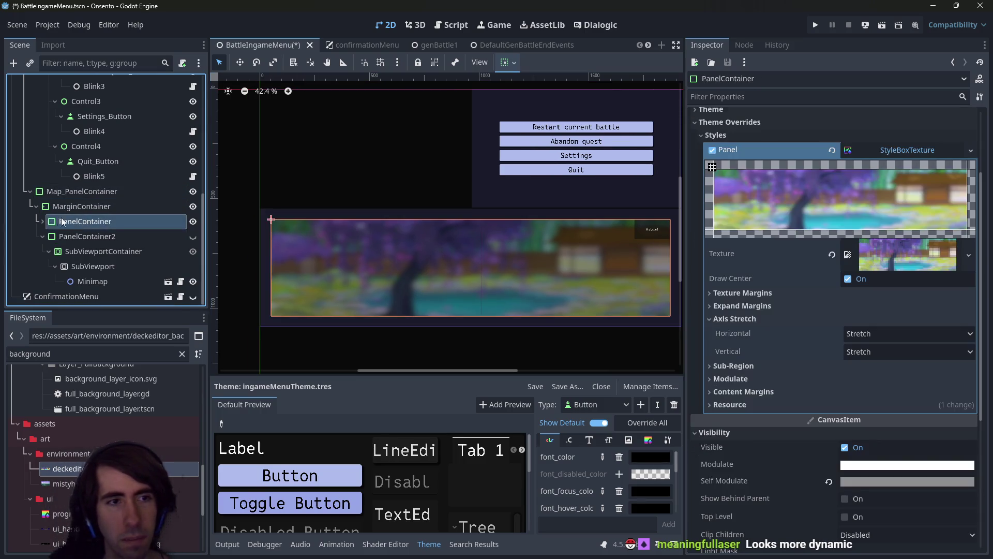
Move SubViewportContainer directly under MarginContainer and drag PanelContainer up to wrap it
{"action": "left_click", "coordinate": [88, 236]}
{"action": "left_click_drag", "start_coordinate": [88, 240], "coordinate": [69, 213]}
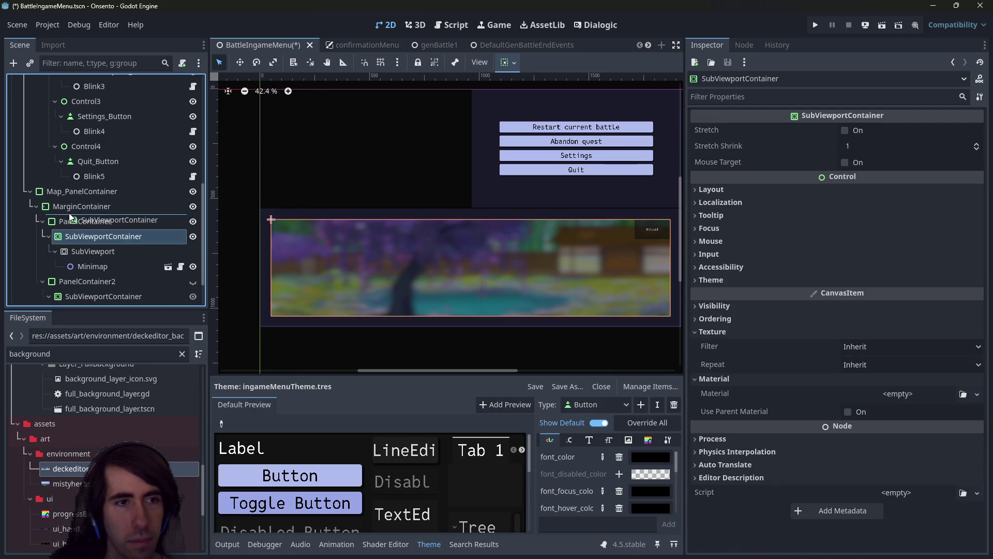
{"action": "left_click", "coordinate": [71, 206]}
{"action": "left_click", "coordinate": [85, 219]}
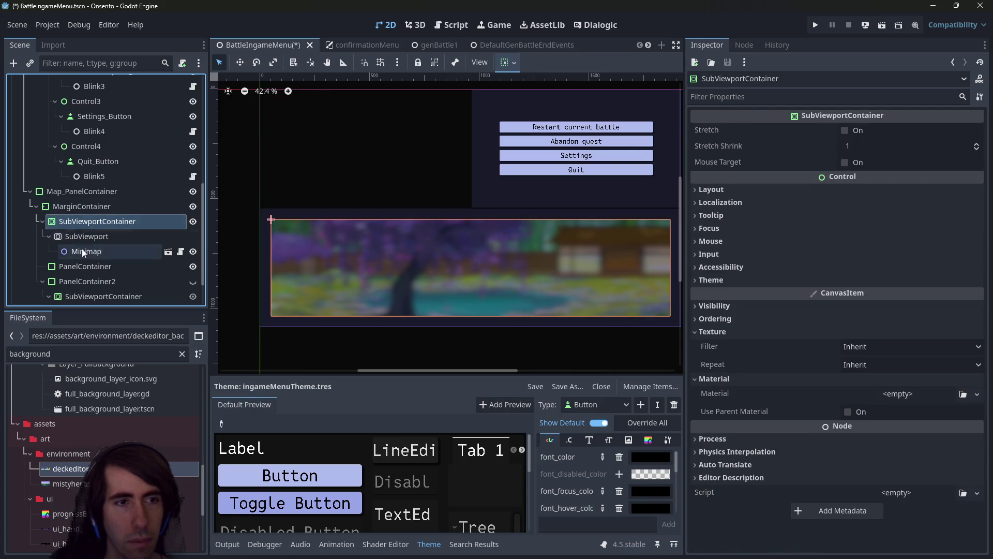
{"action": "left_click", "coordinate": [81, 266]}
{"action": "left_click_drag", "start_coordinate": [80, 266], "coordinate": [74, 201]}
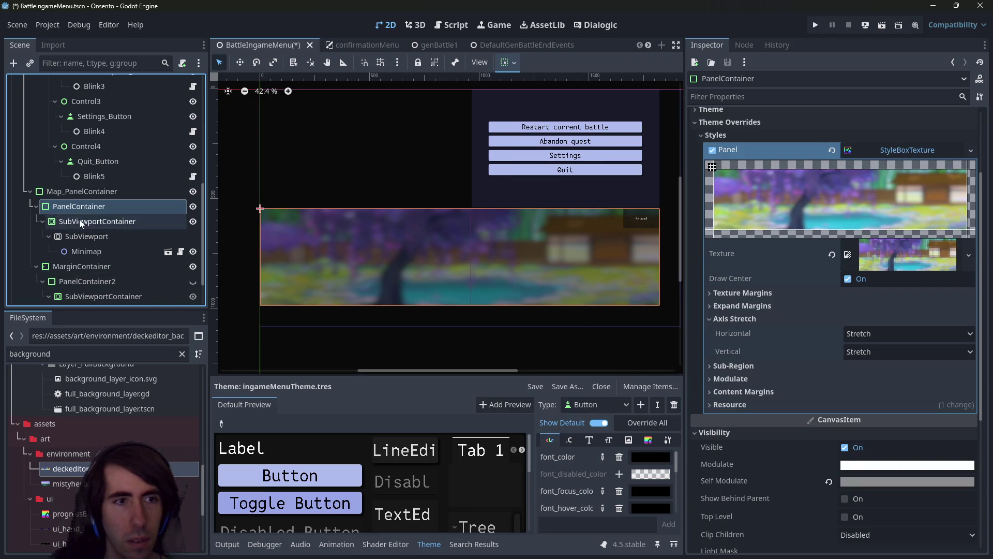
{"action": "left_click", "coordinate": [505, 63]}
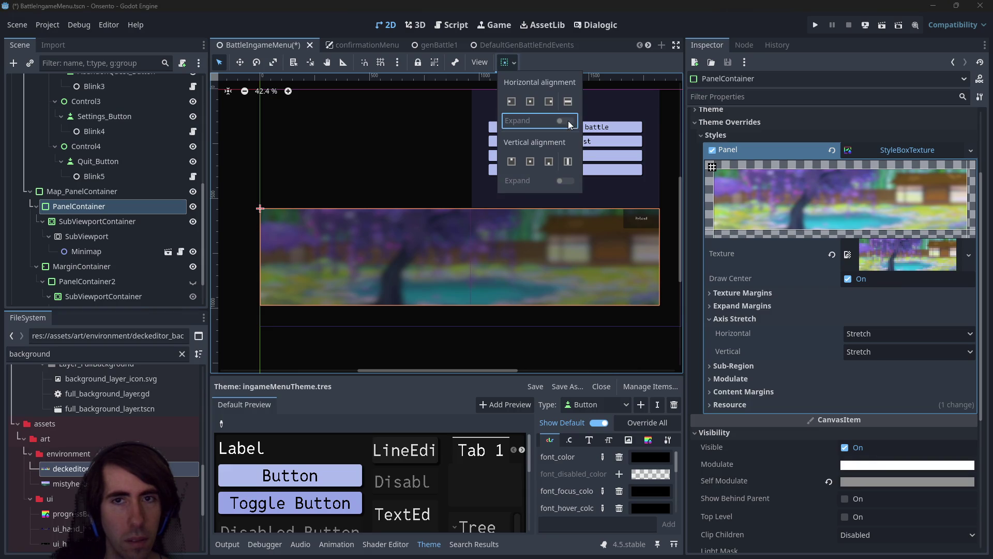
Inspect the layout, size and position values of Map_PanelContainer and PanelContainer
{"action": "left_click", "coordinate": [83, 192]}
{"action": "scroll", "coordinate": [368, 222], "scroll_direction": "down", "scroll_amount": 1}
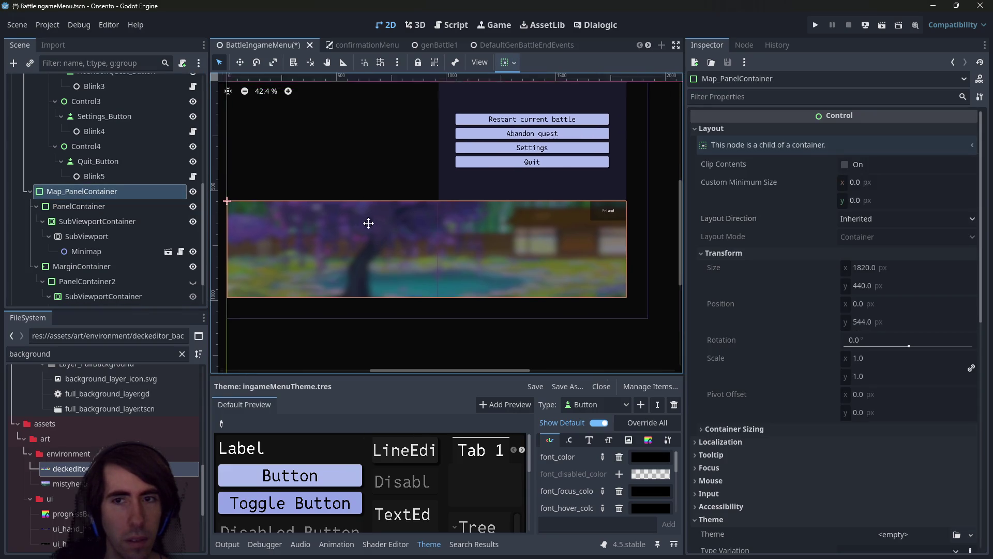
{"action": "scroll", "coordinate": [346, 237], "scroll_direction": "up", "scroll_amount": 1}
{"action": "left_click", "coordinate": [78, 206]}
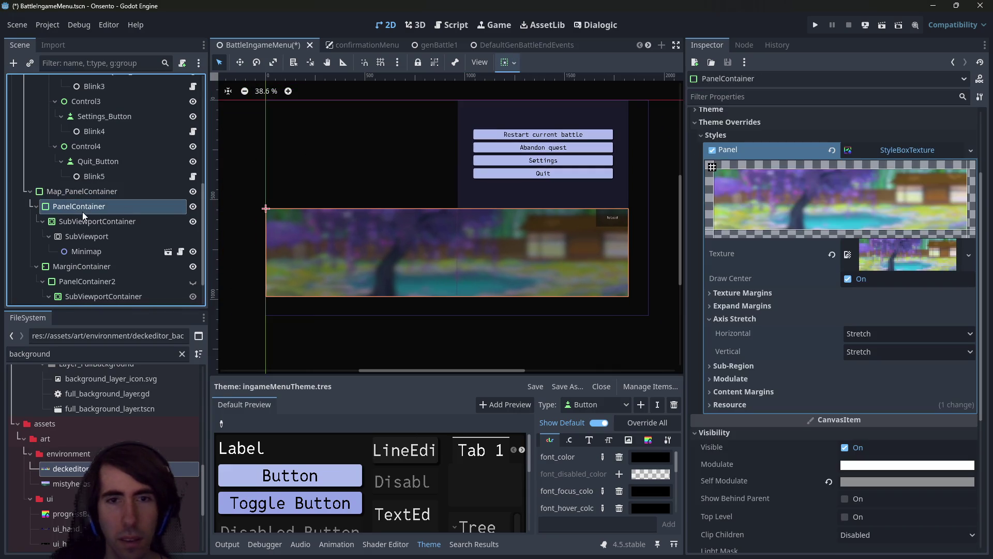
{"action": "scroll", "coordinate": [708, 317], "scroll_direction": "up", "scroll_amount": 5}
{"action": "left_click", "coordinate": [749, 131]}
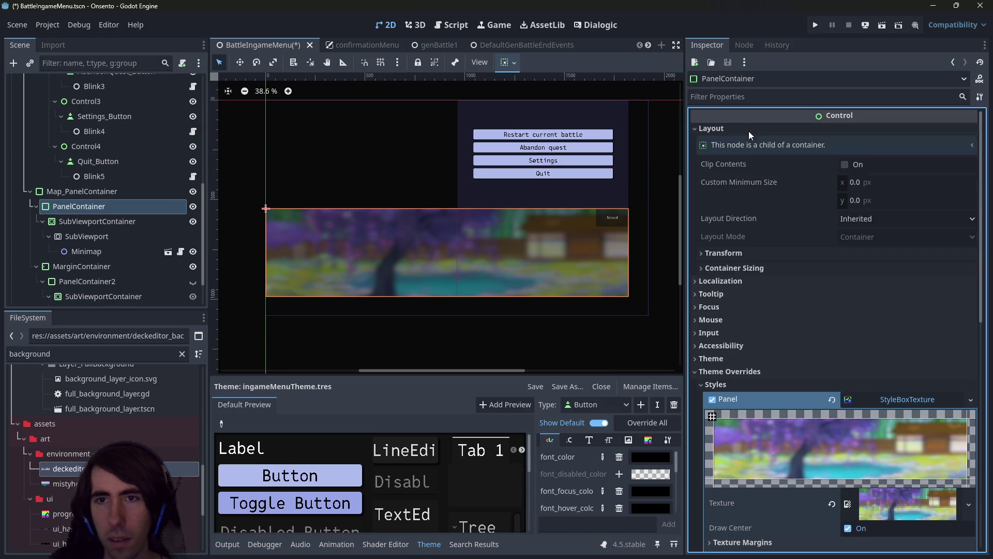
{"action": "left_click", "coordinate": [762, 251]}
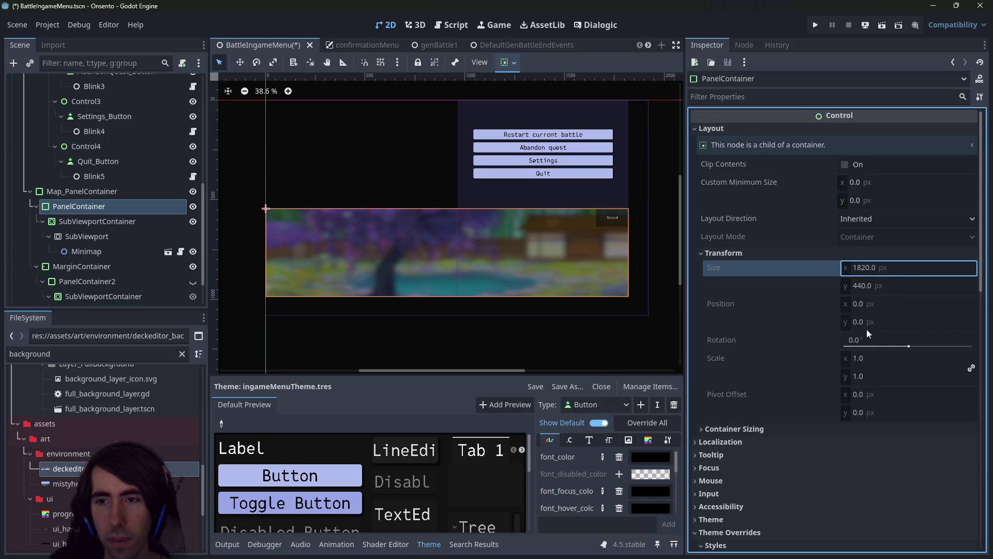
{"action": "scroll", "coordinate": [491, 322], "scroll_direction": "down", "scroll_amount": 1}
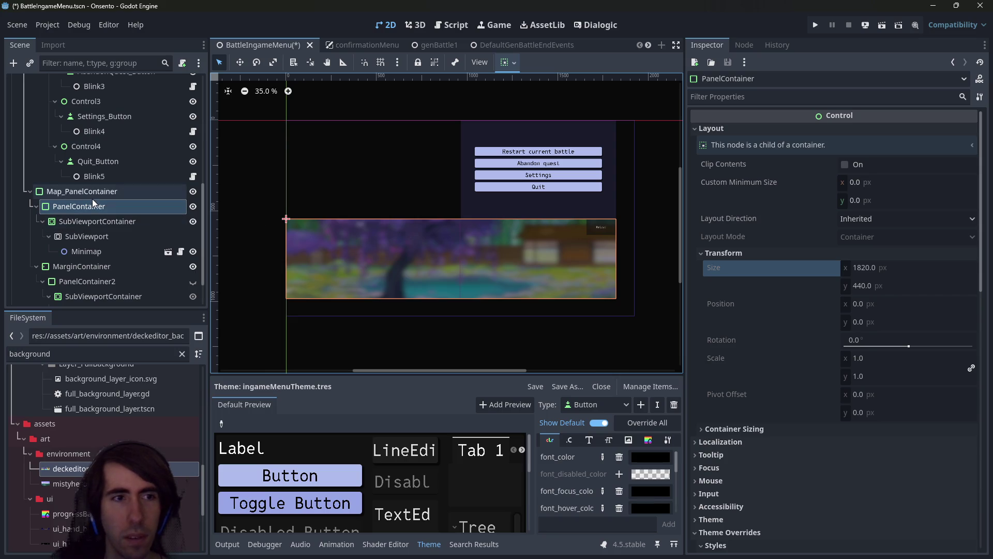
{"action": "scroll", "coordinate": [72, 207], "scroll_direction": "down", "scroll_amount": 2}
Hide MarginContainer and the duplicate Minimap inside PanelContainer2
{"action": "left_click", "coordinate": [73, 222]}
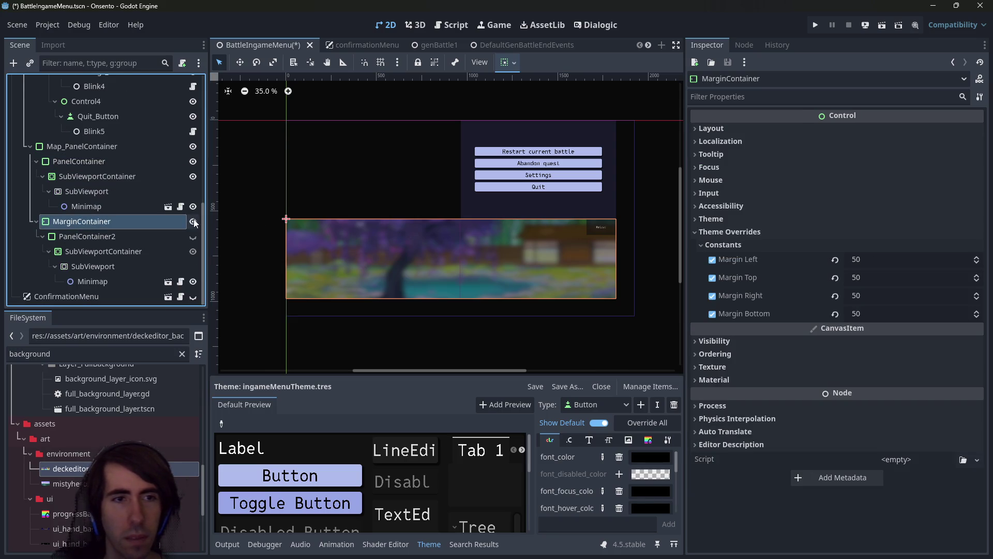
{"action": "left_click", "coordinate": [194, 222]}
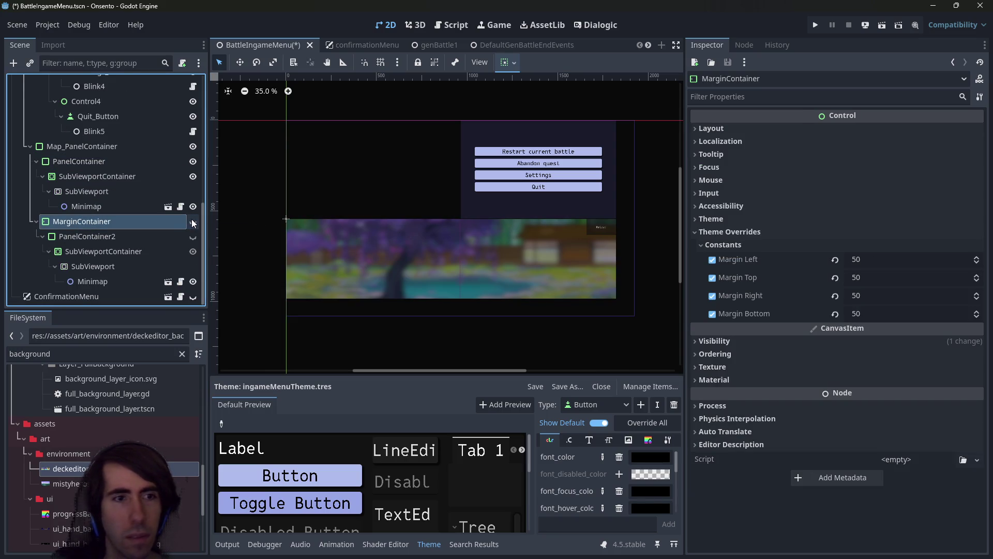
{"action": "left_click", "coordinate": [91, 231]}
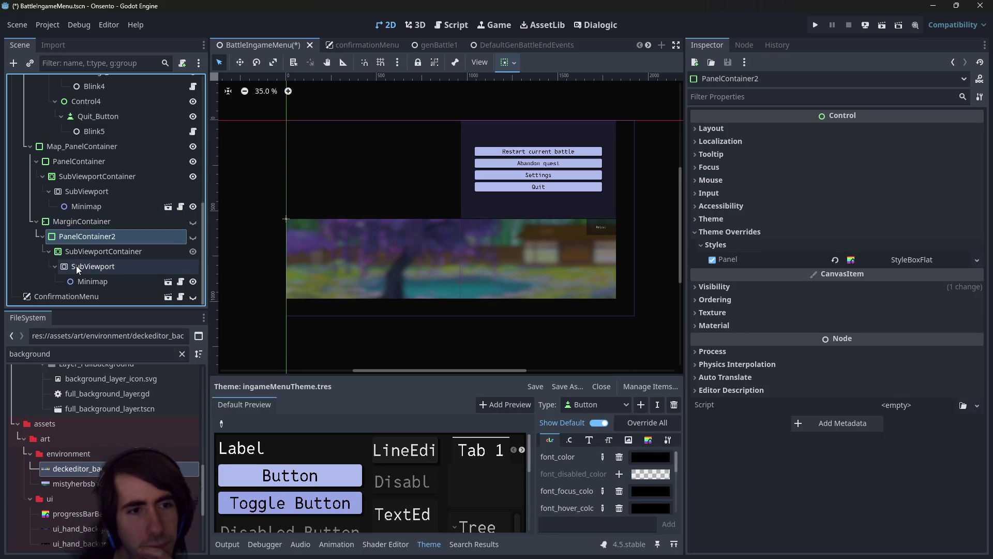
{"action": "left_click", "coordinate": [193, 276]}
{"action": "scroll", "coordinate": [104, 249], "scroll_direction": "up", "scroll_amount": 3}
Apply the Full Rect anchor preset to VBoxContainer so it fills the viewport
{"action": "left_click", "coordinate": [73, 205]}
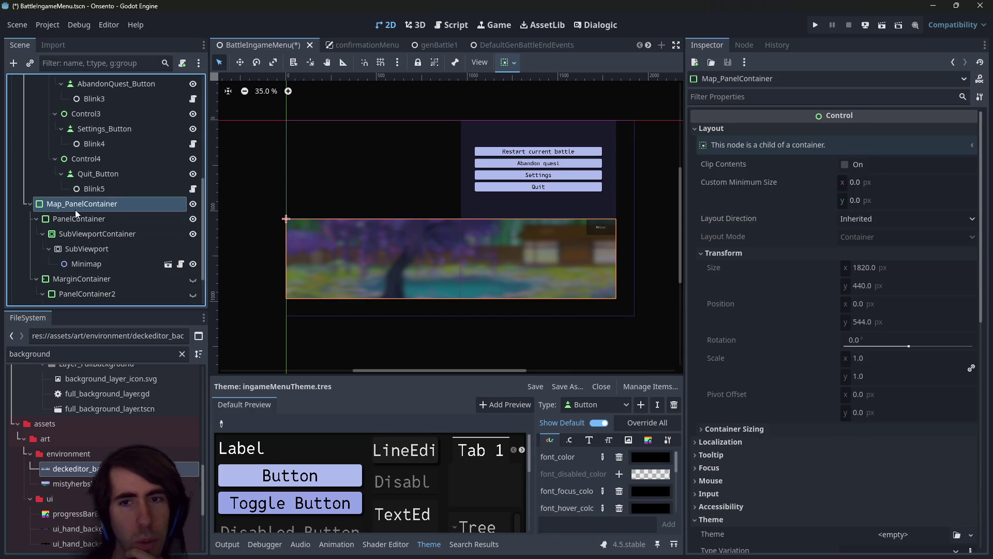
{"action": "scroll", "coordinate": [150, 201], "scroll_direction": "up", "scroll_amount": 5}
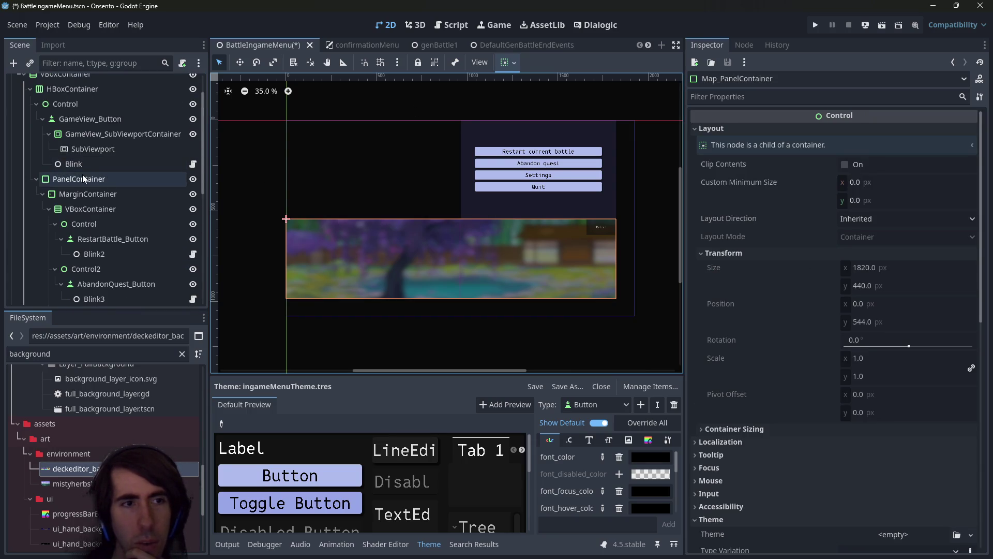
{"action": "left_click", "coordinate": [37, 179]}
{"action": "scroll", "coordinate": [39, 176], "scroll_direction": "up", "scroll_amount": 3}
{"action": "left_click", "coordinate": [36, 143]}
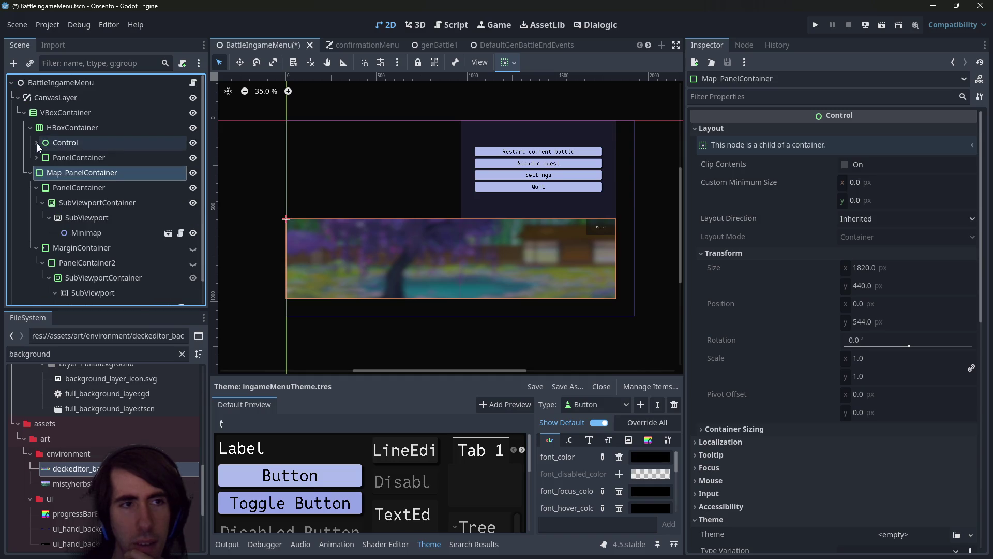
{"action": "left_click", "coordinate": [29, 128]}
{"action": "left_click", "coordinate": [54, 114]}
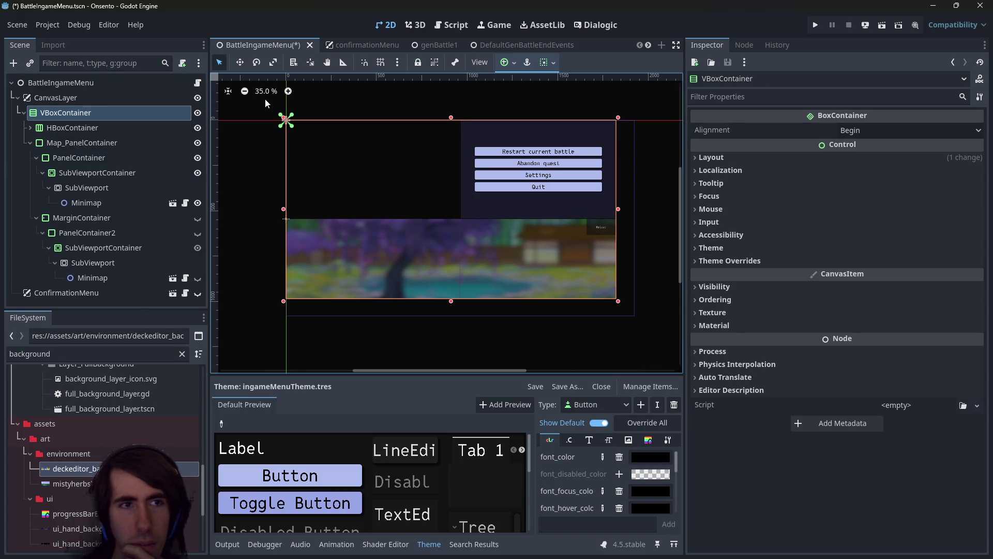
{"action": "left_click", "coordinate": [543, 67]}
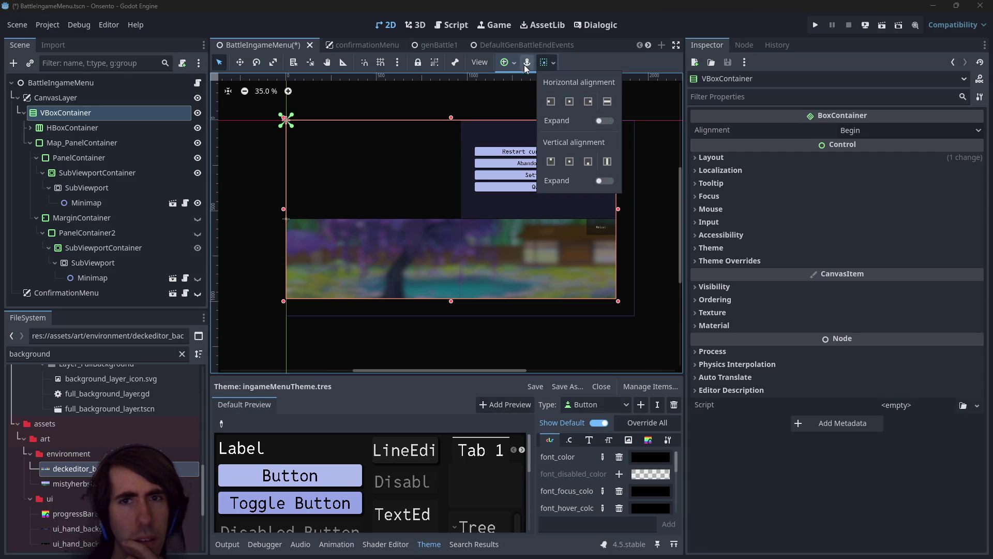
{"action": "left_click", "coordinate": [506, 63]}
{"action": "left_click", "coordinate": [506, 62]}
{"action": "left_click", "coordinate": [568, 158]}
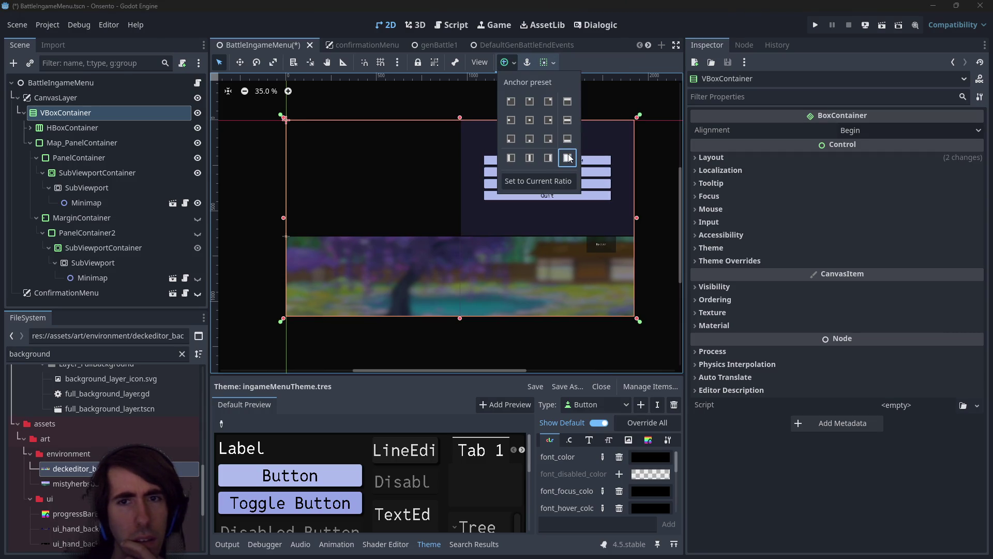
Save the BattleIngameMenu scene with Ctrl+S
{"action": "scroll", "coordinate": [436, 223], "scroll_direction": "up", "scroll_amount": 4}
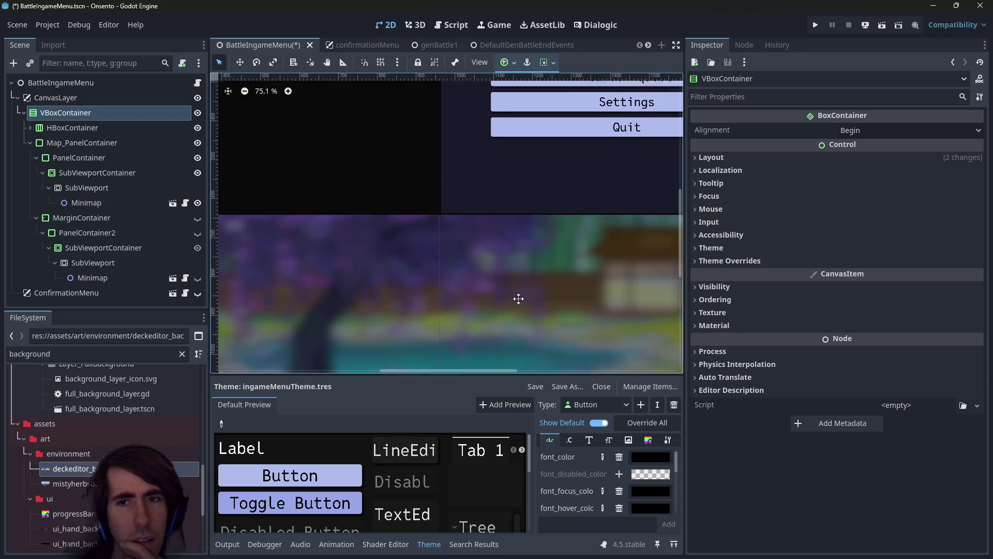
{"action": "scroll", "coordinate": [406, 269], "scroll_direction": "down", "scroll_amount": 3}
{"action": "key", "text": "ctrl+s"}
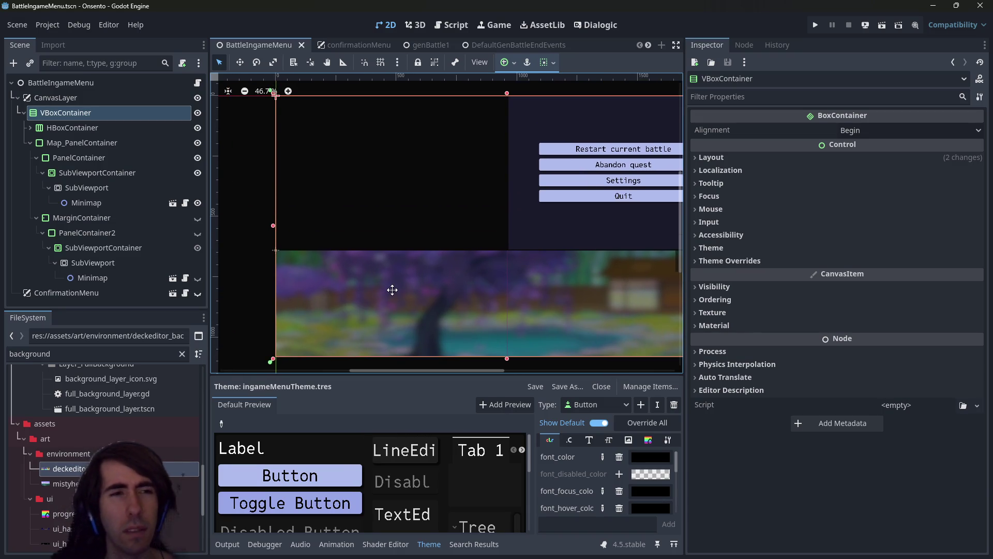
Inspect the HBoxContainer, minimap SubViewportContainer and duplicate MarginContainer branch with PanelContainer2
{"action": "left_click", "coordinate": [107, 130]}
{"action": "left_click", "coordinate": [115, 145]}
{"action": "left_click", "coordinate": [115, 157]}
{"action": "left_click", "coordinate": [115, 171]}
{"action": "left_click", "coordinate": [85, 143]}
{"action": "left_click", "coordinate": [88, 218]}
{"action": "left_click", "coordinate": [89, 233]}
{"action": "left_click", "coordinate": [95, 157]}
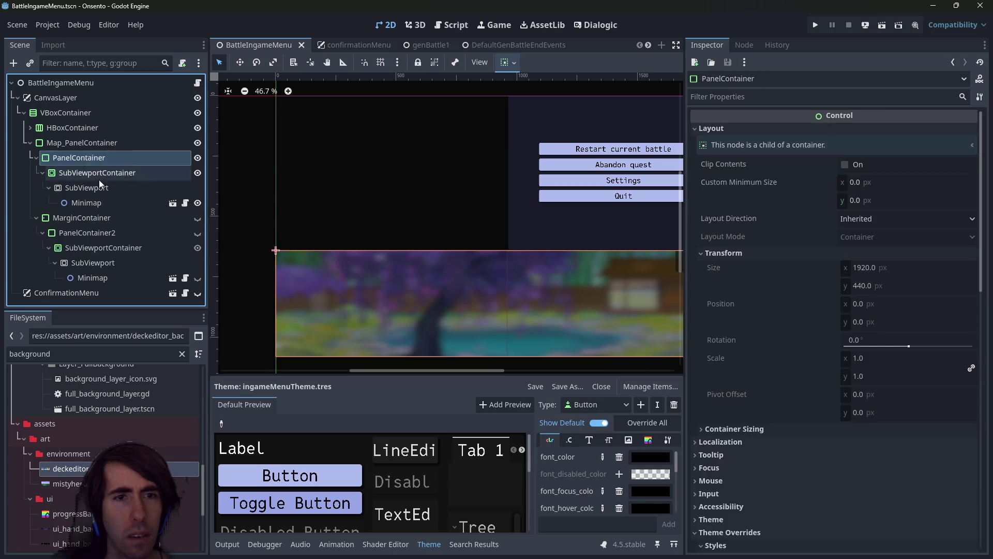
{"action": "left_click", "coordinate": [86, 128]}
Focus the menu's PanelContainer, then run the current scene to test the menu
{"action": "left_click", "coordinate": [29, 129]}
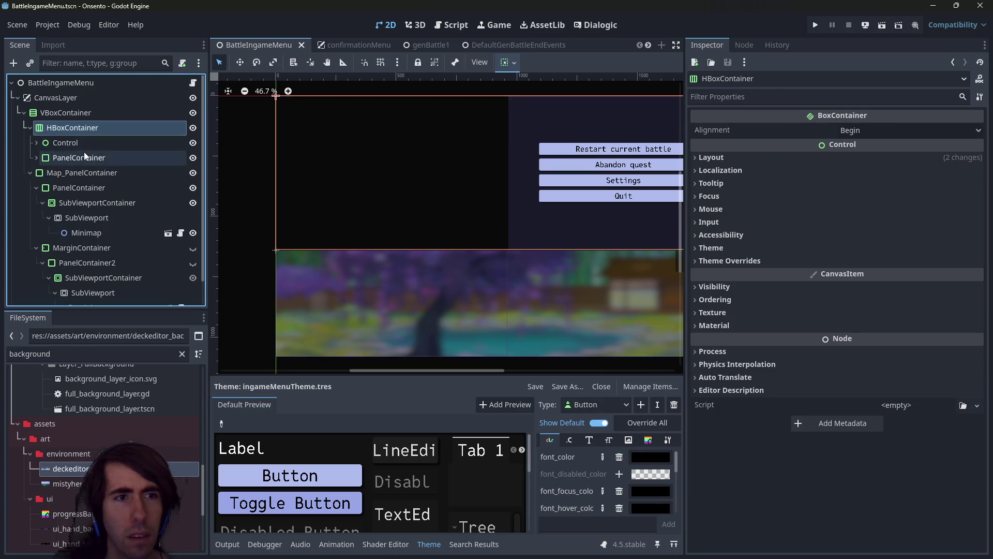
{"action": "left_click", "coordinate": [84, 155]}
{"action": "double_click", "coordinate": [45, 157]}
{"action": "left_click", "coordinate": [34, 158]}
{"action": "scroll", "coordinate": [481, 228], "scroll_direction": "down", "scroll_amount": 3}
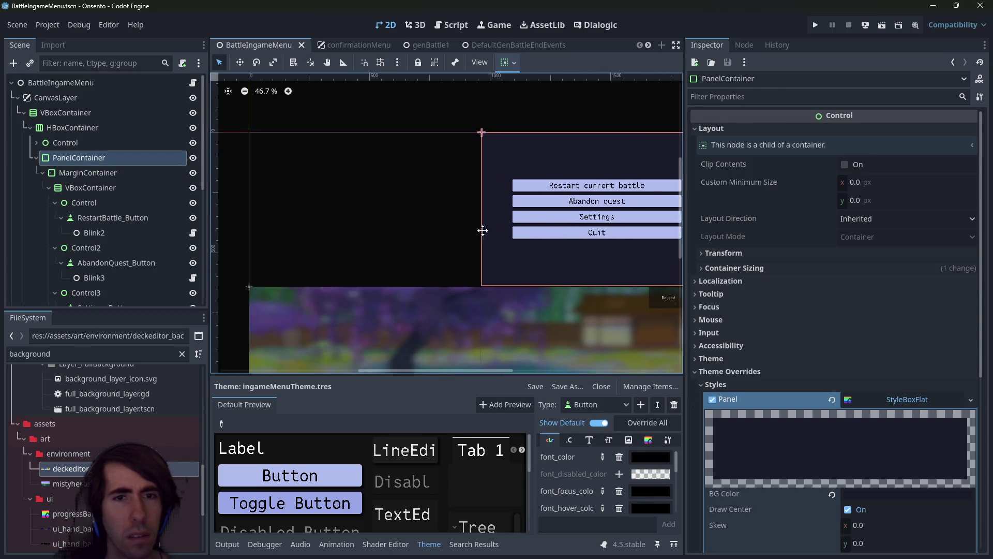
{"action": "left_click", "coordinate": [883, 24]}
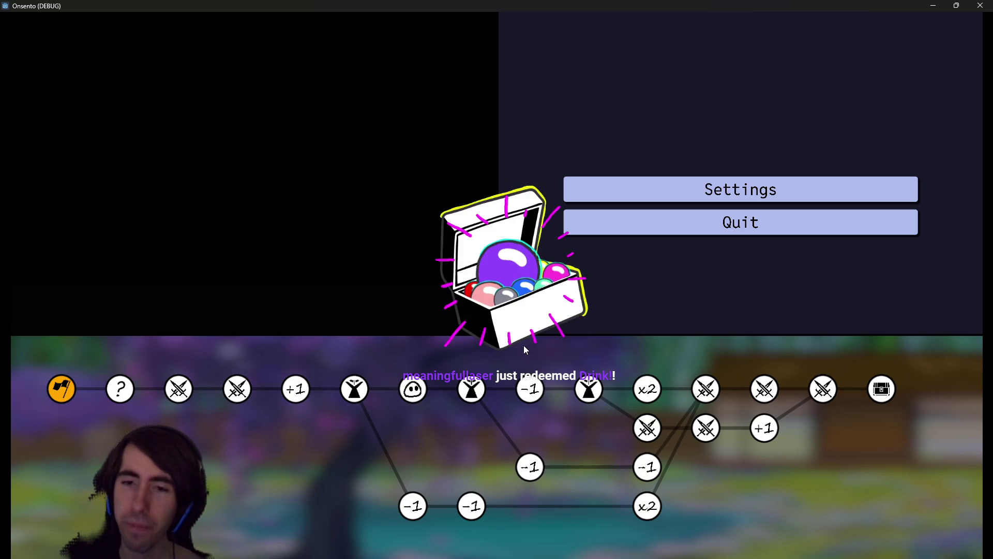
{"action": "left_click", "coordinate": [980, 5]}
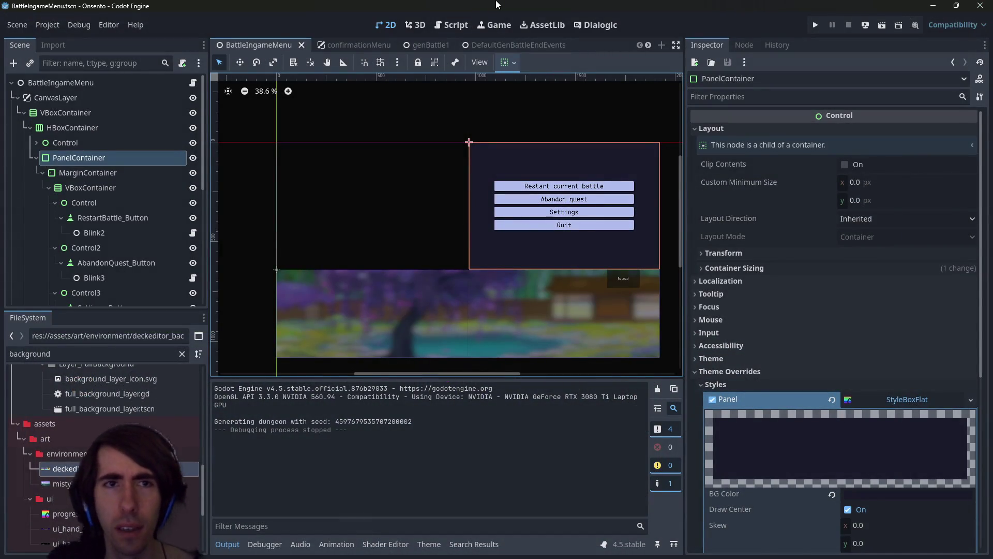
Open the playQuest scene through the quick file search
{"action": "key", "text": "shift+alt+o"}
{"action": "type", "text": "playbat"}
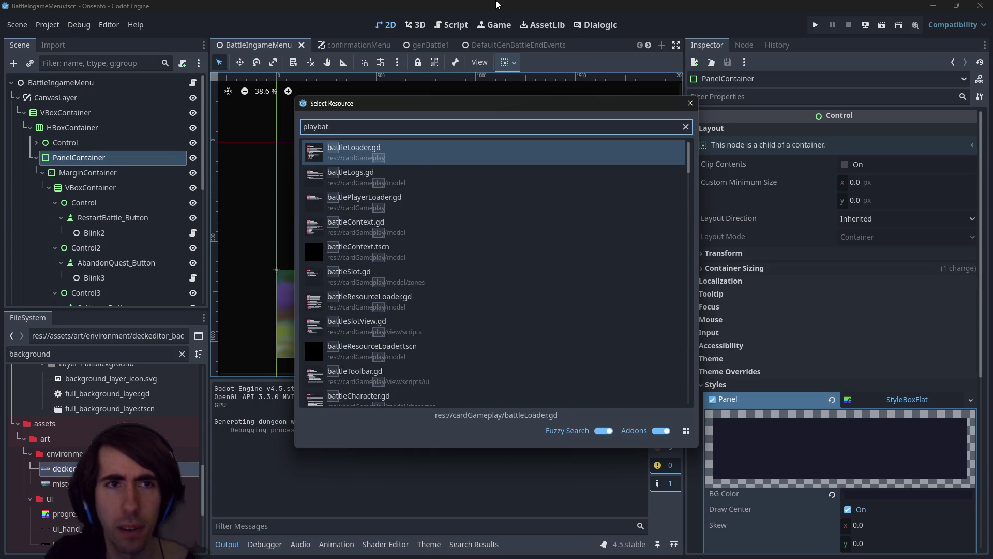
{"action": "key", "text": "BackSpace"}
{"action": "key", "text": "BackSpace"}
{"action": "key", "text": "BackSpace"}
{"action": "type", "text": "play"}
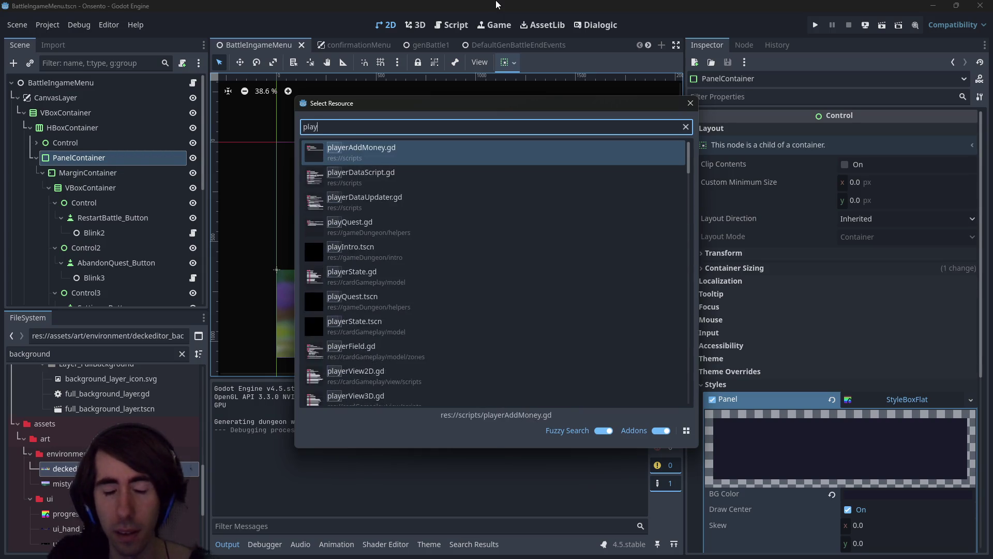
{"action": "type", "text": "Quest"}
{"action": "key", "text": "Down"}
{"action": "key", "text": "Return"}
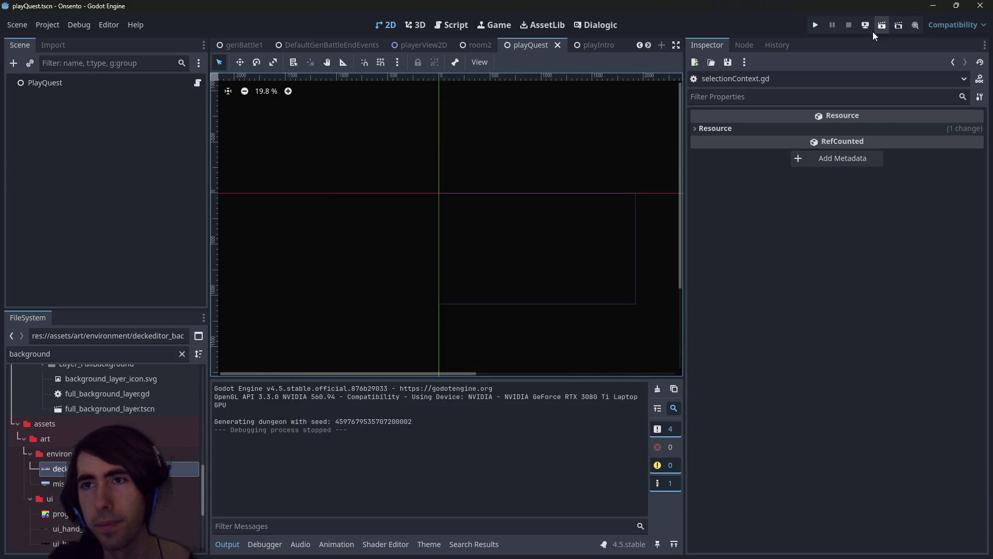
Run playQuest and check the in-game pause menu, toggling it with Escape
{"action": "left_click", "coordinate": [881, 27]}
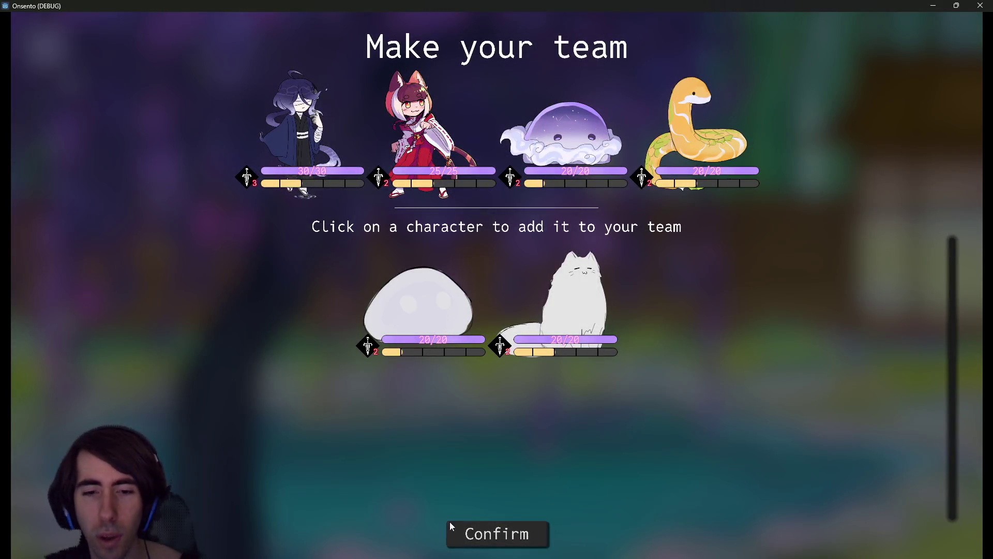
{"action": "left_click", "coordinate": [470, 527]}
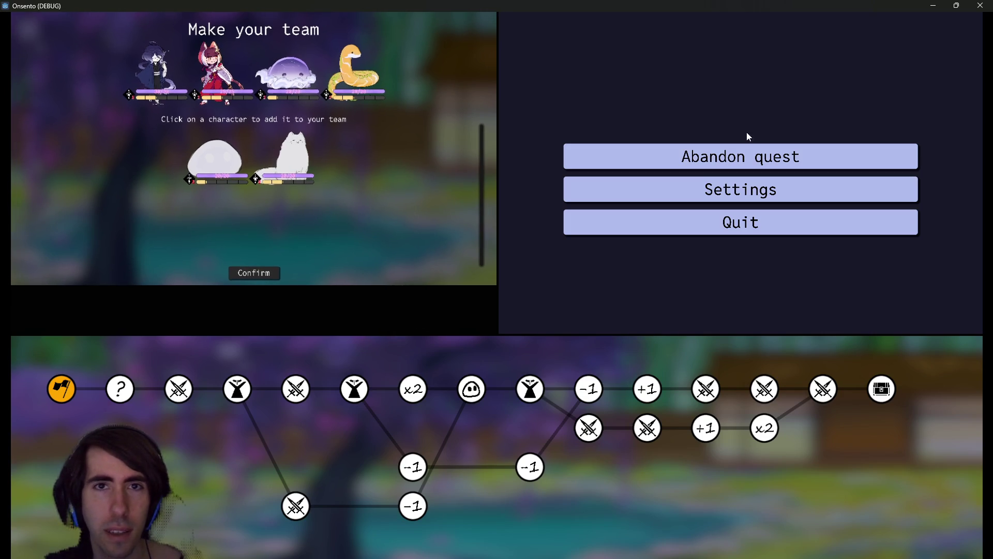
{"action": "key", "text": "Escape"}
{"action": "key", "text": "Escape"}
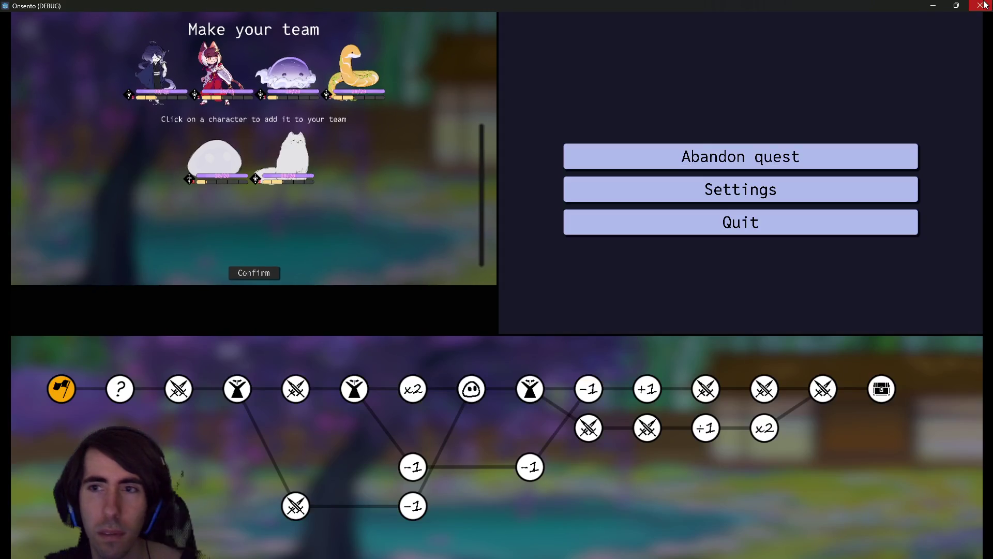
{"action": "left_click", "coordinate": [981, 5]}
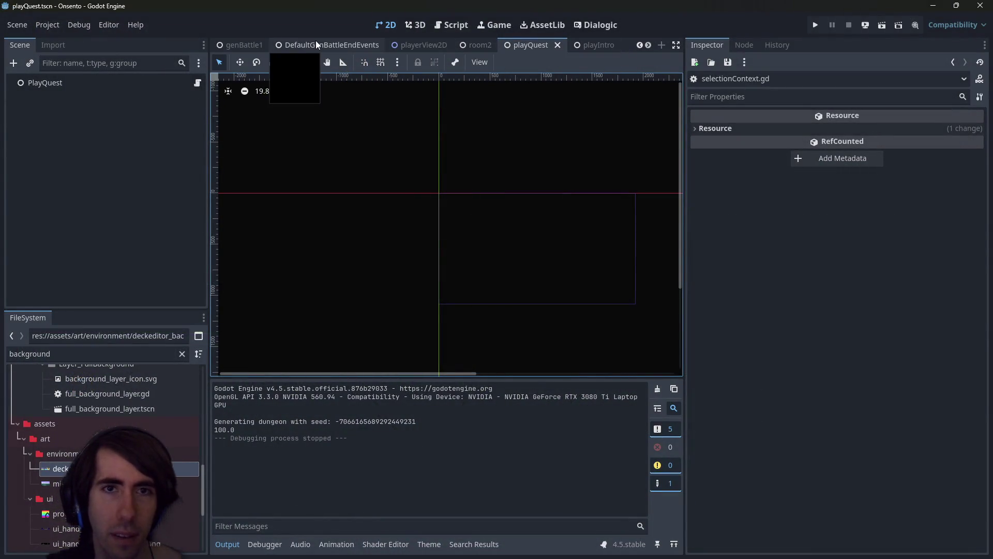
{"action": "key", "text": "shift+alt+o"}
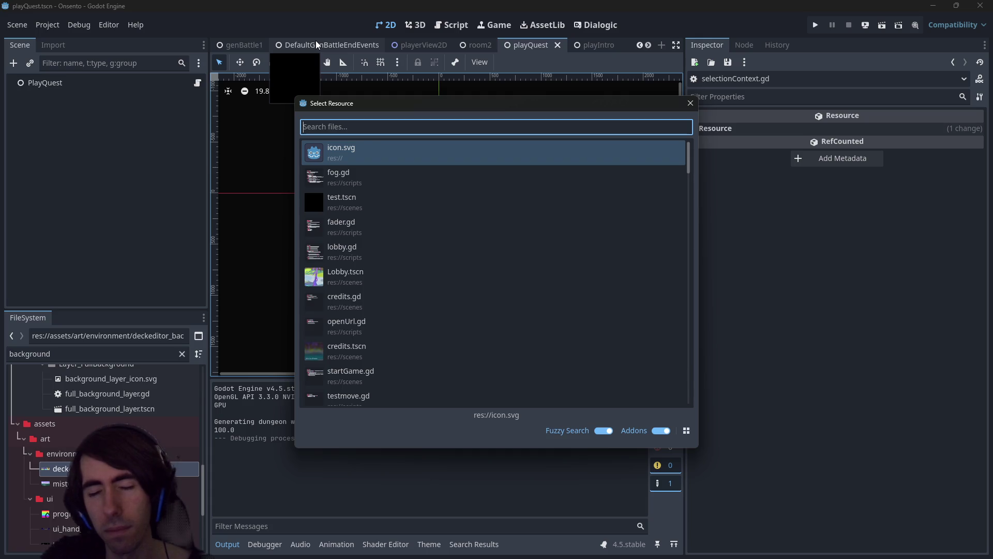
Reopen BattleIngameMenu.tscn and make the HBoxContainer menu row expand vertically
{"action": "type", "text": "ingame"}
{"action": "key", "text": "Down"}
{"action": "key", "text": "Down"}
{"action": "key", "text": "Return"}
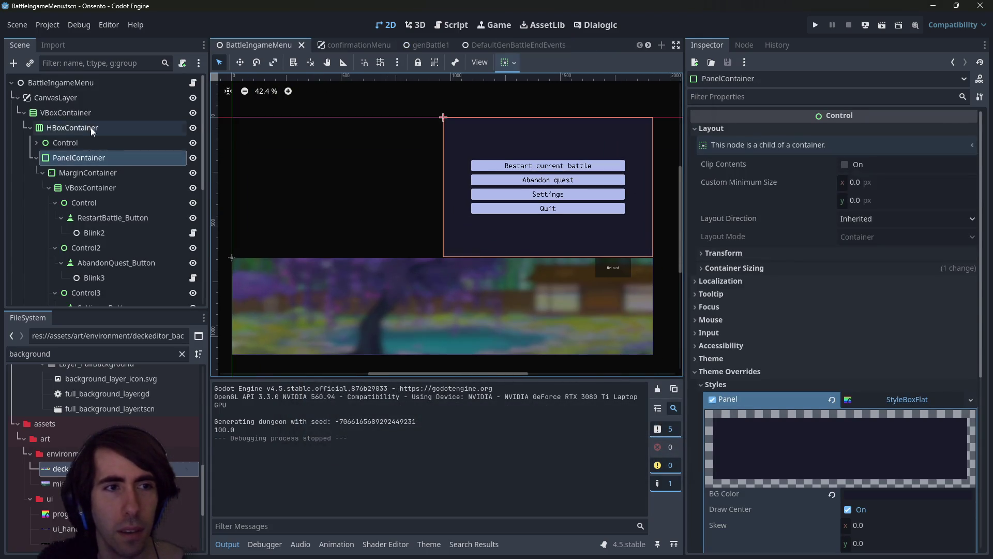
{"action": "left_click", "coordinate": [73, 112]}
{"action": "left_click", "coordinate": [30, 127]}
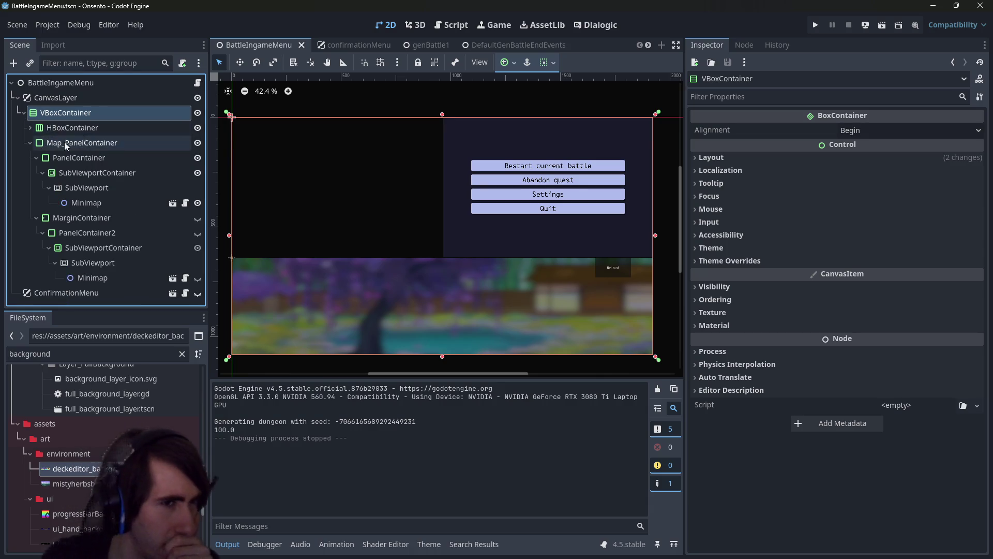
{"action": "left_click", "coordinate": [57, 129]}
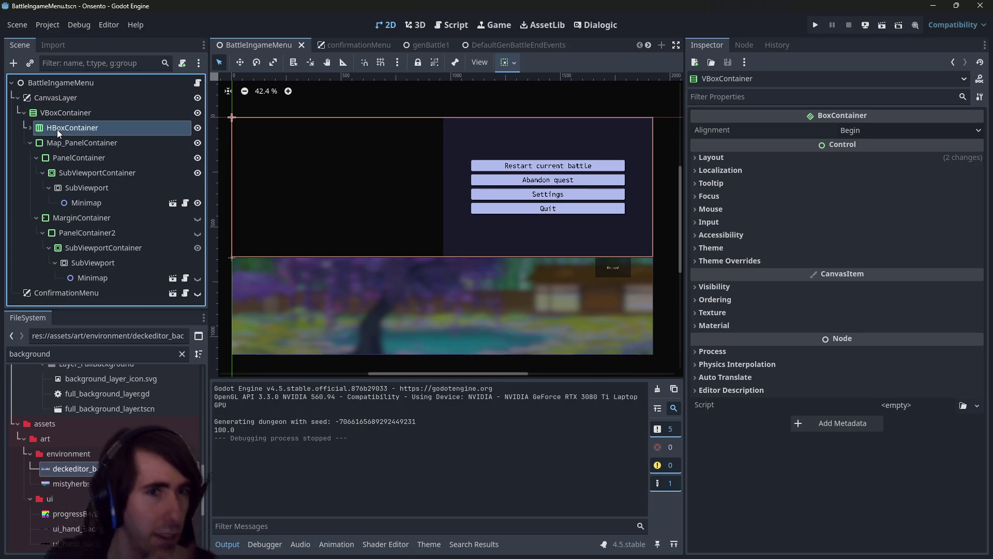
{"action": "left_click", "coordinate": [513, 66]}
{"action": "left_click", "coordinate": [566, 180]}
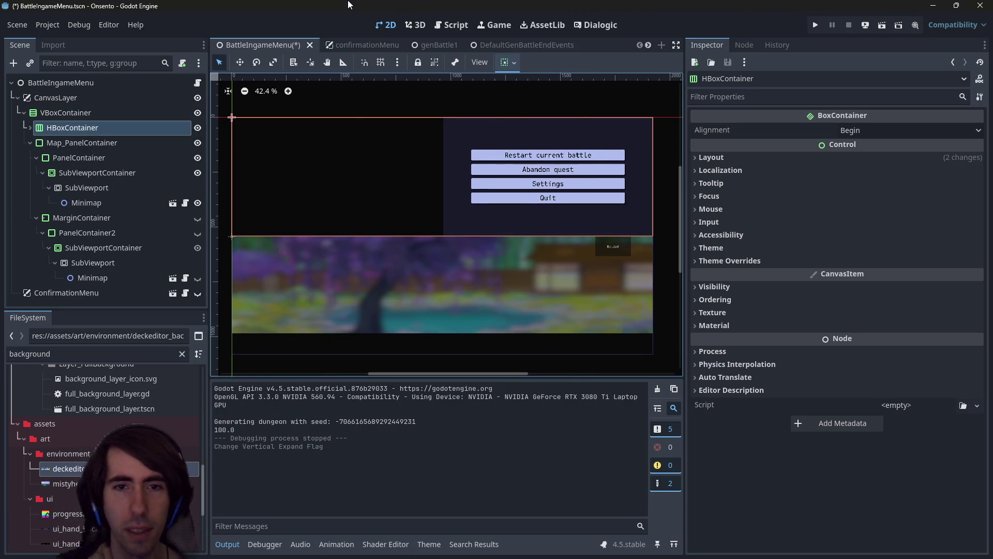
Turn on Vertical Expand for Map_PanelContainer and save the scene
{"action": "left_click", "coordinate": [31, 141]}
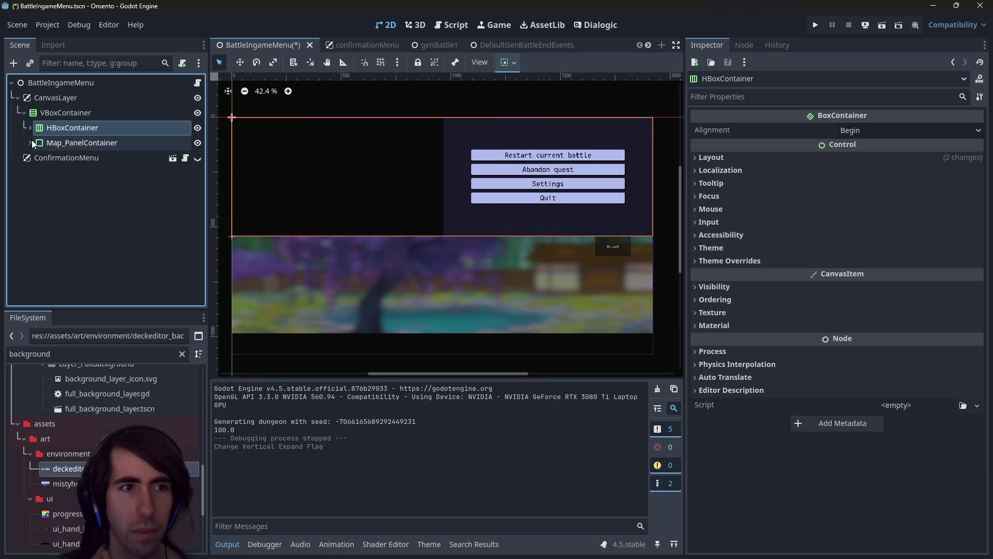
{"action": "left_click", "coordinate": [58, 141]}
{"action": "left_click", "coordinate": [513, 65]}
{"action": "left_click", "coordinate": [570, 165]}
{"action": "left_click", "coordinate": [566, 180]}
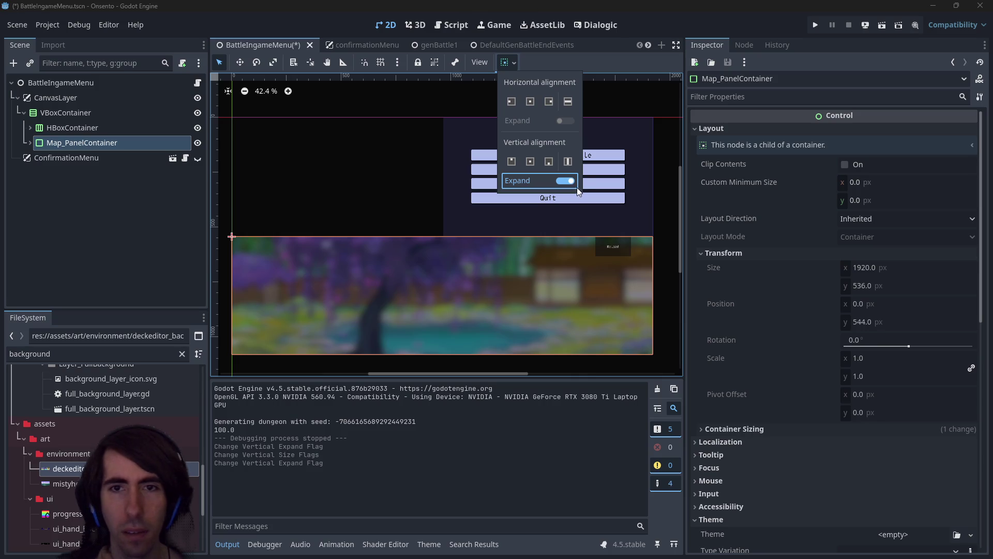
{"action": "left_click", "coordinate": [580, 4]}
{"action": "key", "text": "ctrl+s"}
Compare the layouts with and without Map_PanelContainer's expand, then undo it to keep 440 px
{"action": "key", "text": "ctrl+z"}
{"action": "key", "text": "ctrl+shift+z"}
{"action": "key", "text": "ctrl+z"}
{"action": "key", "text": "ctrl+shift+z"}
{"action": "key", "text": "ctrl+z"}
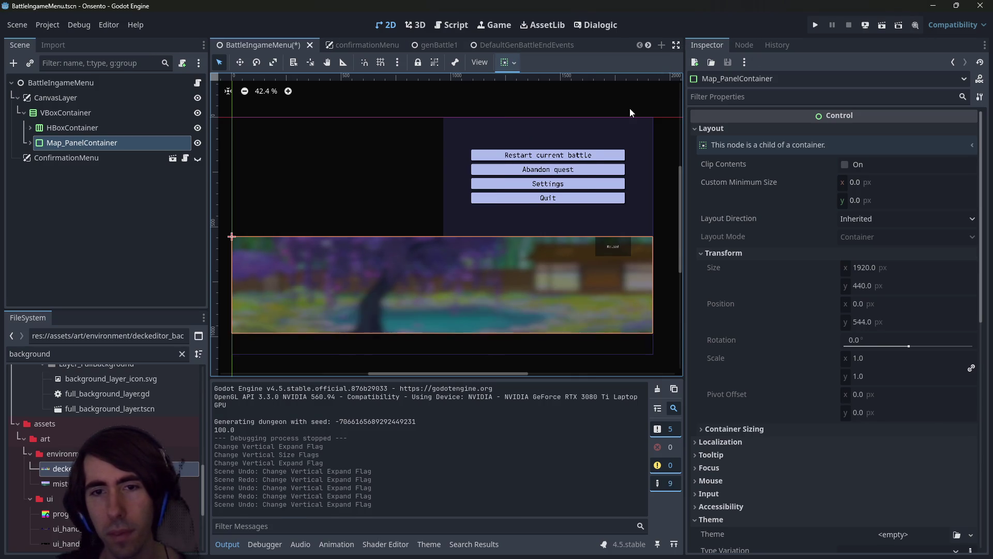
{"action": "key", "text": "ctrl+shift+z"}
{"action": "key", "text": "ctrl+s"}
{"action": "key", "text": "ctrl+z"}
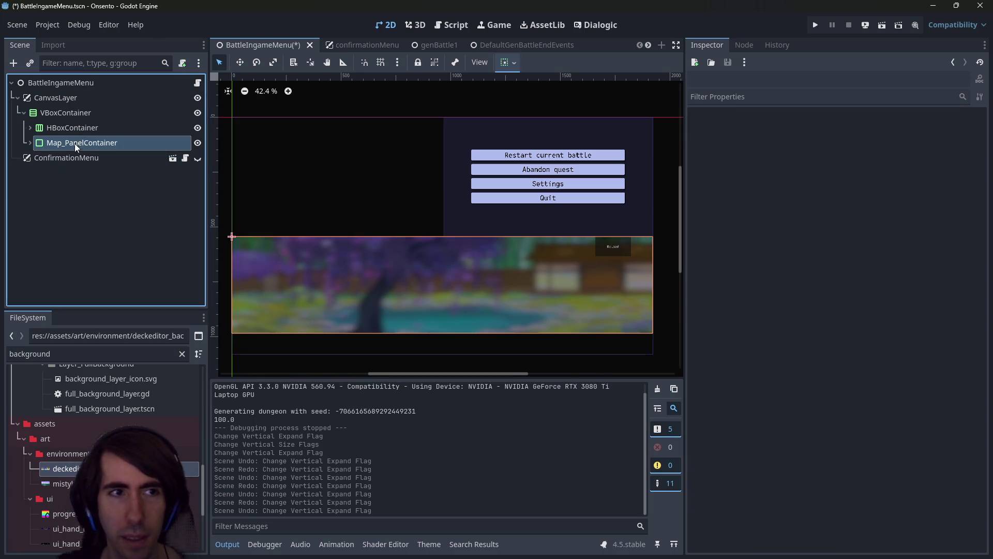
{"action": "scroll", "coordinate": [764, 396], "scroll_direction": "down", "scroll_amount": 5}
{"action": "scroll", "coordinate": [764, 395], "scroll_direction": "down", "scroll_amount": 5}
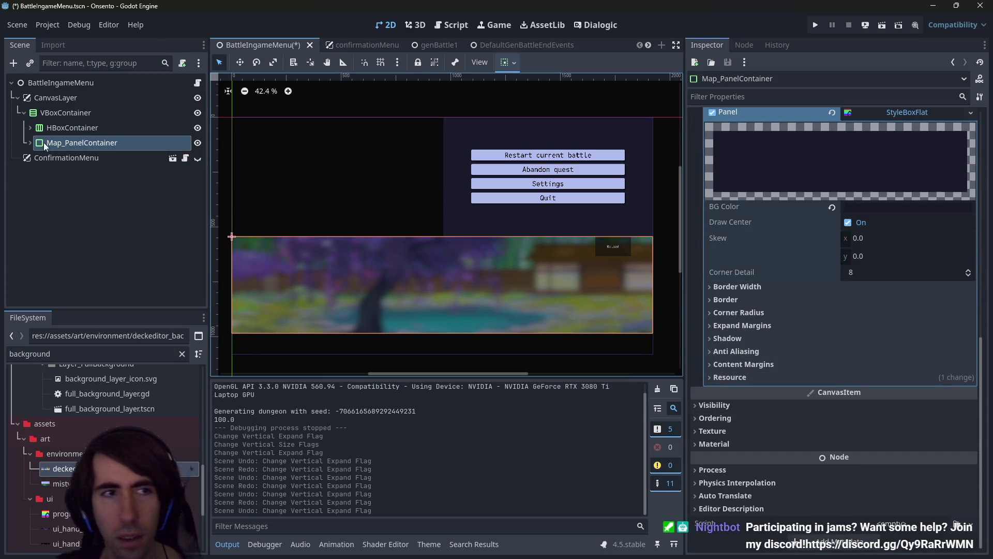
Set the blurred PanelContainer's horizontal and vertical axis stretch to Tile Fit and save
{"action": "left_click", "coordinate": [29, 146]}
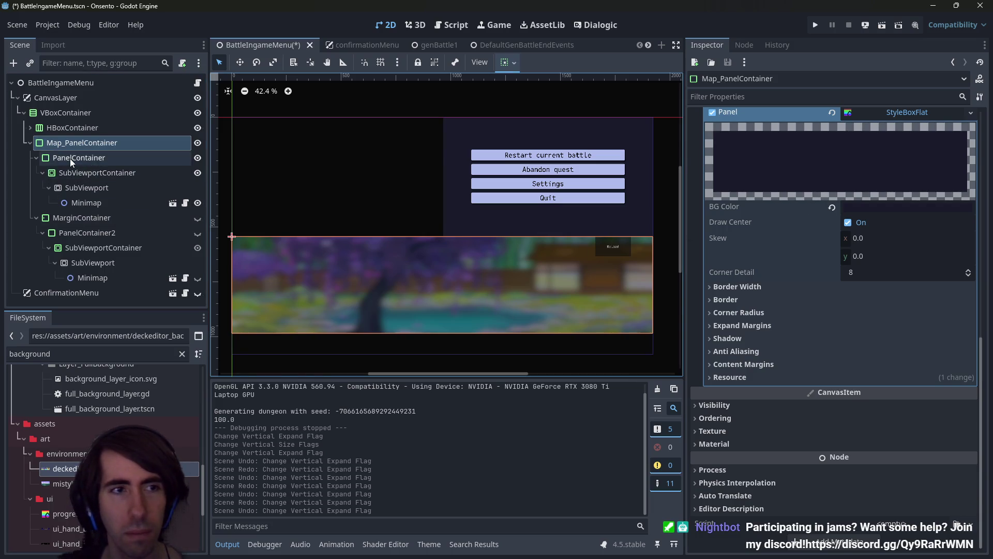
{"action": "left_click", "coordinate": [70, 158]}
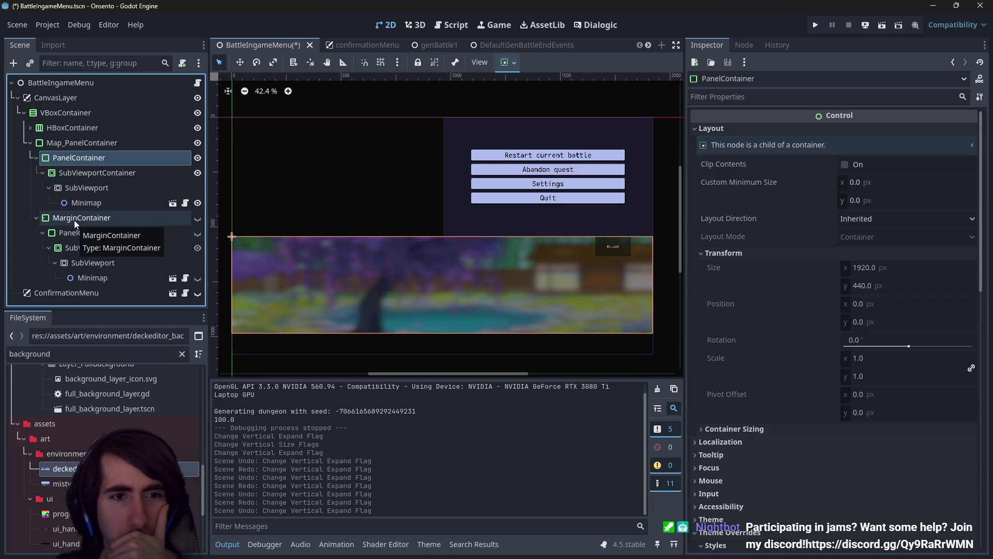
{"action": "scroll", "coordinate": [807, 388], "scroll_direction": "down", "scroll_amount": 5}
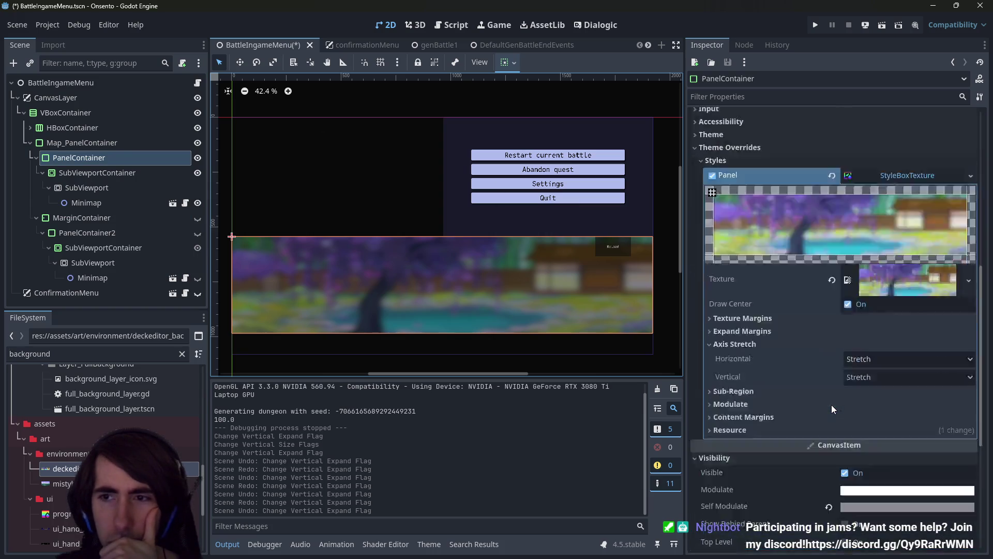
{"action": "left_click", "coordinate": [873, 358]}
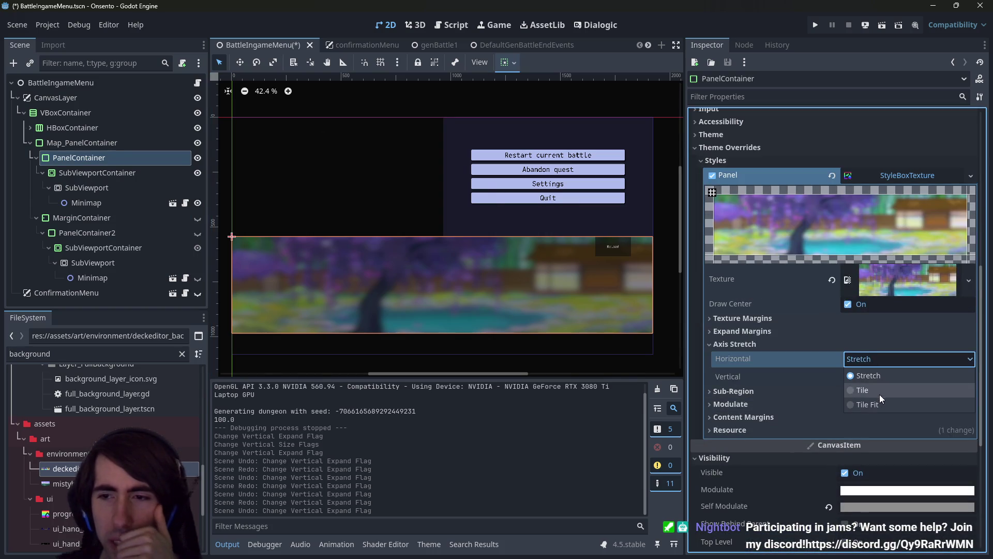
{"action": "left_click", "coordinate": [880, 391]}
{"action": "left_click", "coordinate": [883, 378]}
{"action": "left_click", "coordinate": [877, 378]}
{"action": "left_click", "coordinate": [877, 424]}
{"action": "left_click", "coordinate": [882, 359]}
{"action": "left_click", "coordinate": [881, 401]}
{"action": "key", "text": "ctrl+s"}
Revert both axis stretch modes to Stretch, then undo back to Tile Fit and save
{"action": "left_click", "coordinate": [876, 362]}
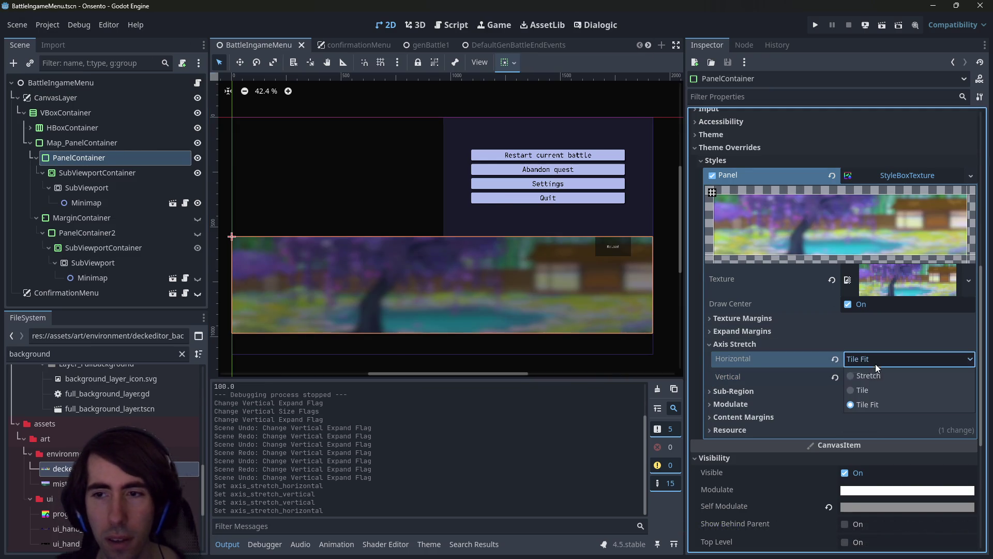
{"action": "left_click", "coordinate": [833, 360]}
{"action": "left_click", "coordinate": [833, 360]}
{"action": "left_click", "coordinate": [834, 377]}
{"action": "key", "text": "ctrl+z"}
{"action": "key", "text": "ctrl+z"}
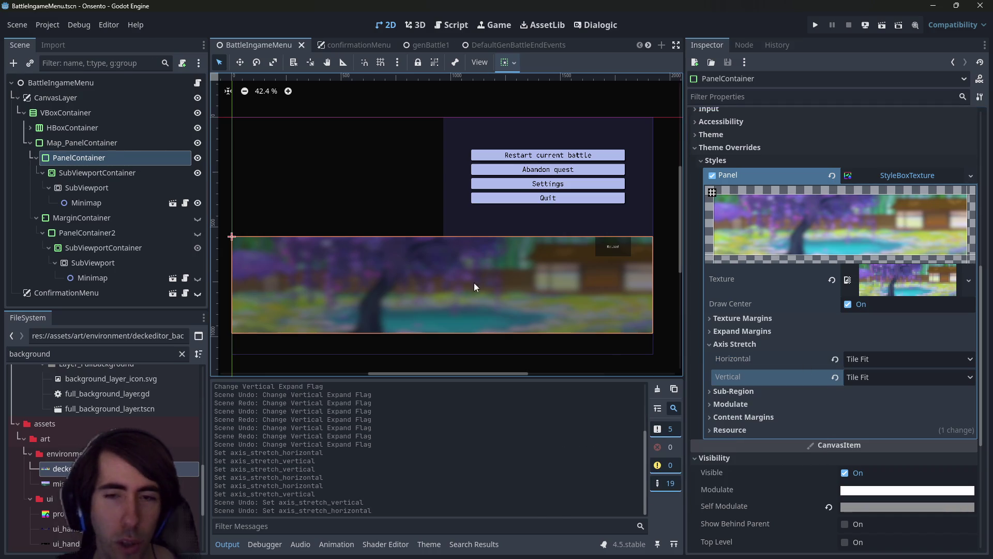
{"action": "key", "text": "ctrl+s"}
Inspect Map_PanelContainer's panel style and the inner MarginContainer's margin overrides
{"action": "left_click", "coordinate": [78, 143]}
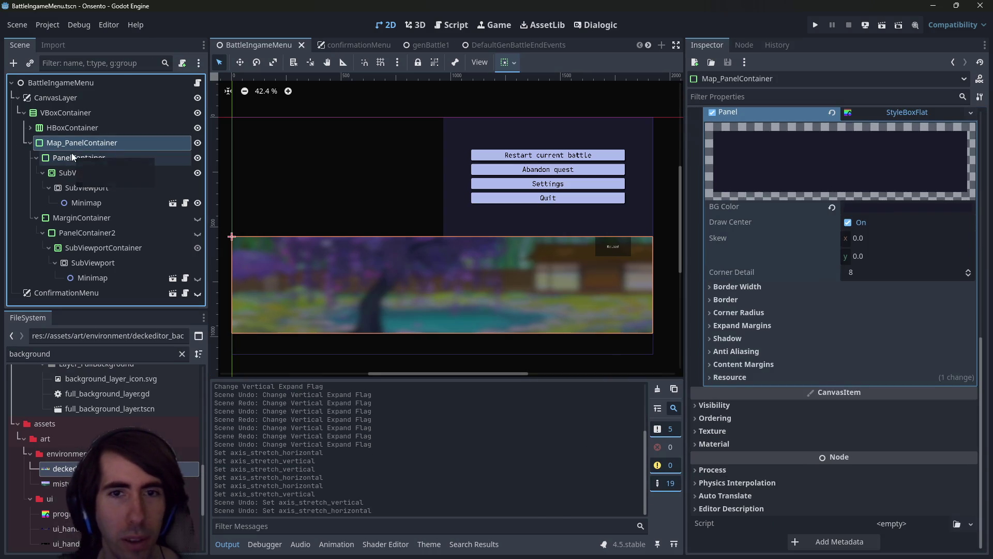
{"action": "left_click", "coordinate": [73, 157]}
{"action": "left_click", "coordinate": [75, 143]}
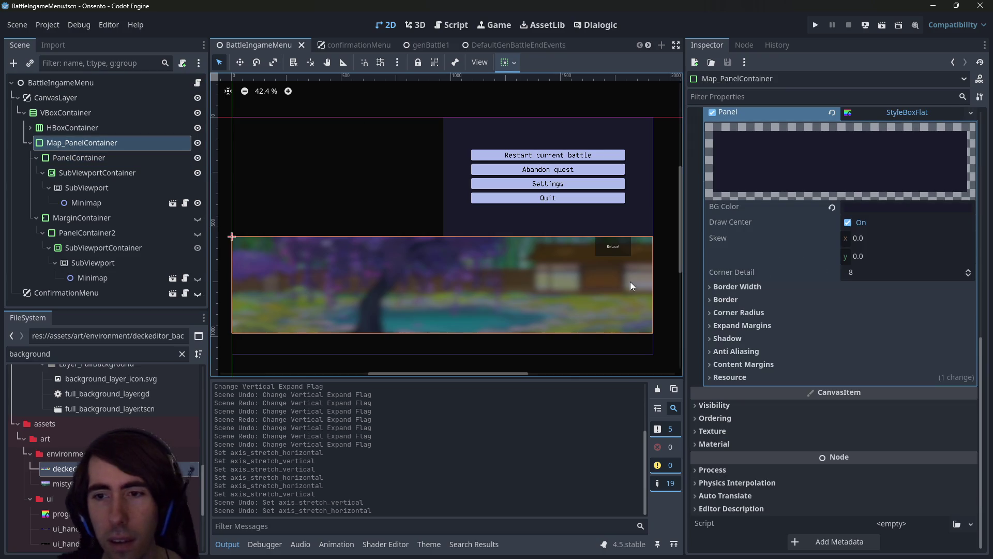
{"action": "left_click", "coordinate": [52, 219]}
{"action": "left_click", "coordinate": [37, 218]}
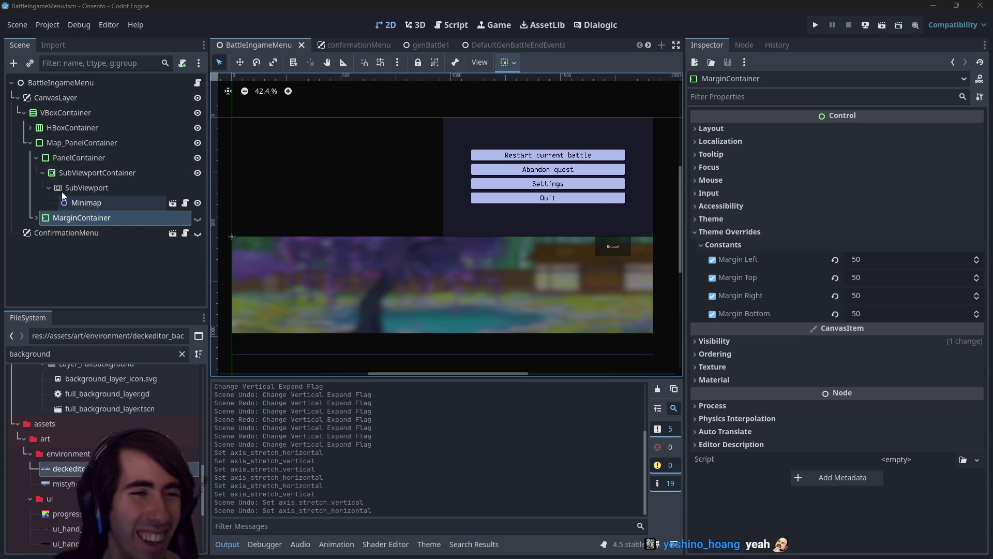
Select the inner PanelContainer holding the blurred scenery texture
{"action": "left_click", "coordinate": [59, 159]}
Review the PanelContainer's texture style, then select Map_PanelContainer
{"action": "left_click", "coordinate": [40, 173]}
{"action": "left_click", "coordinate": [36, 158]}
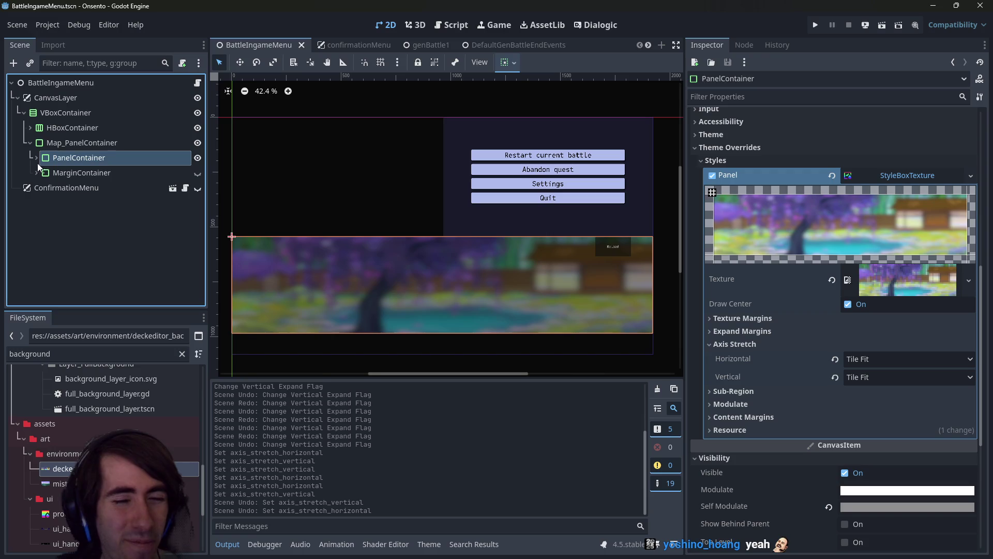
{"action": "key", "text": "Down"}
{"action": "left_click", "coordinate": [79, 158]}
{"action": "left_click", "coordinate": [76, 143]}
{"action": "left_click", "coordinate": [78, 128]}
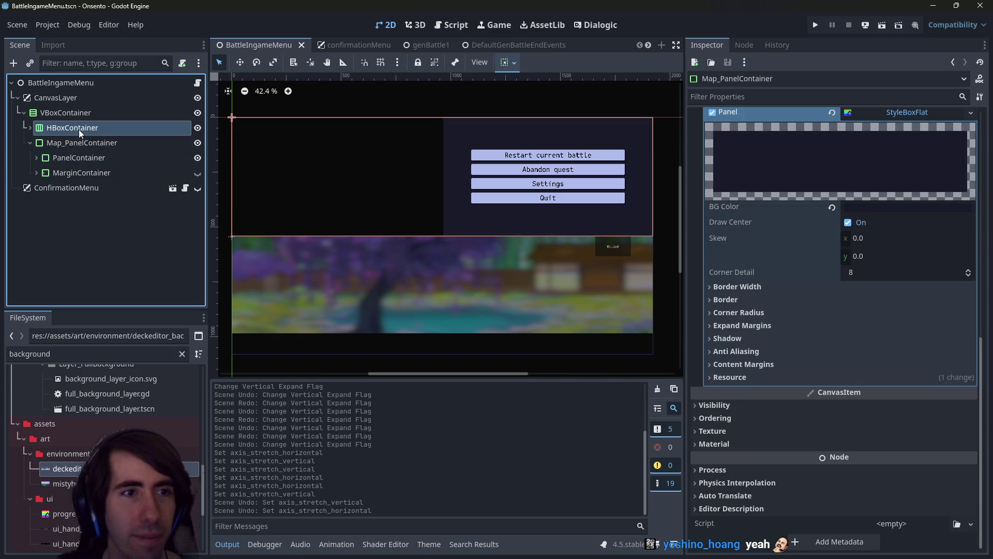
{"action": "key", "text": "Down"}
{"action": "key", "text": "Down"}
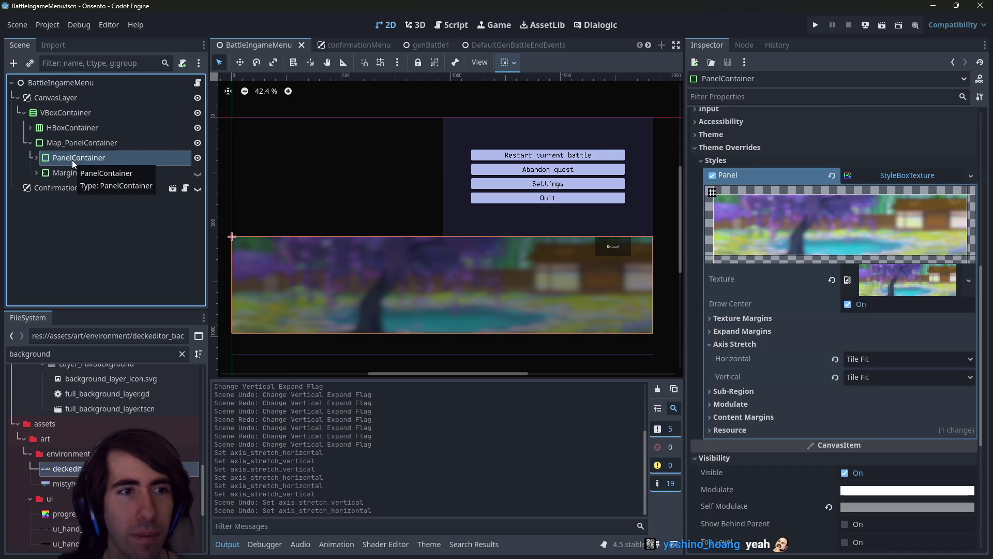
{"action": "left_click", "coordinate": [75, 146]}
Enable Vertical Expand on Map_PanelContainer and save the scene
{"action": "left_click", "coordinate": [496, 64]}
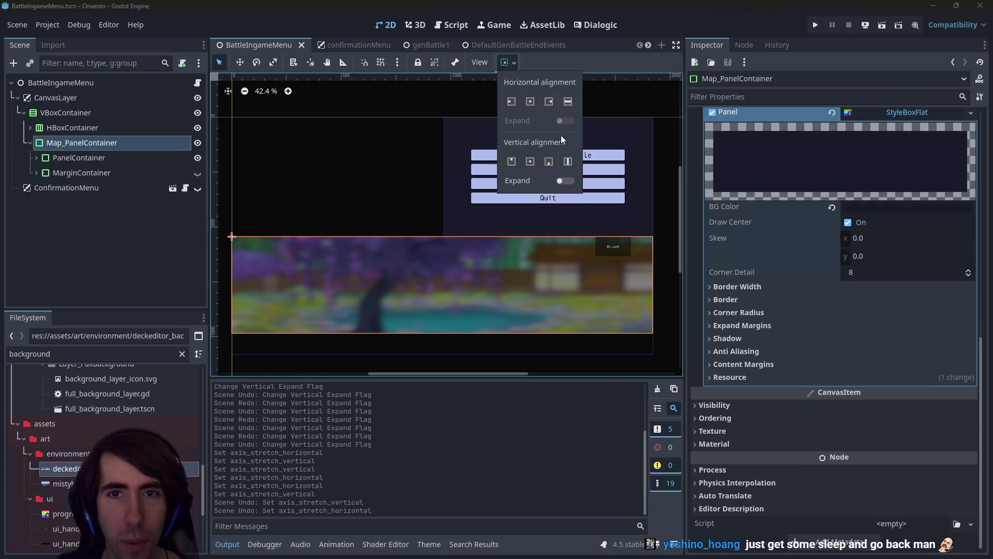
{"action": "left_click", "coordinate": [567, 180]}
{"action": "left_click", "coordinate": [567, 181]}
{"action": "left_click", "coordinate": [568, 181]}
{"action": "left_click", "coordinate": [567, 181]}
{"action": "left_click", "coordinate": [568, 181]}
{"action": "left_click", "coordinate": [352, 5]}
{"action": "key", "text": "ctrl+s"}
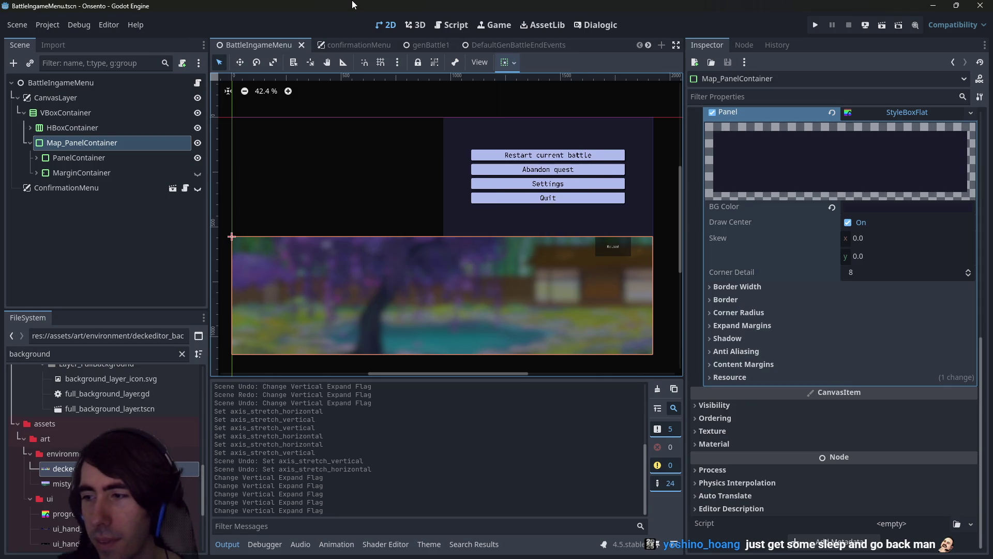
Inspect the Minimap node under SubViewportContainer, save, and run the scene to test
{"action": "left_click", "coordinate": [36, 158]}
{"action": "left_click", "coordinate": [42, 173]}
{"action": "left_click", "coordinate": [42, 173]}
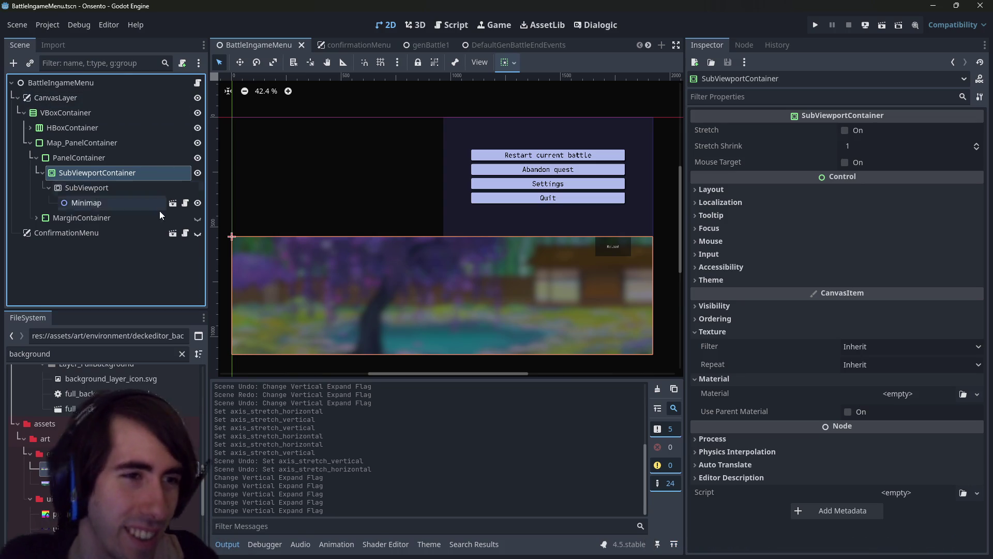
{"action": "left_click", "coordinate": [113, 203]}
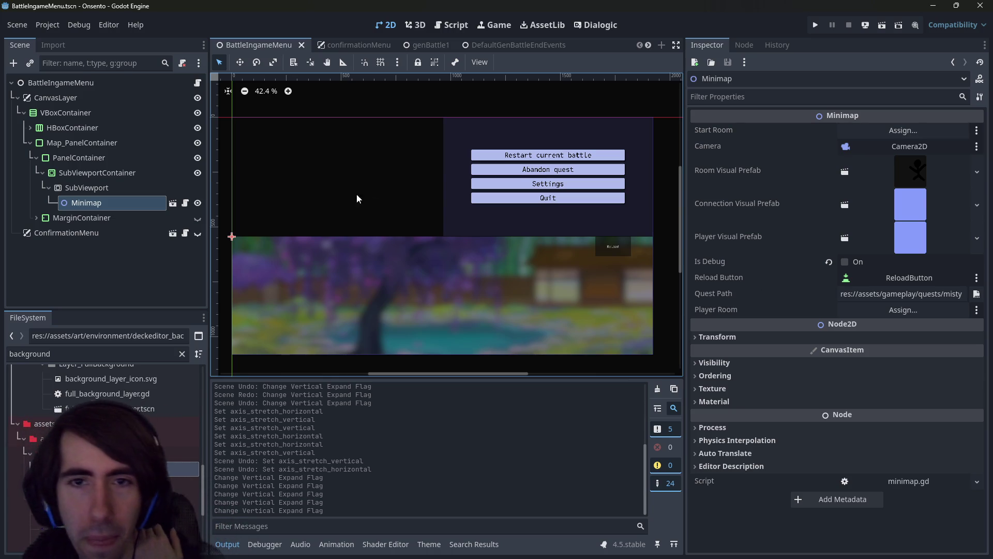
{"action": "scroll", "coordinate": [414, 231], "scroll_direction": "down", "scroll_amount": 1}
{"action": "key", "text": "ctrl+s"}
{"action": "left_click", "coordinate": [879, 28]}
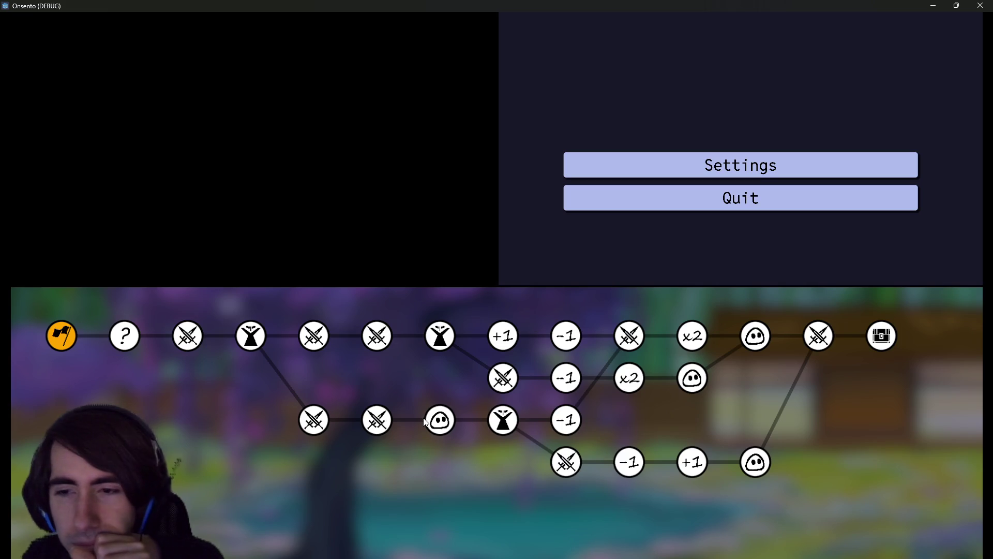
{"action": "left_click", "coordinate": [980, 5]}
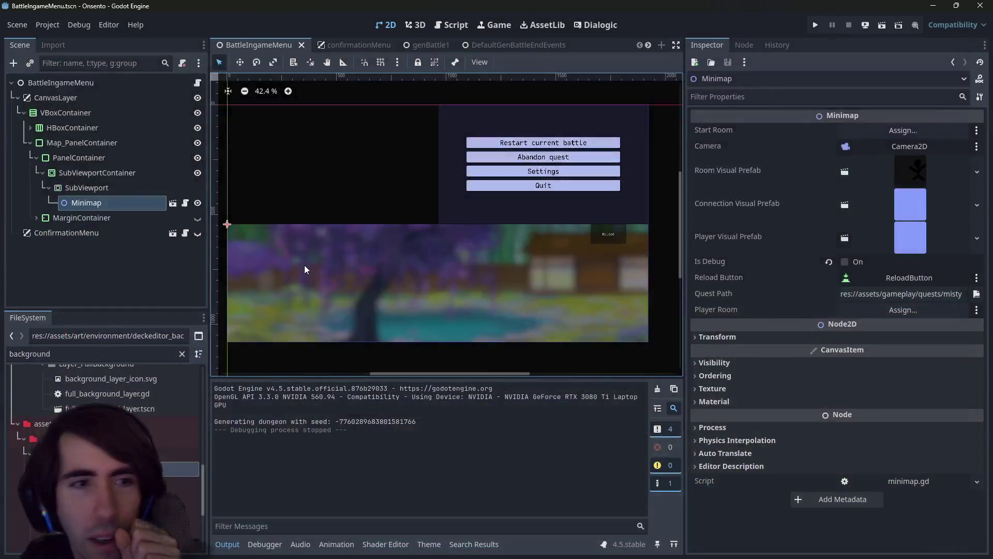
Center the SubViewportContainer vertically inside the map PanelContainer
{"action": "left_click", "coordinate": [96, 166]}
{"action": "left_click", "coordinate": [90, 159]}
{"action": "left_click", "coordinate": [80, 149]}
{"action": "left_click", "coordinate": [80, 158]}
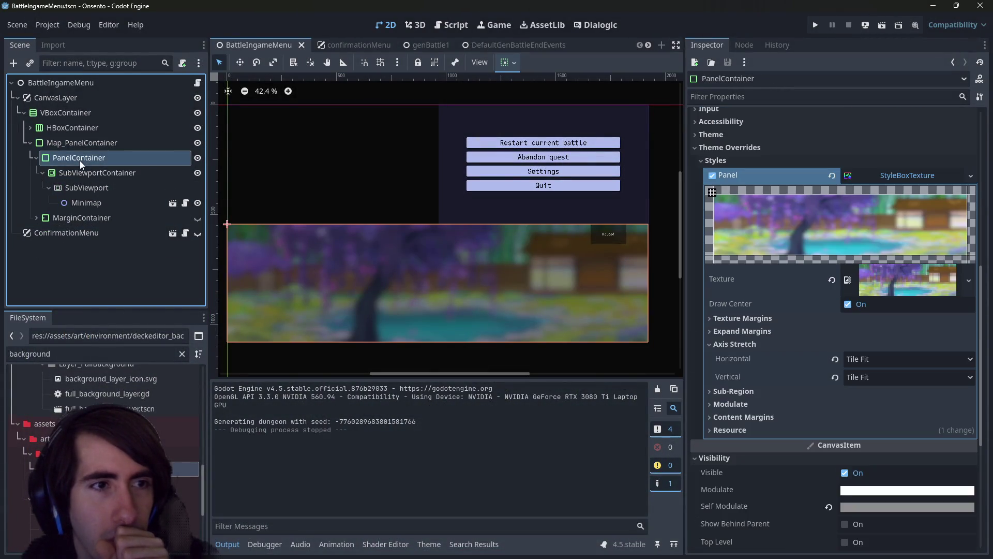
{"action": "left_click", "coordinate": [99, 177]}
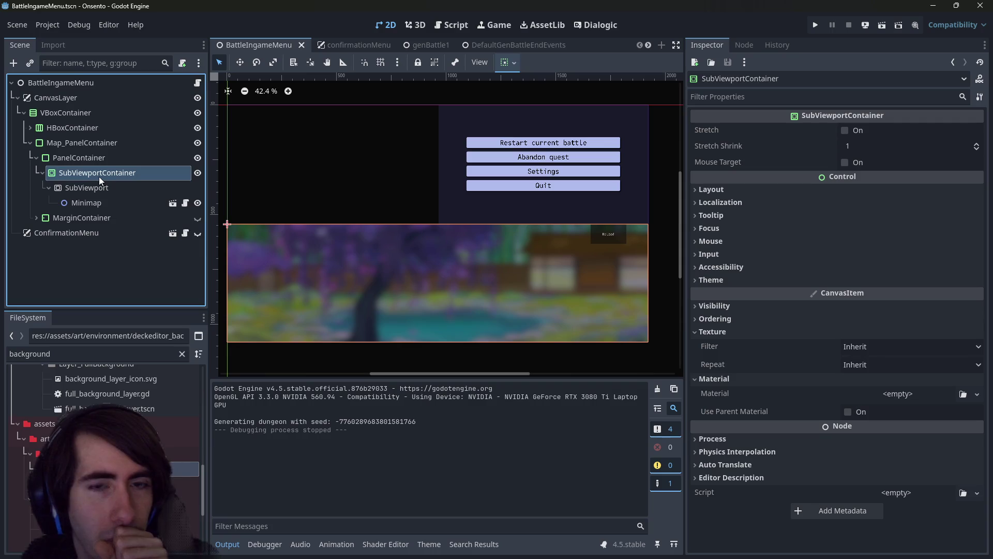
{"action": "left_click", "coordinate": [503, 64]}
{"action": "left_click", "coordinate": [528, 160]}
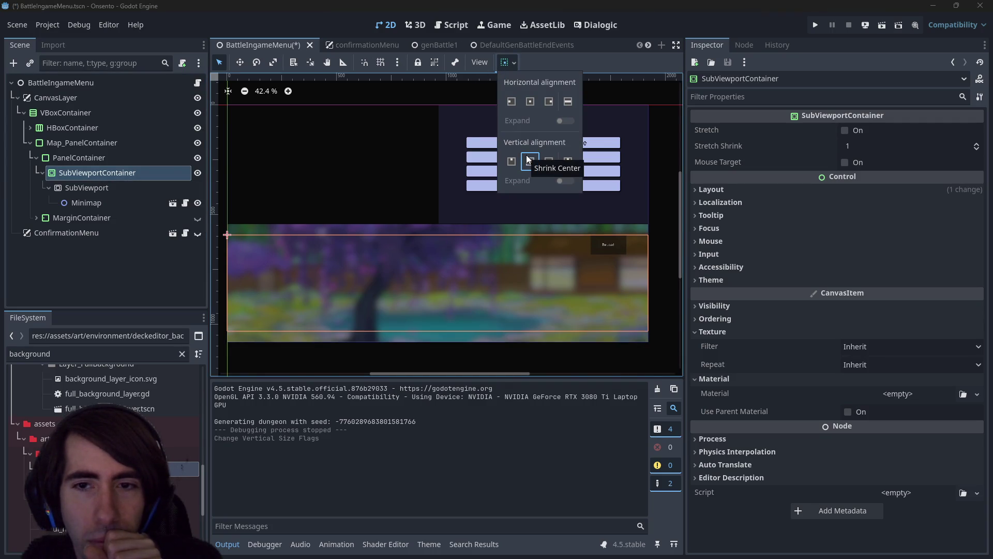
{"action": "left_click", "coordinate": [105, 166]}
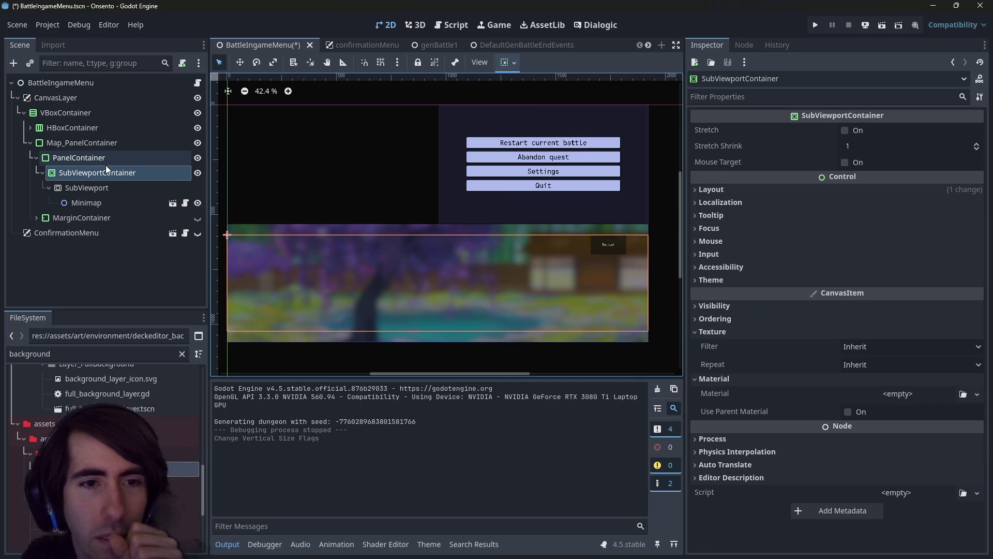
Save, stop the running game, and undo the SubViewportContainer's vertical centering
{"action": "left_click", "coordinate": [100, 157]}
{"action": "left_click", "coordinate": [106, 176]}
{"action": "left_click", "coordinate": [103, 185]}
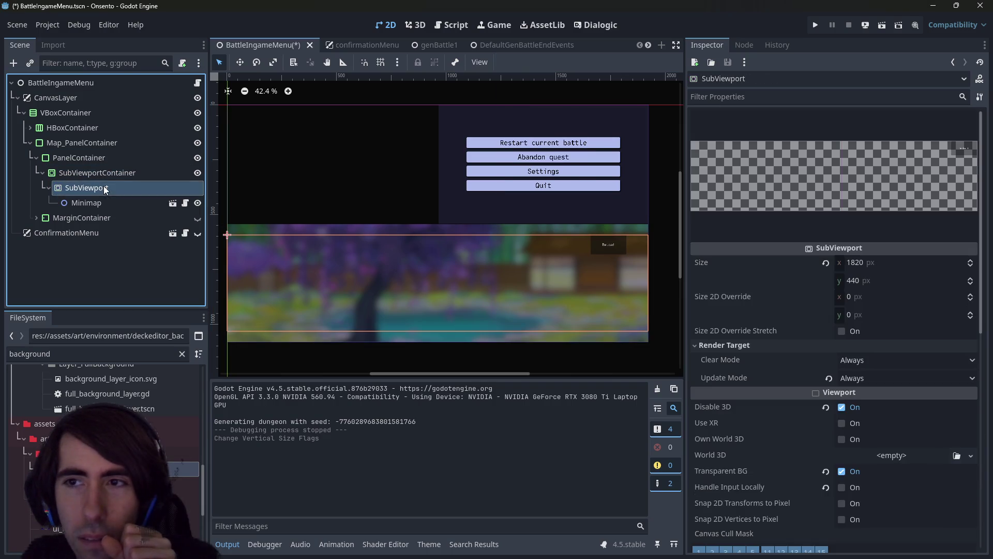
{"action": "left_click", "coordinate": [101, 172]}
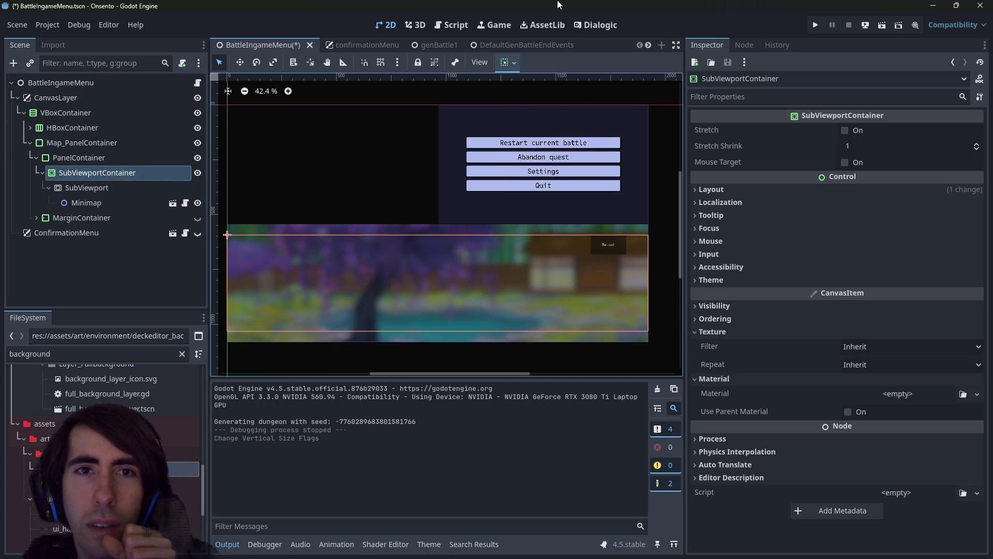
{"action": "left_click", "coordinate": [882, 25]}
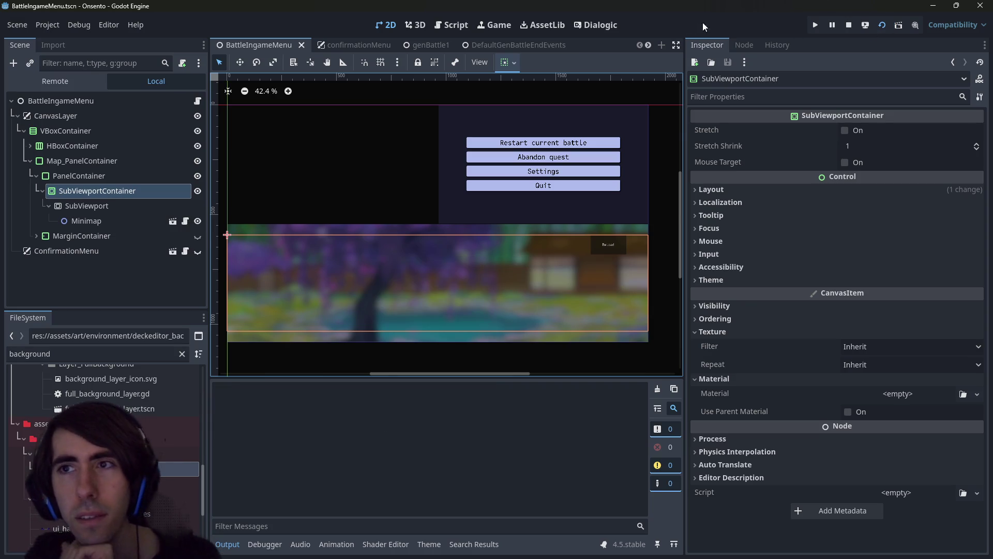
{"action": "left_click", "coordinate": [849, 26]}
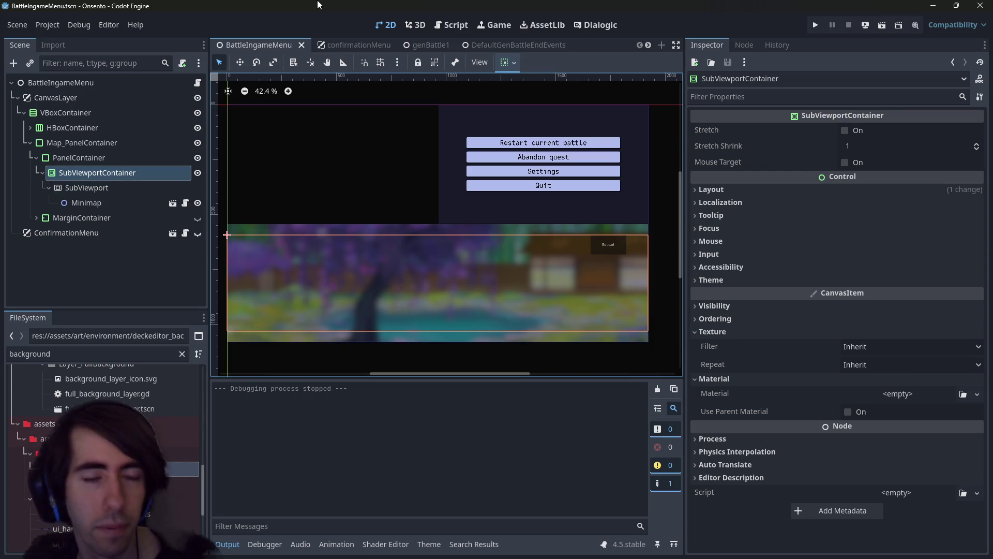
{"action": "key", "text": "ctrl+z"}
{"action": "key", "text": "ctrl+s"}
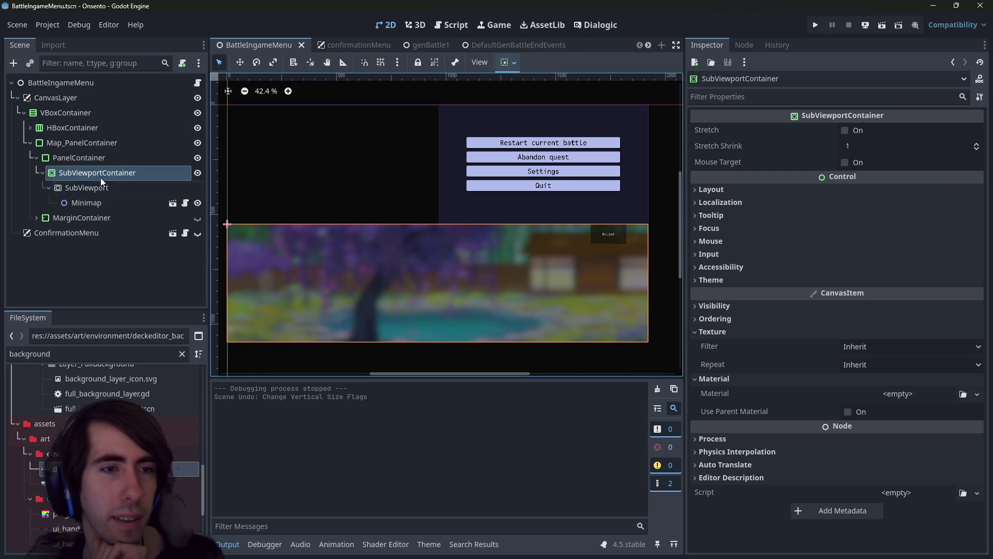
Compare the container's size and set the SubViewport width to 1920
{"action": "left_click", "coordinate": [97, 189]}
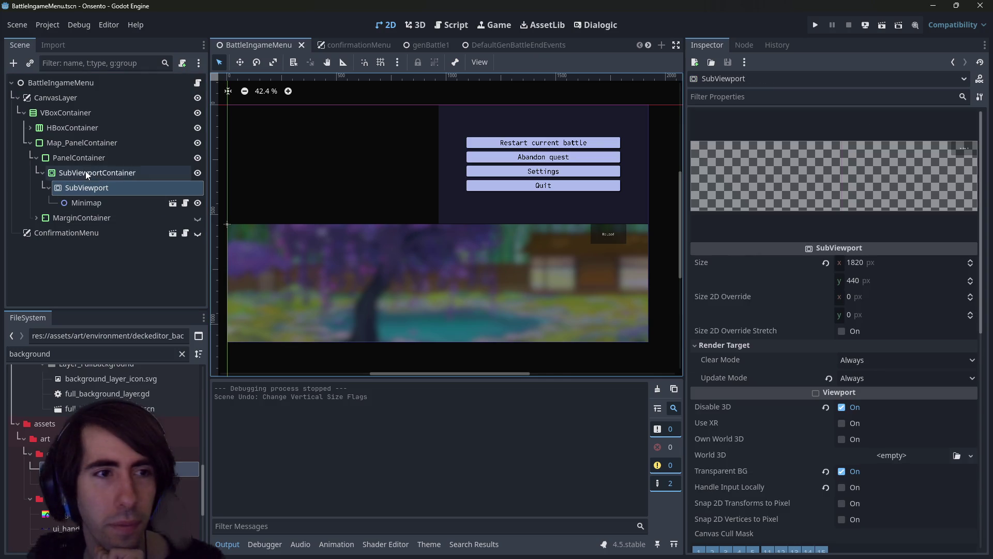
{"action": "left_click", "coordinate": [93, 173]}
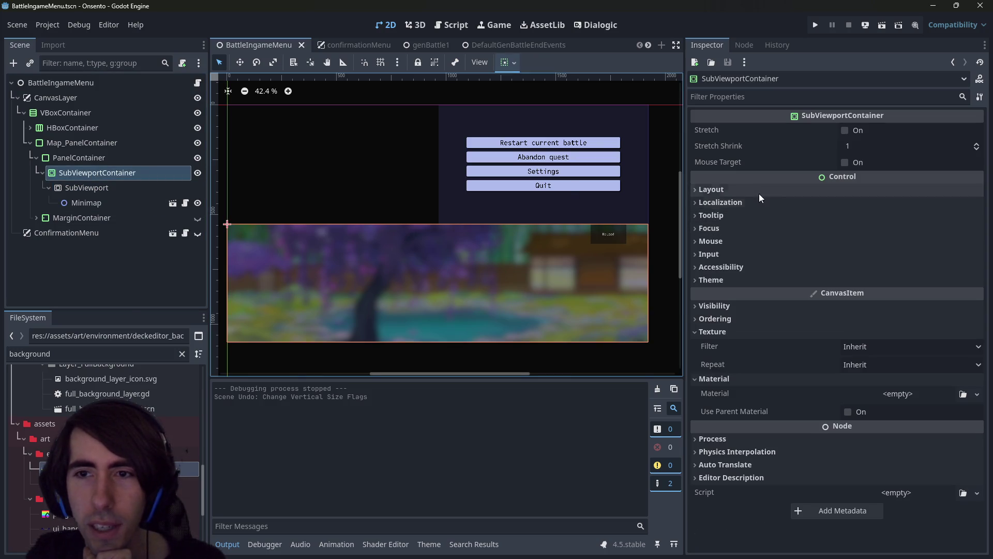
{"action": "left_click", "coordinate": [743, 189]}
{"action": "left_click", "coordinate": [761, 311]}
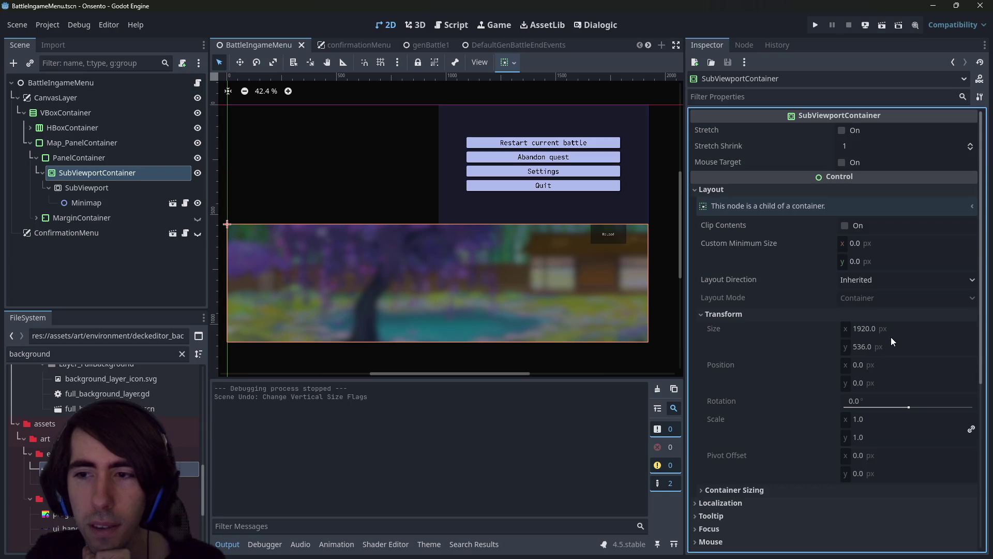
{"action": "left_click", "coordinate": [109, 188]}
{"action": "left_click", "coordinate": [866, 264]}
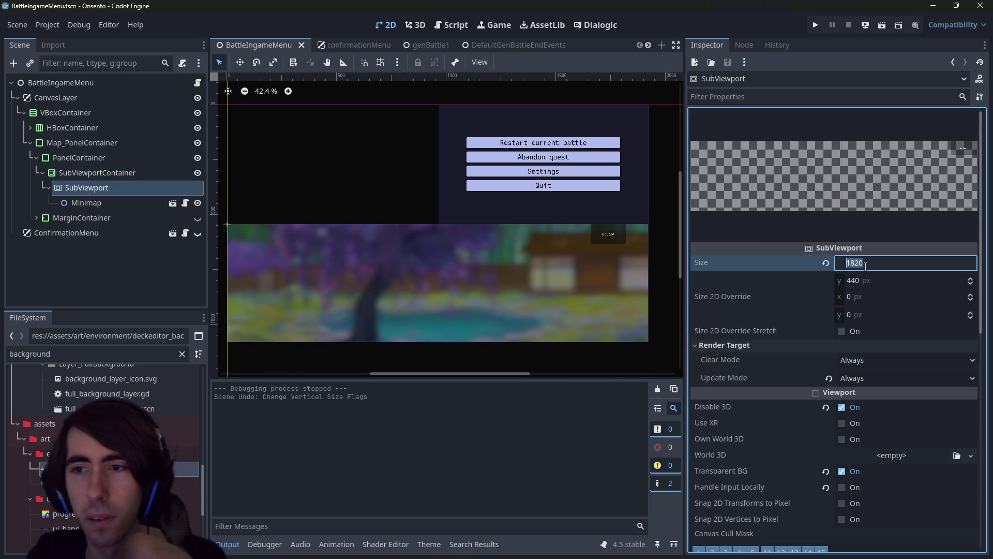
{"action": "type", "text": "1920"}
{"action": "key", "text": "Return"}
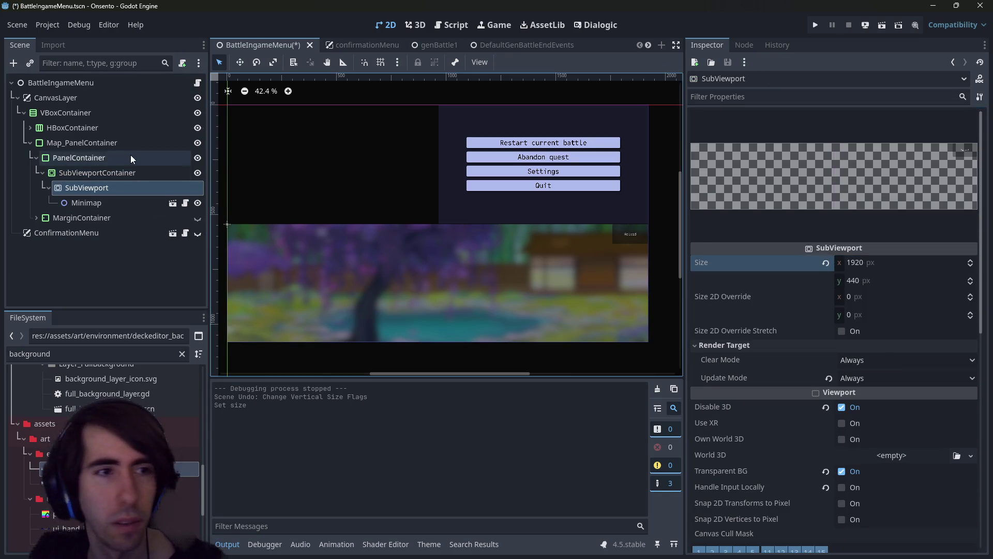
Set the SubViewport height to 536 and run the scene with F6
{"action": "left_click", "coordinate": [95, 206]}
{"action": "left_click", "coordinate": [106, 176]}
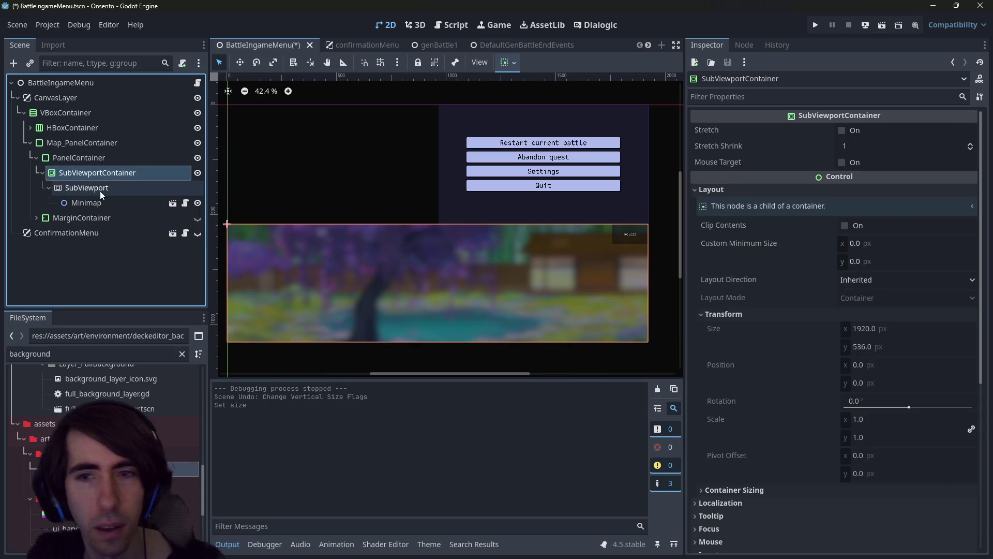
{"action": "left_click", "coordinate": [88, 187]}
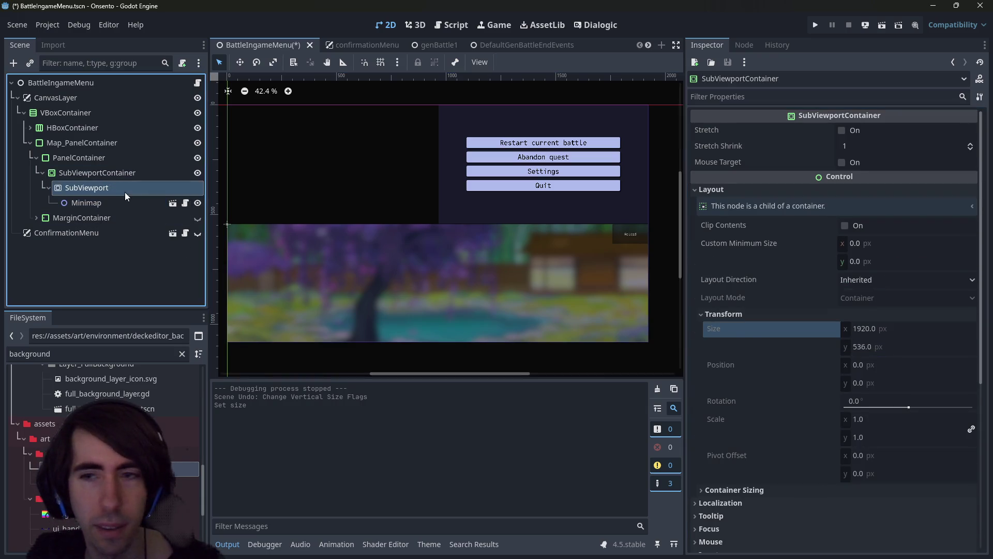
{"action": "left_click", "coordinate": [876, 281]}
{"action": "type", "text": "536"}
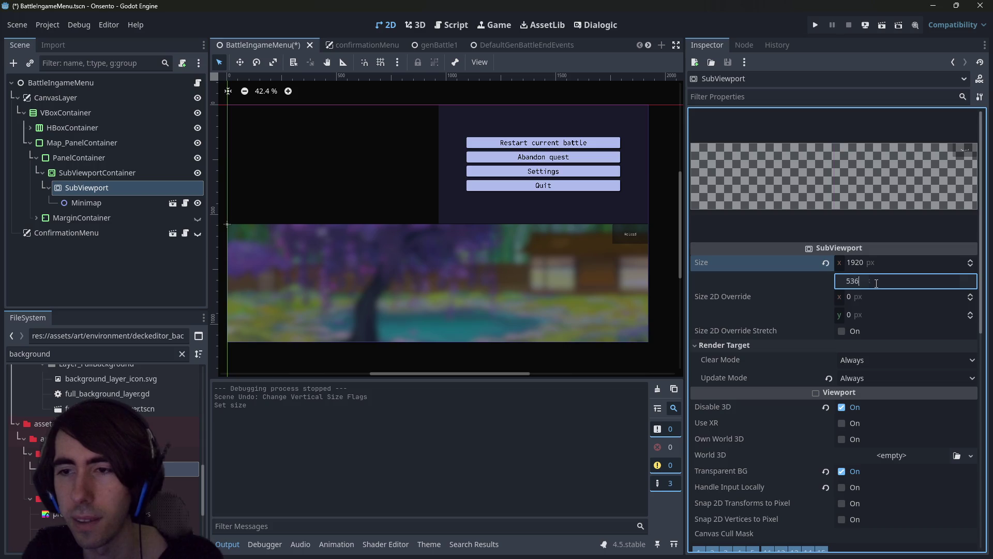
{"action": "key", "text": "Return"}
{"action": "key", "text": "F6"}
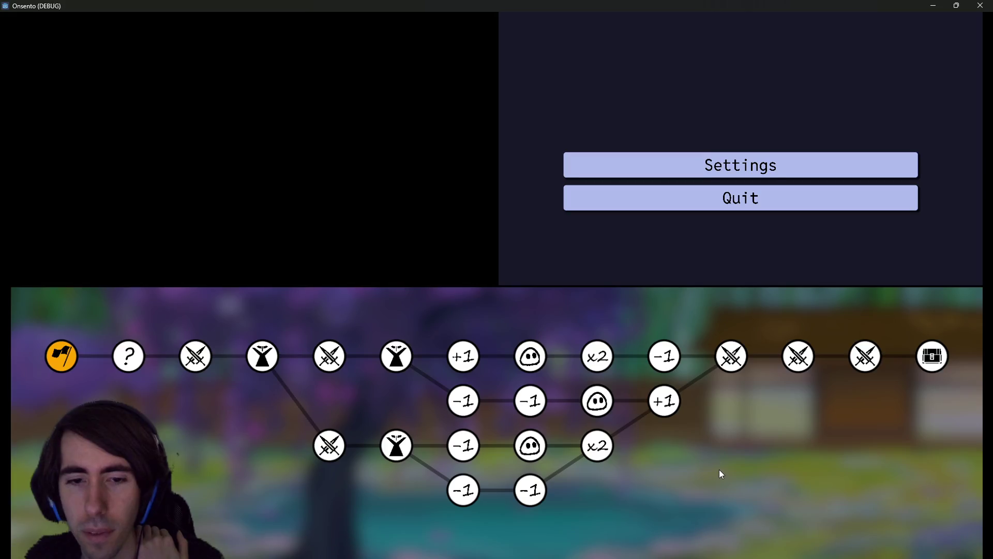
Try the Settings entry in the running Onsento game, then close its window
{"action": "left_click", "coordinate": [688, 167]}
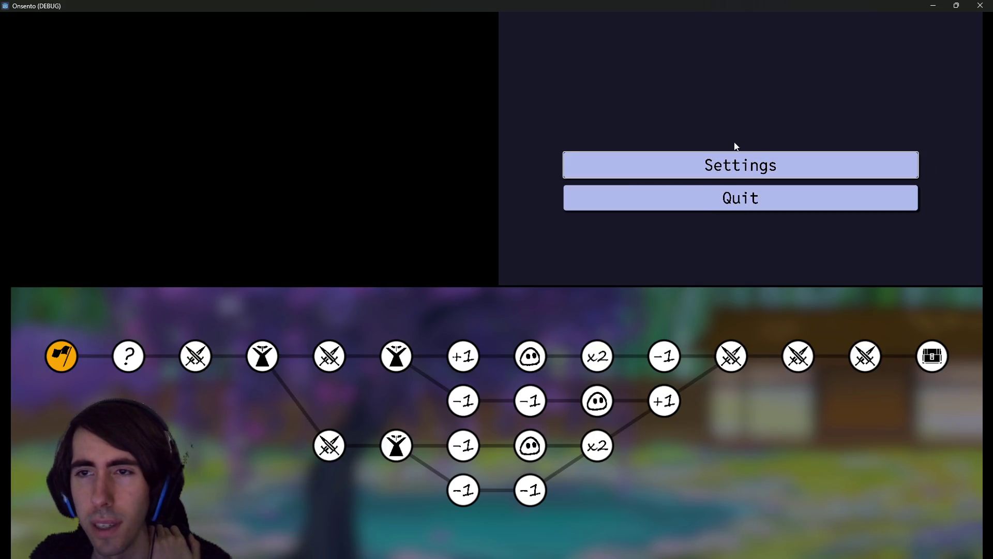
{"action": "left_click", "coordinate": [986, 5]}
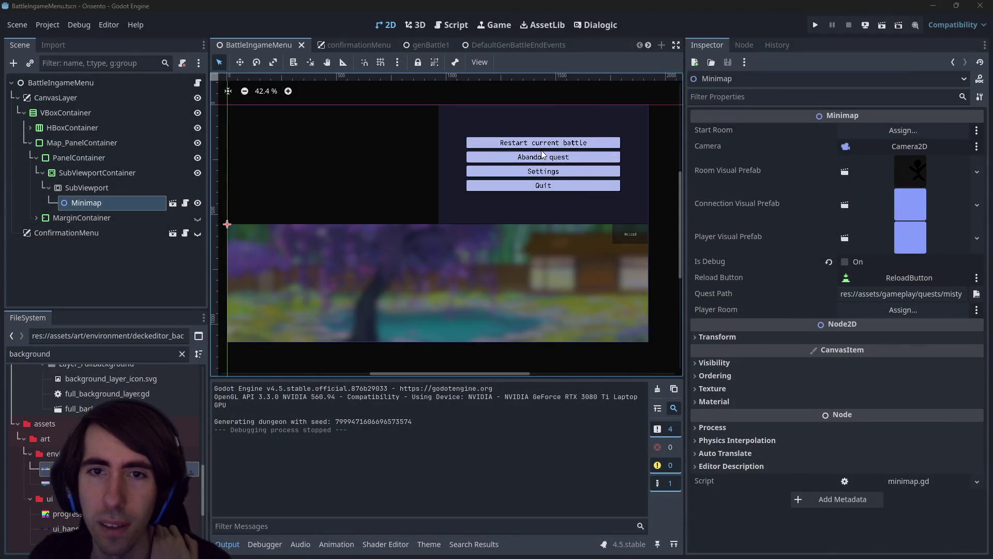
{"action": "left_click", "coordinate": [541, 150]}
{"action": "left_click", "coordinate": [541, 155]}
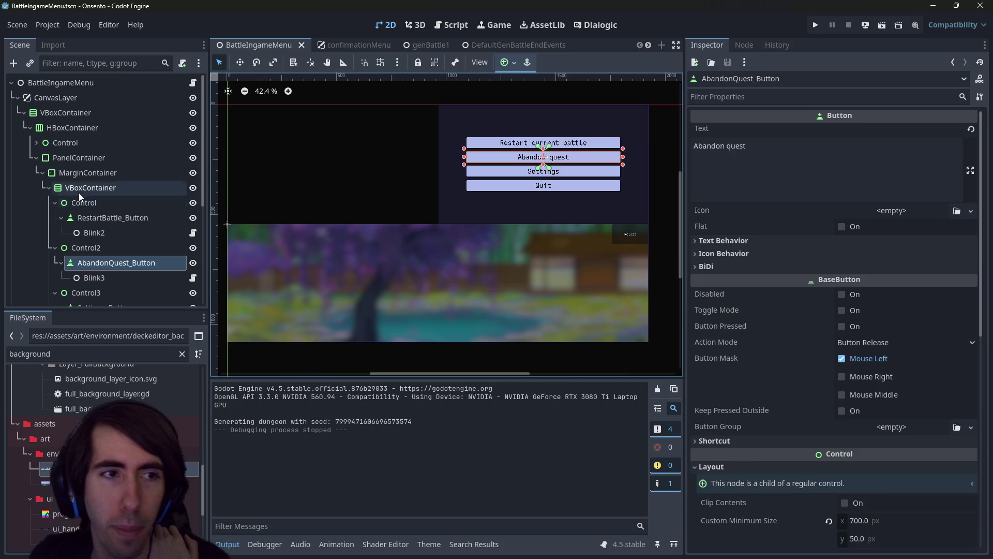
{"action": "left_click", "coordinate": [79, 192]}
{"action": "left_click", "coordinate": [49, 187]}
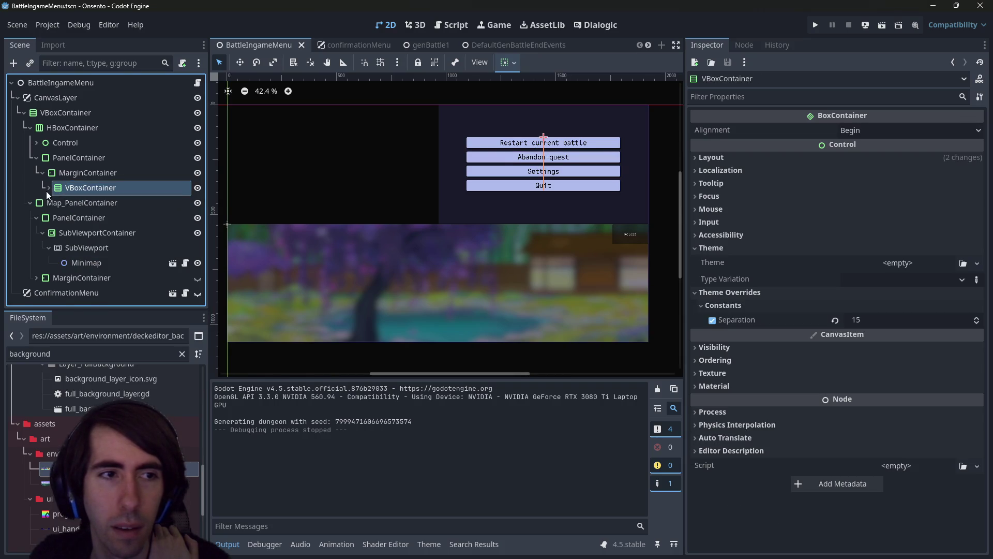
{"action": "left_click", "coordinate": [48, 189]}
{"action": "left_click", "coordinate": [194, 202]}
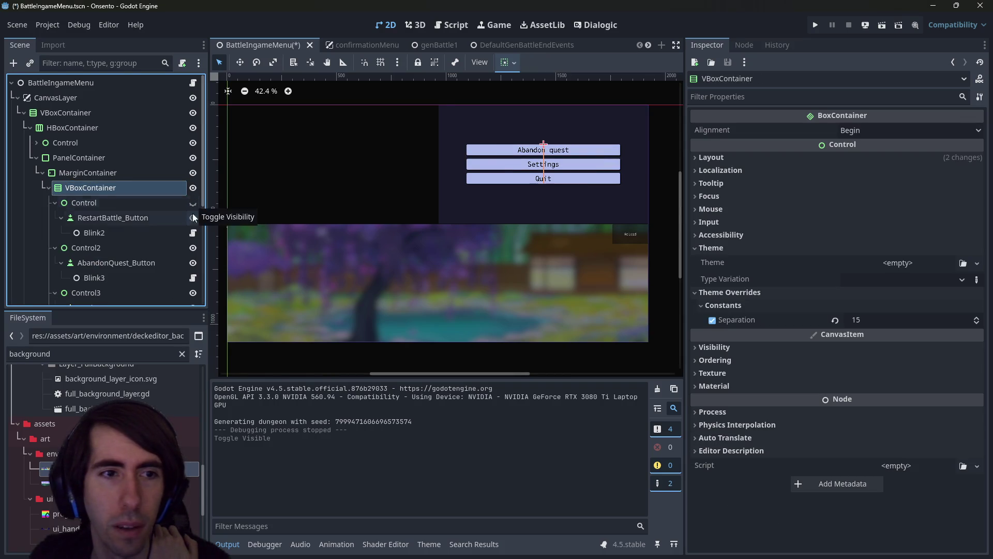
{"action": "left_click", "coordinate": [193, 247]}
{"action": "scroll", "coordinate": [193, 243], "scroll_direction": "down", "scroll_amount": 1}
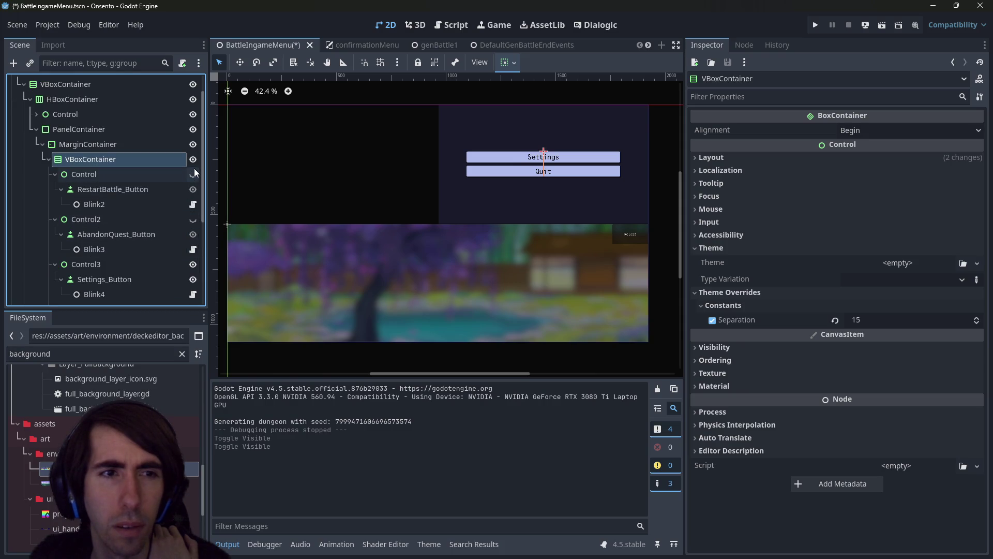
{"action": "scroll", "coordinate": [193, 247], "scroll_direction": "down", "scroll_amount": 1}
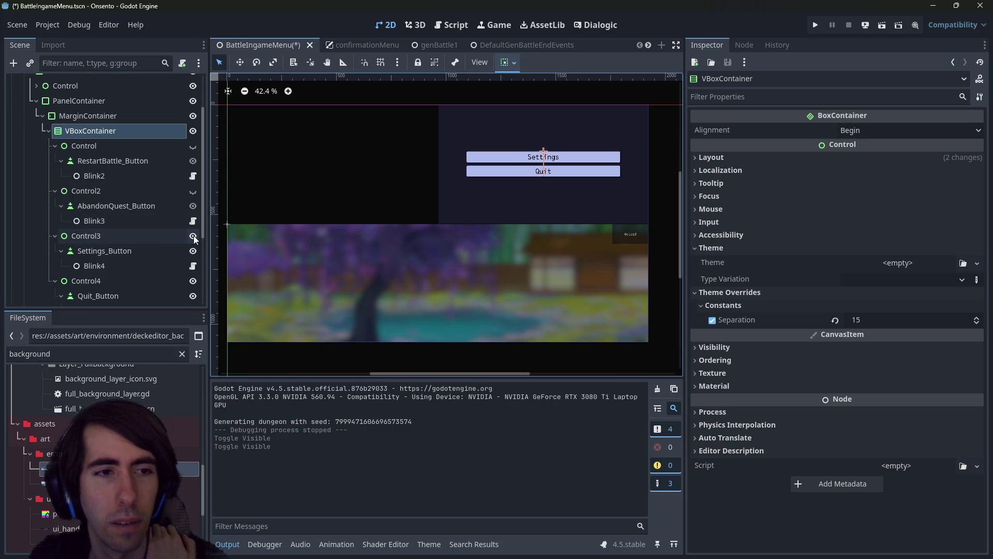
{"action": "left_click", "coordinate": [193, 236]}
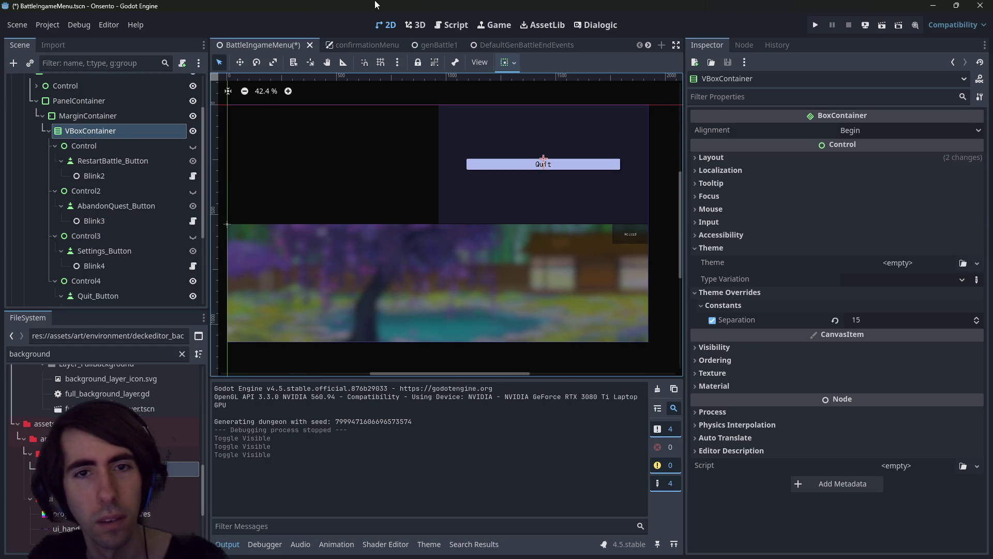
{"action": "key", "text": "ctrl+z"}
{"action": "key", "text": "ctrl+z"}
{"action": "key", "text": "ctrl+z"}
{"action": "key", "text": "ctrl+s"}
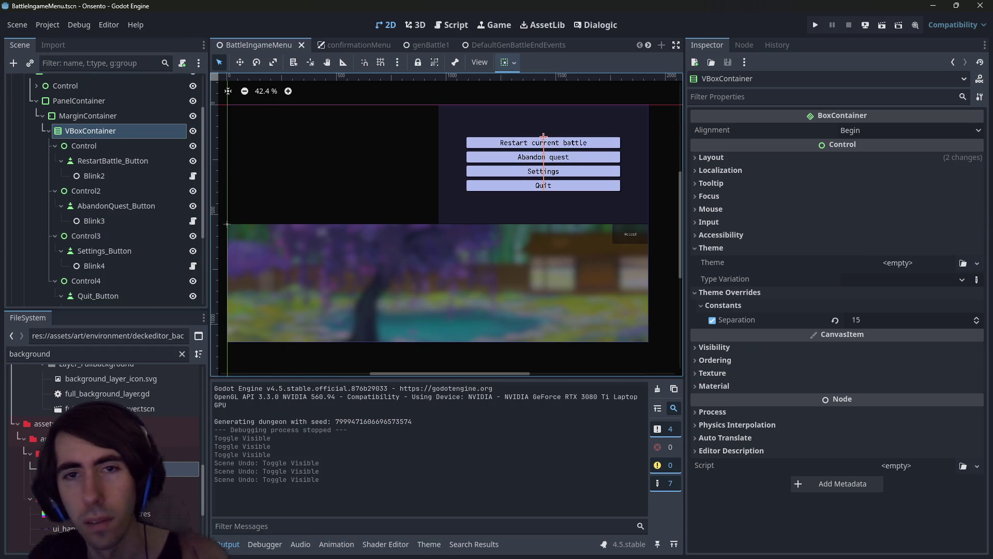
{"action": "left_click", "coordinate": [82, 117]}
{"action": "left_click", "coordinate": [88, 131]}
Filter the first Control's properties and try a minimum width, then undo it
{"action": "left_click", "coordinate": [83, 146]}
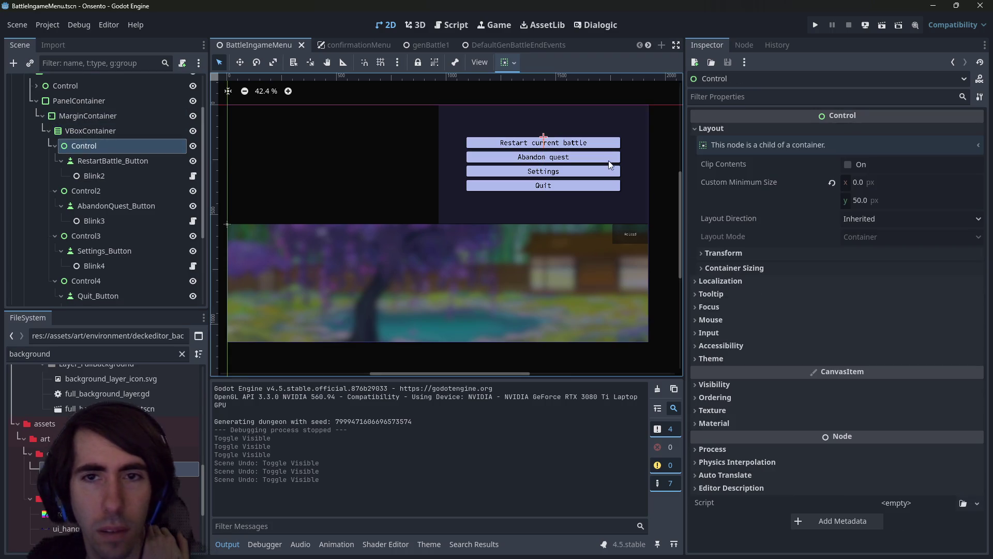
{"action": "left_click", "coordinate": [739, 95]}
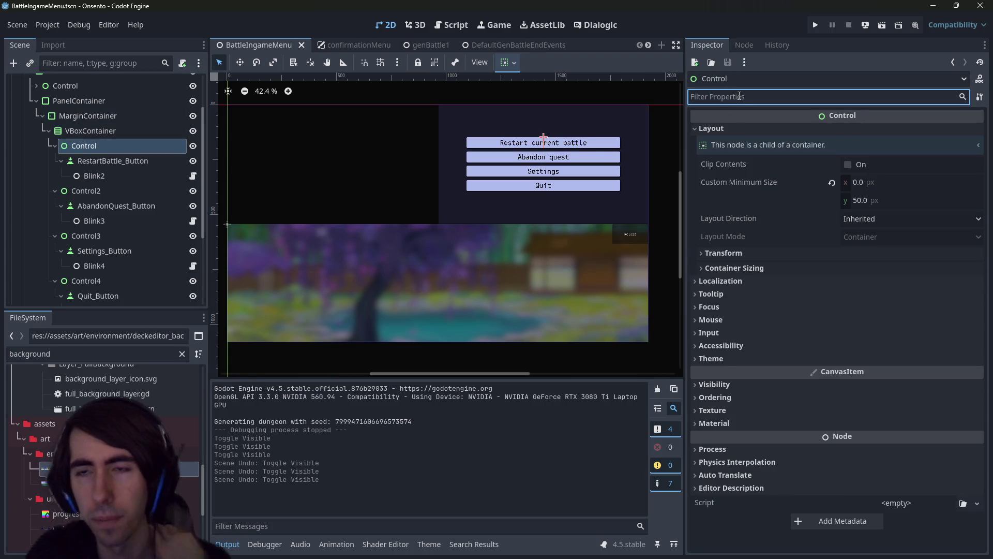
{"action": "type", "text": "n"}
{"action": "double_click", "coordinate": [171, 162]}
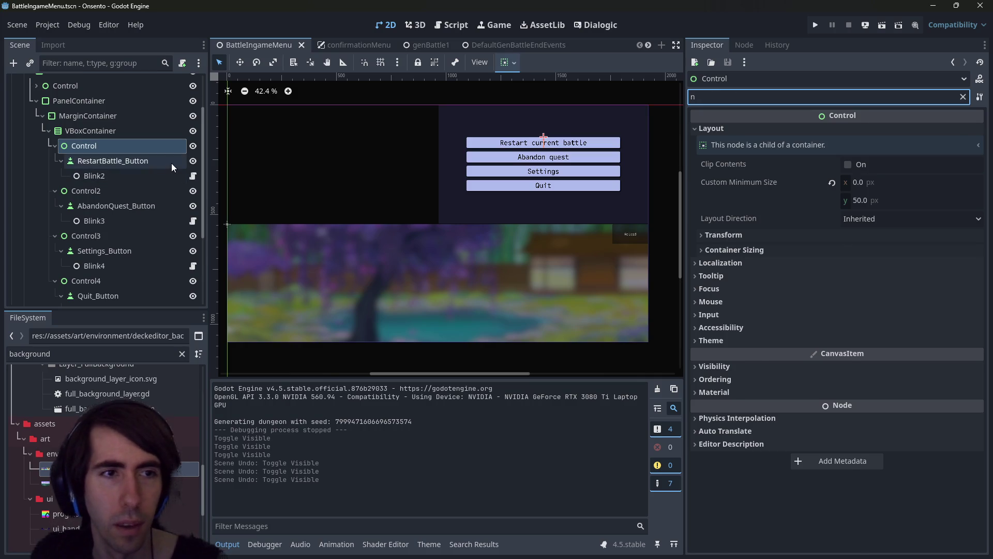
{"action": "key", "text": "Escape"}
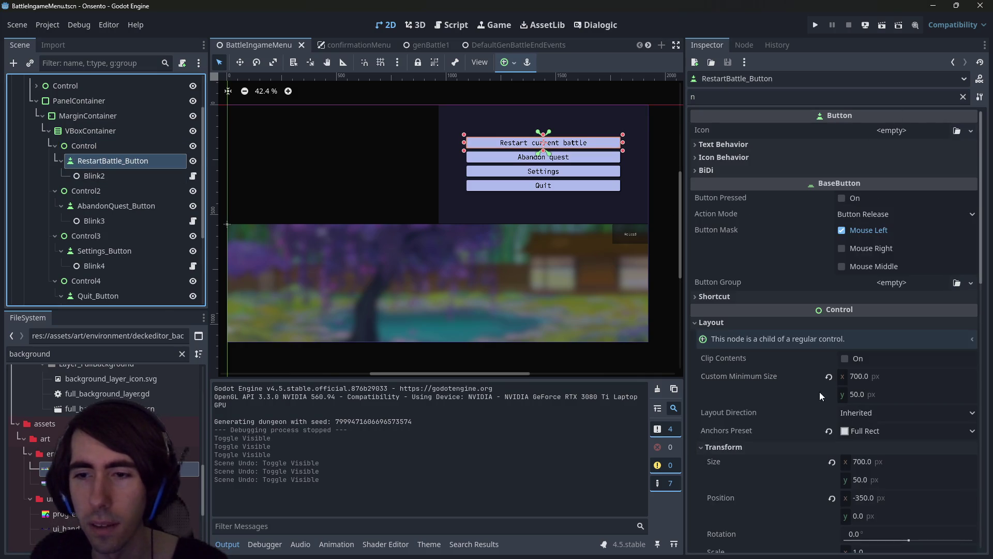
{"action": "left_click", "coordinate": [84, 145]}
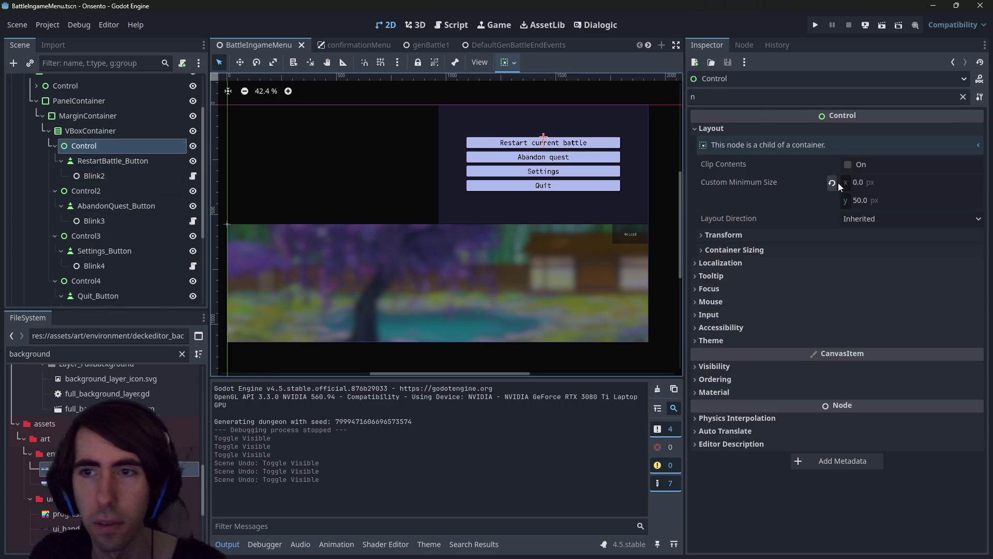
{"action": "left_click", "coordinate": [886, 183]}
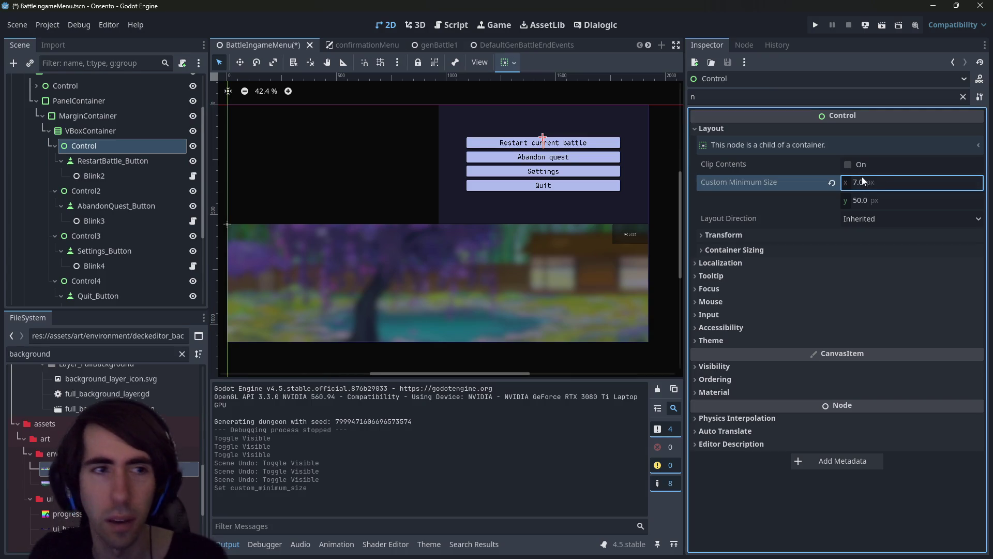
{"action": "key", "text": "Return"}
{"action": "key", "text": "ctrl+z"}
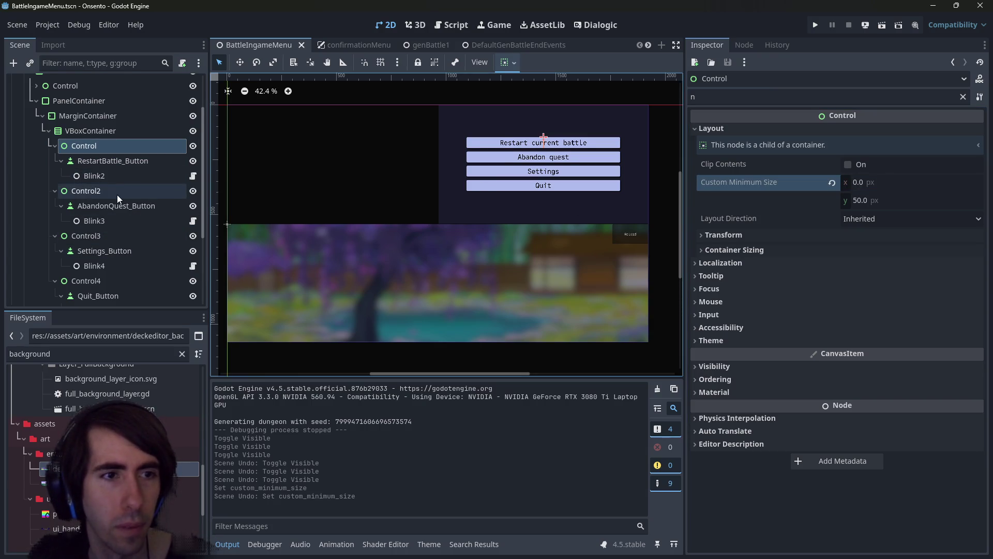
Select Control through Control4 and set their Custom Minimum Size x to 700 px
{"action": "left_click", "coordinate": [116, 192], "text": "ctrl"}
{"action": "left_click", "coordinate": [105, 236], "text": "ctrl"}
{"action": "left_click", "coordinate": [103, 282], "text": "ctrl"}
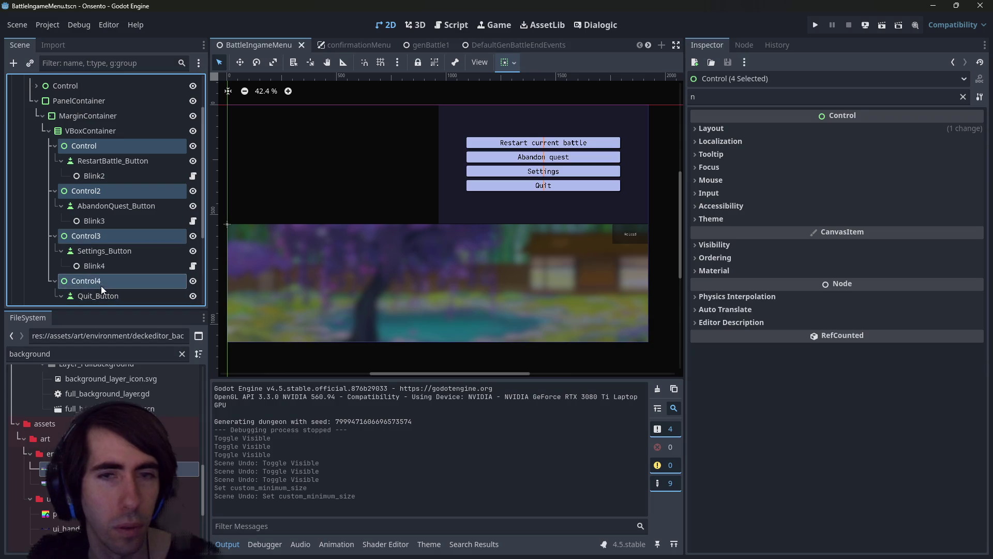
{"action": "left_click", "coordinate": [714, 130]}
{"action": "left_click", "coordinate": [877, 163]}
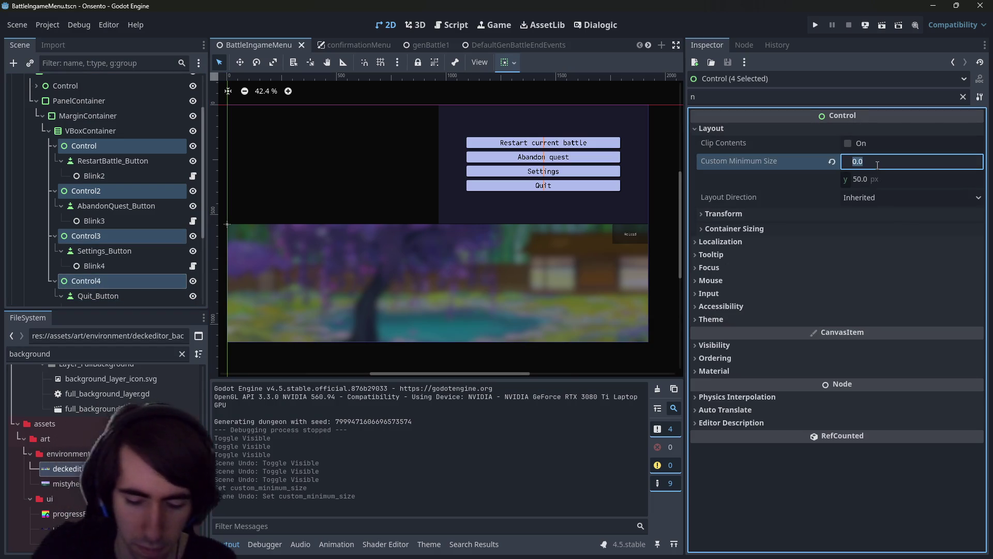
{"action": "key", "text": "Return"}
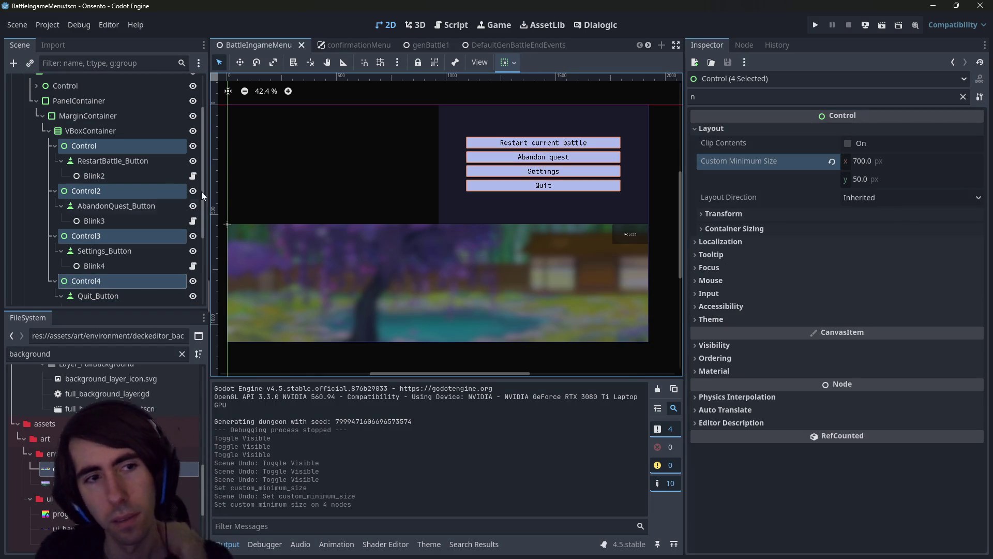
{"action": "scroll", "coordinate": [170, 225], "scroll_direction": "down", "scroll_amount": 5}
{"action": "left_click", "coordinate": [76, 202]}
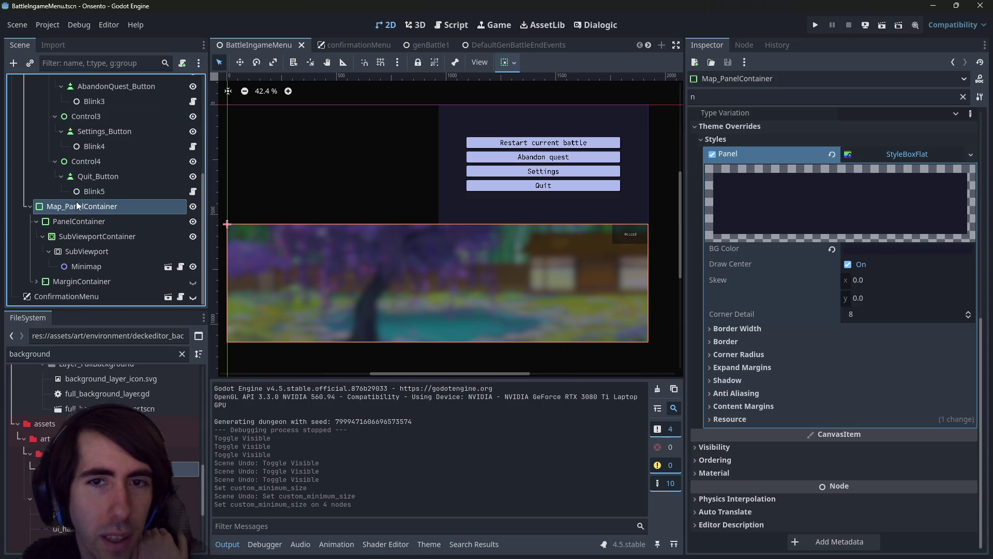
Inspect the VBoxContainer, MarginContainer, PanelContainer and HBoxContainer nodes, clearing the property filter
{"action": "scroll", "coordinate": [76, 202], "scroll_direction": "up", "scroll_amount": 5}
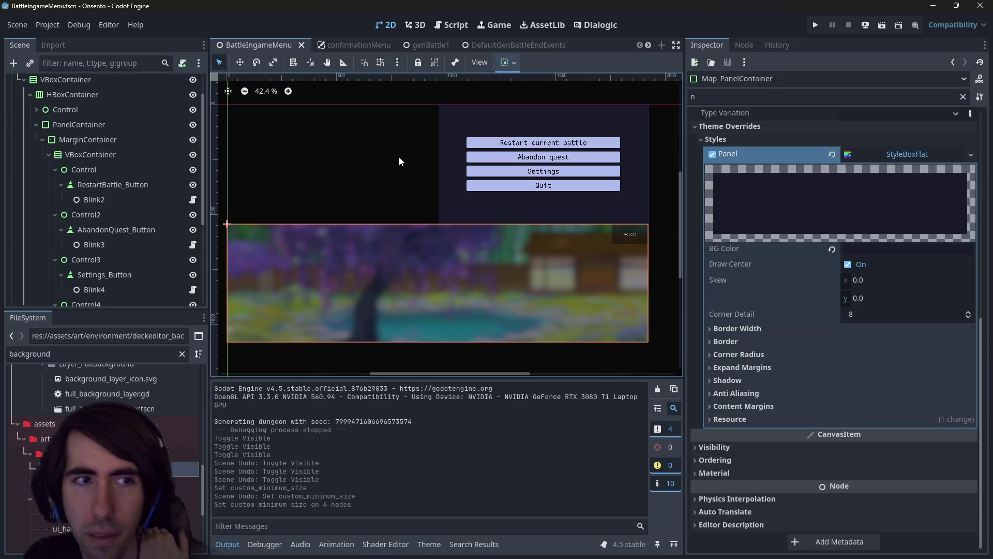
{"action": "left_click", "coordinate": [525, 155]}
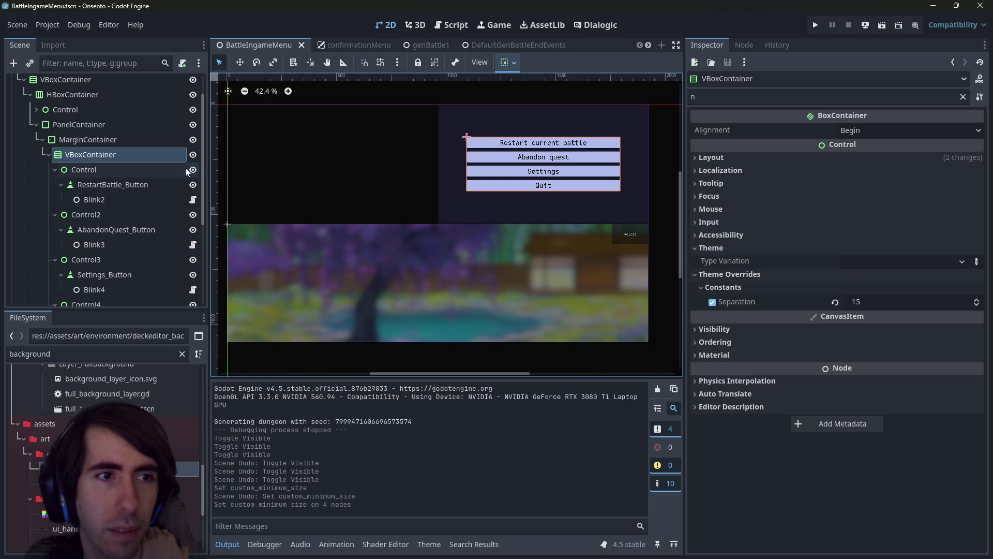
{"action": "left_click", "coordinate": [963, 97]}
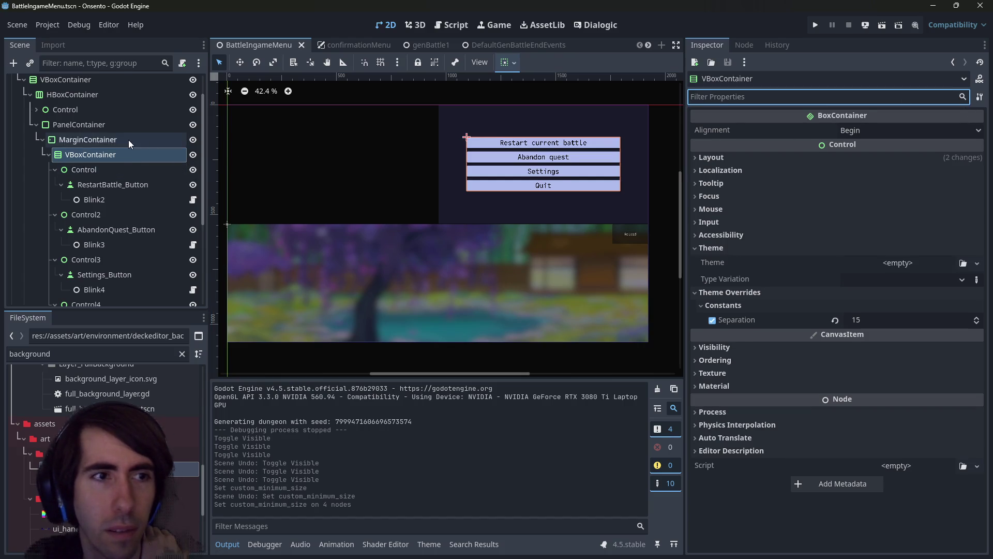
{"action": "left_click", "coordinate": [129, 139]}
{"action": "scroll", "coordinate": [129, 139], "scroll_direction": "up", "scroll_amount": 1}
{"action": "left_click", "coordinate": [104, 157]}
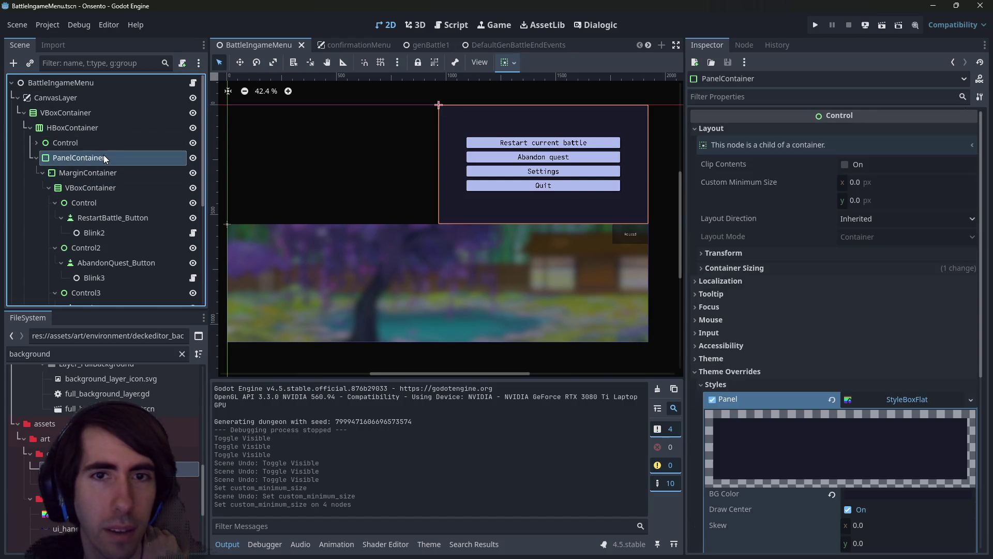
{"action": "left_click", "coordinate": [88, 129]}
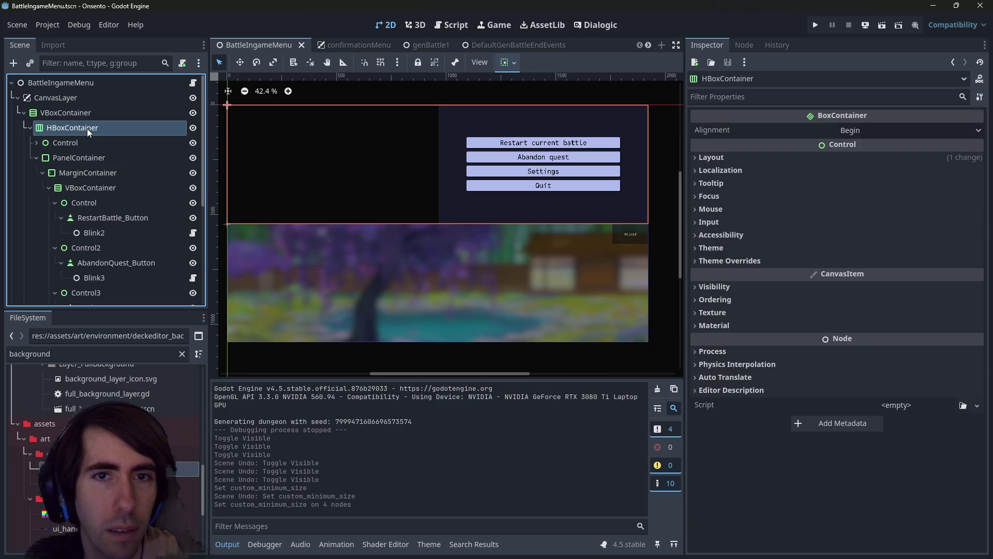
{"action": "left_click", "coordinate": [79, 157]}
Keep the PanelContainer filling horizontally, after briefly trying centering, and save the scene
{"action": "left_click", "coordinate": [505, 67]}
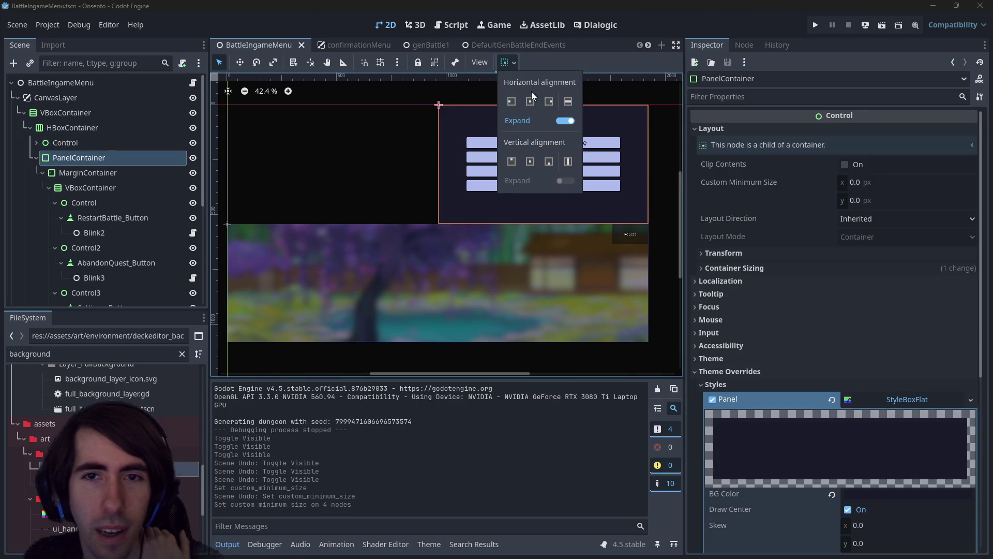
{"action": "left_click", "coordinate": [568, 101]}
{"action": "left_click", "coordinate": [530, 102]}
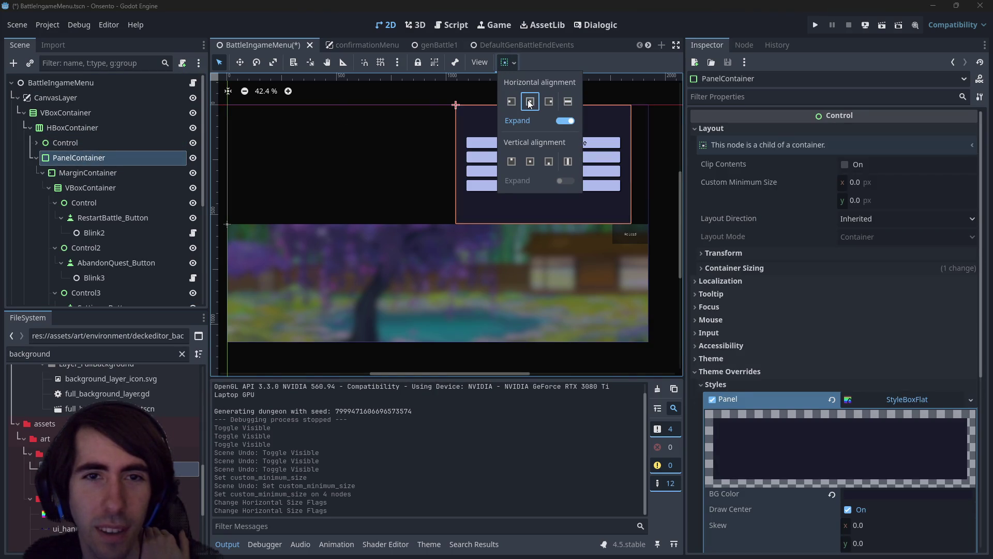
{"action": "left_click", "coordinate": [567, 102]}
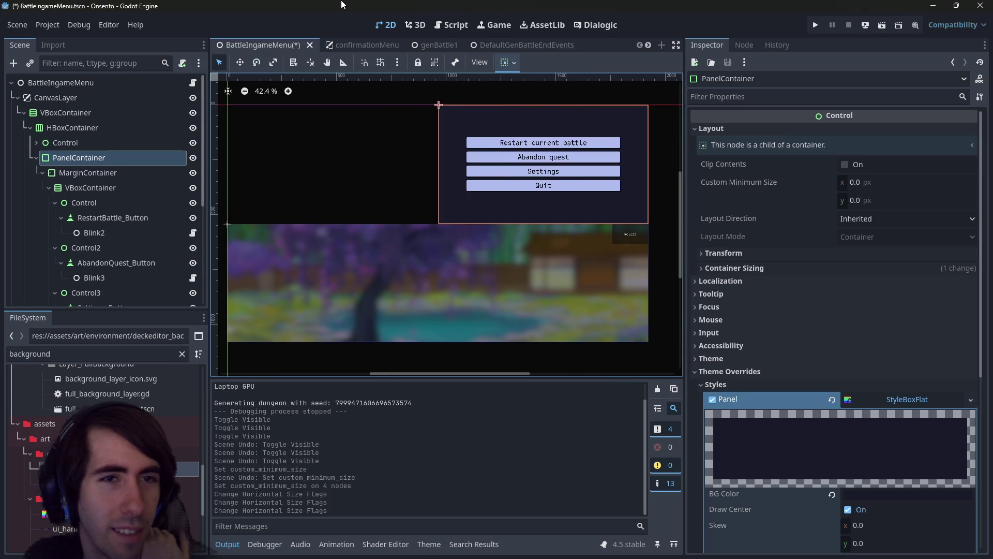
{"action": "key", "text": "ctrl+s"}
Make the MarginContainer fill both vertically and horizontally
{"action": "left_click", "coordinate": [86, 174]}
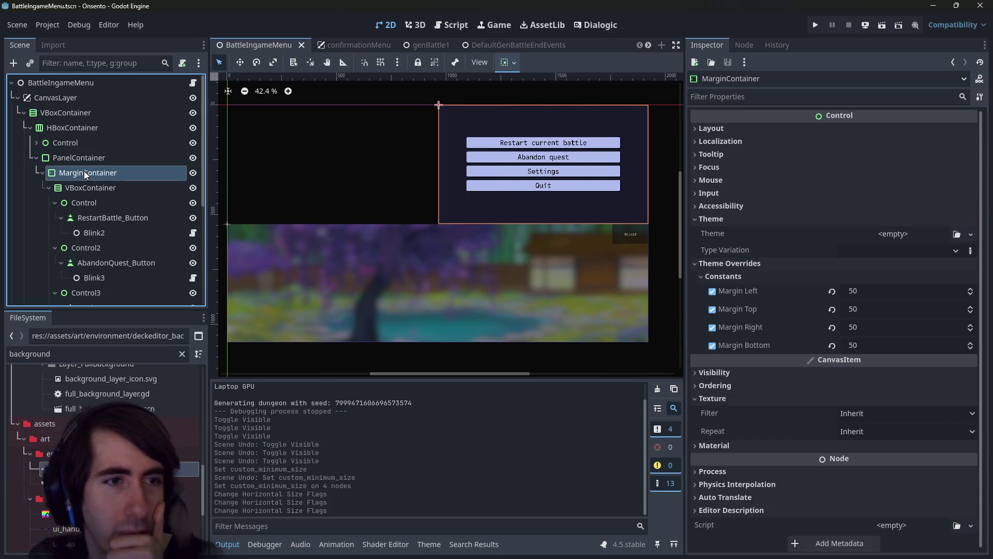
{"action": "left_click", "coordinate": [83, 183]}
{"action": "left_click", "coordinate": [86, 173]}
{"action": "left_click", "coordinate": [506, 62]}
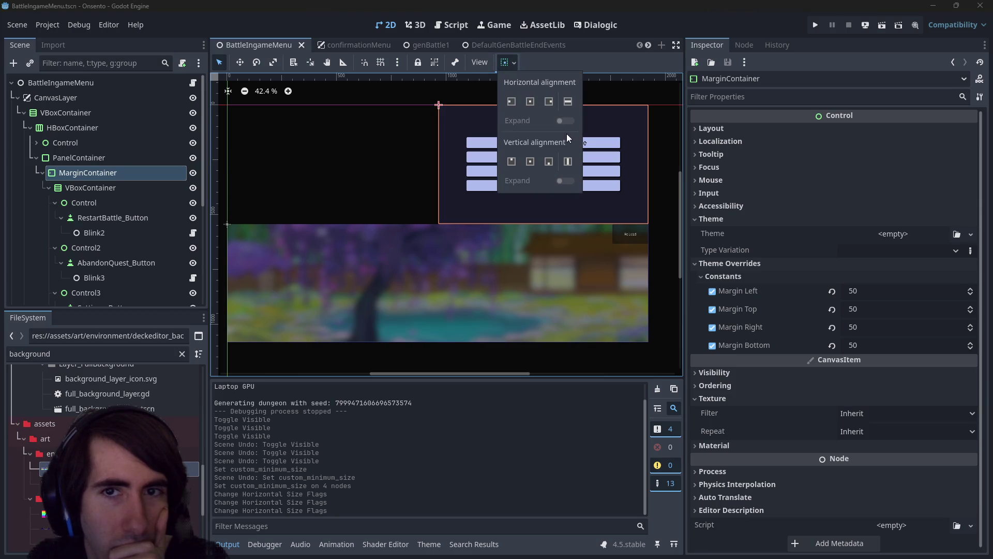
{"action": "left_click", "coordinate": [568, 160]}
{"action": "left_click", "coordinate": [568, 101]}
{"action": "left_click", "coordinate": [172, 158]}
Center the menu-button VBoxContainer vertically, save the scene and run it to test
{"action": "left_click", "coordinate": [98, 188]}
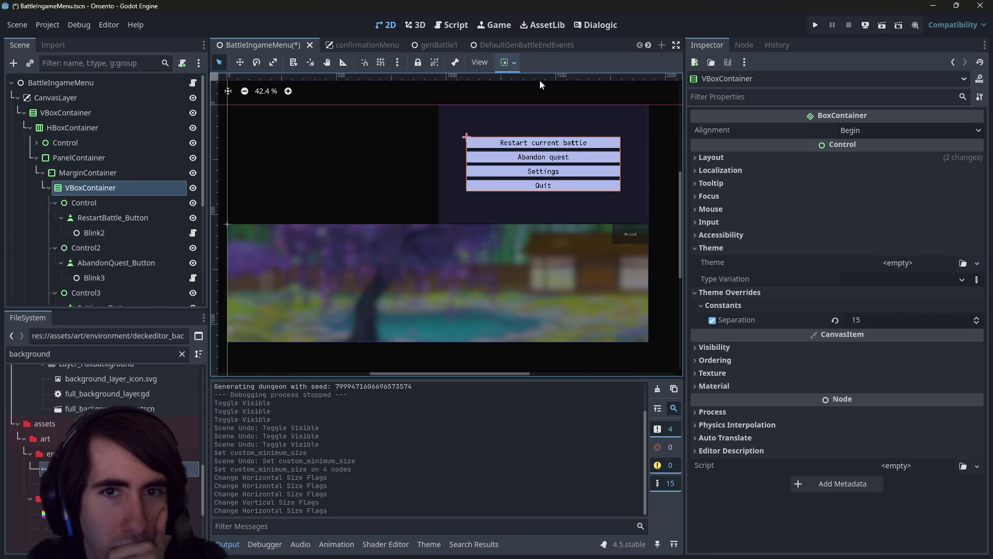
{"action": "left_click", "coordinate": [512, 68]}
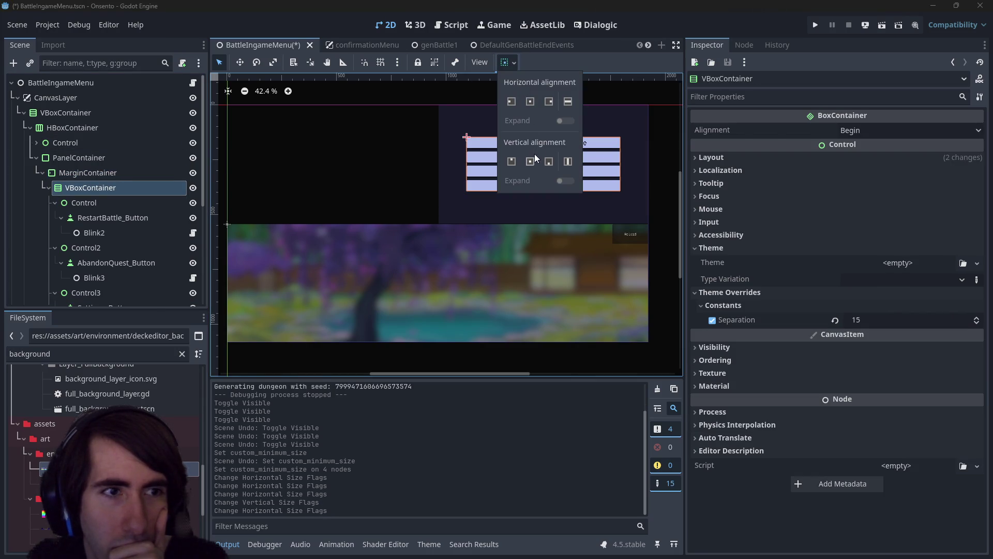
{"action": "left_click", "coordinate": [530, 102]}
{"action": "left_click", "coordinate": [529, 162]}
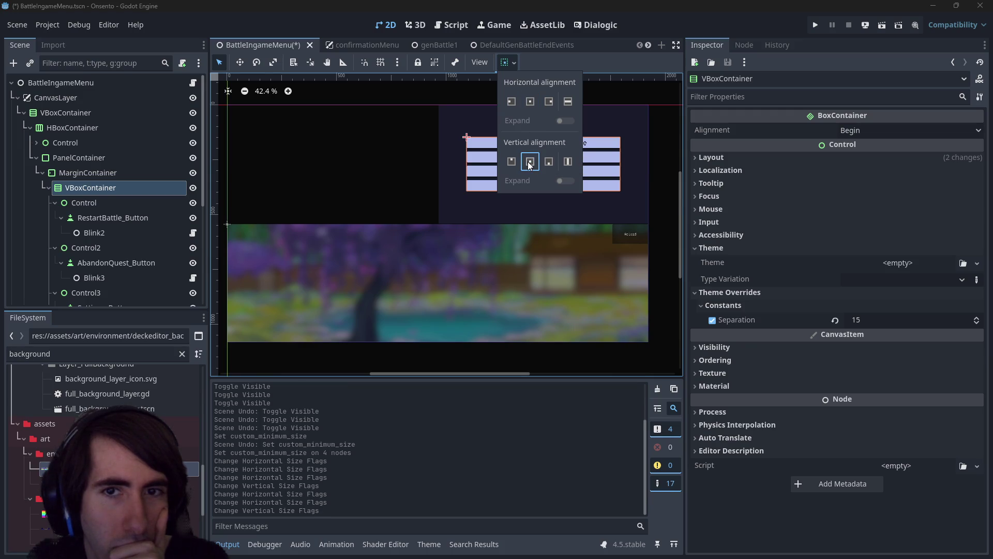
{"action": "left_click", "coordinate": [533, 5]}
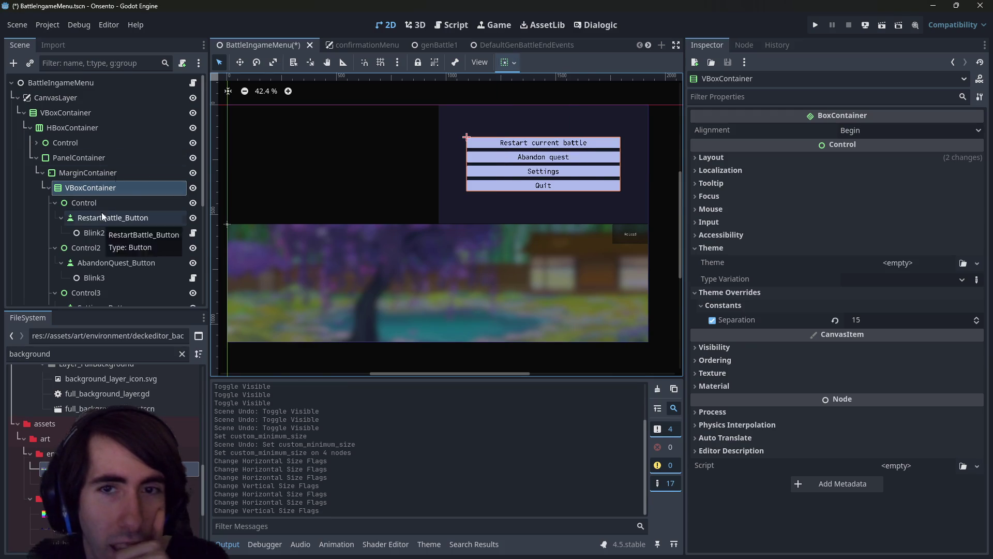
{"action": "key", "text": "ctrl+s"}
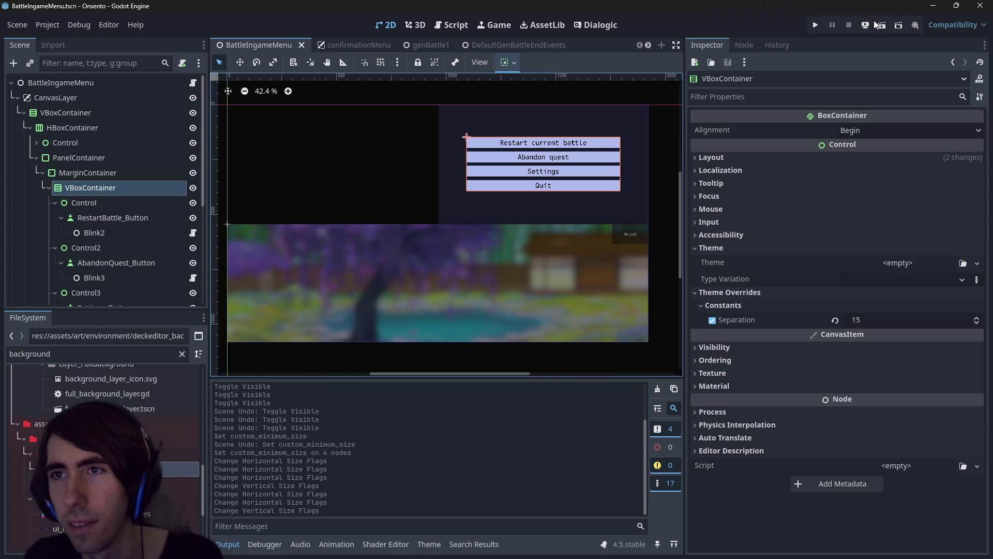
{"action": "left_click", "coordinate": [881, 25]}
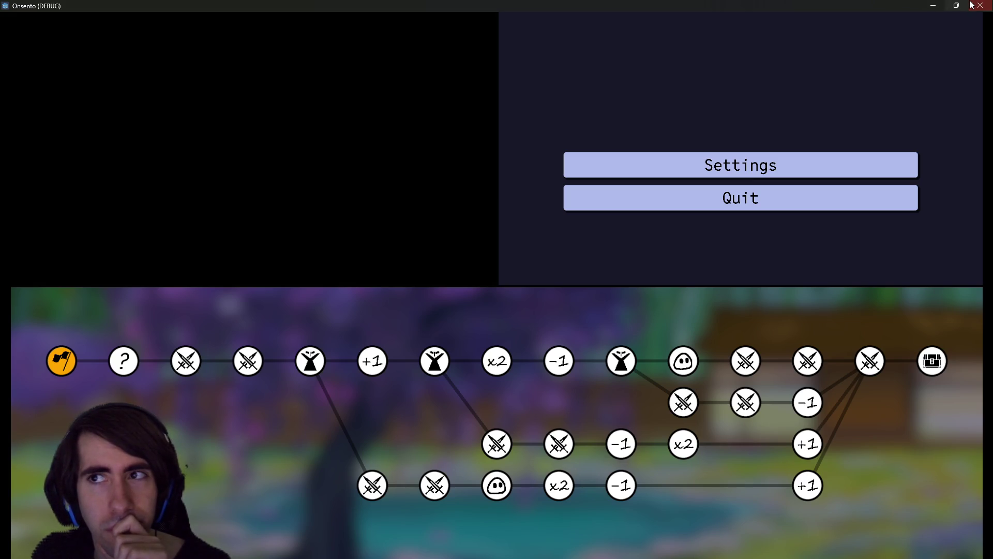
{"action": "left_click", "coordinate": [977, 6]}
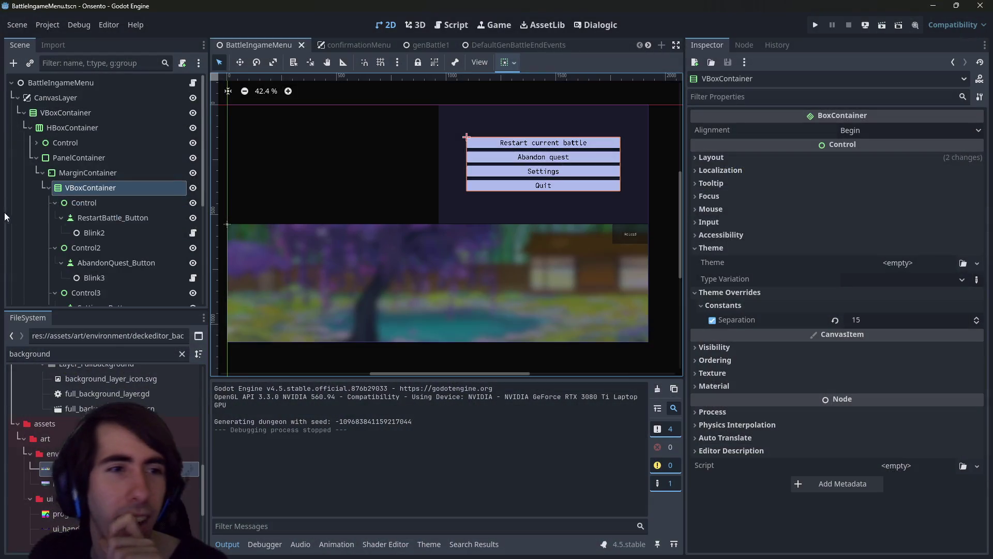
Inspect the RestartBattle_Button, its wrapping Control and the VBoxContainer's layout and size properties
{"action": "left_click", "coordinate": [101, 204]}
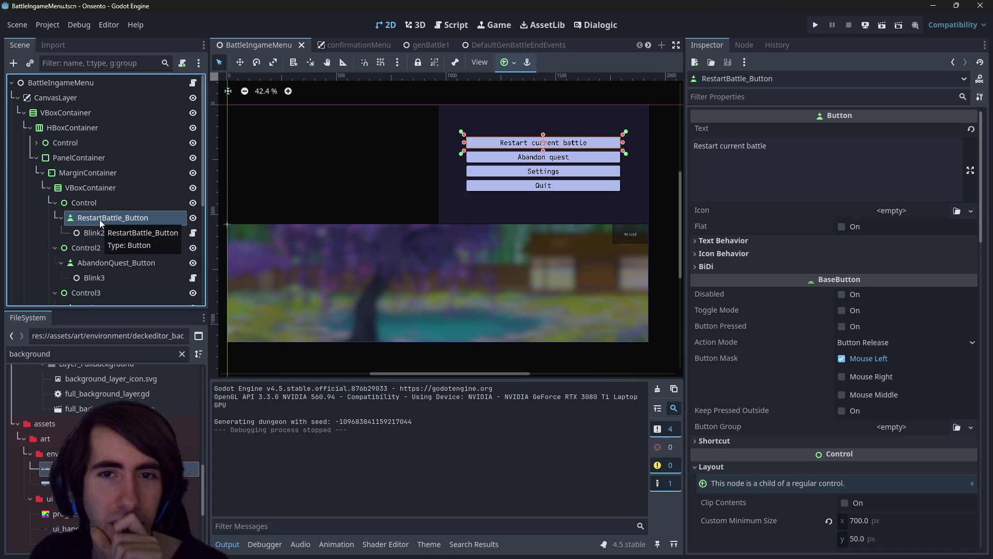
{"action": "left_click", "coordinate": [105, 203]}
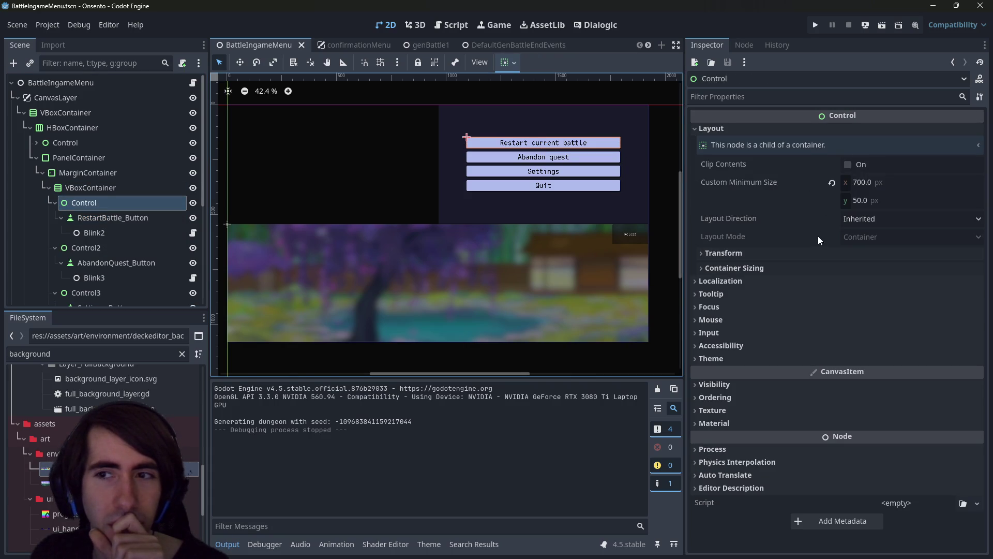
{"action": "left_click", "coordinate": [100, 224]}
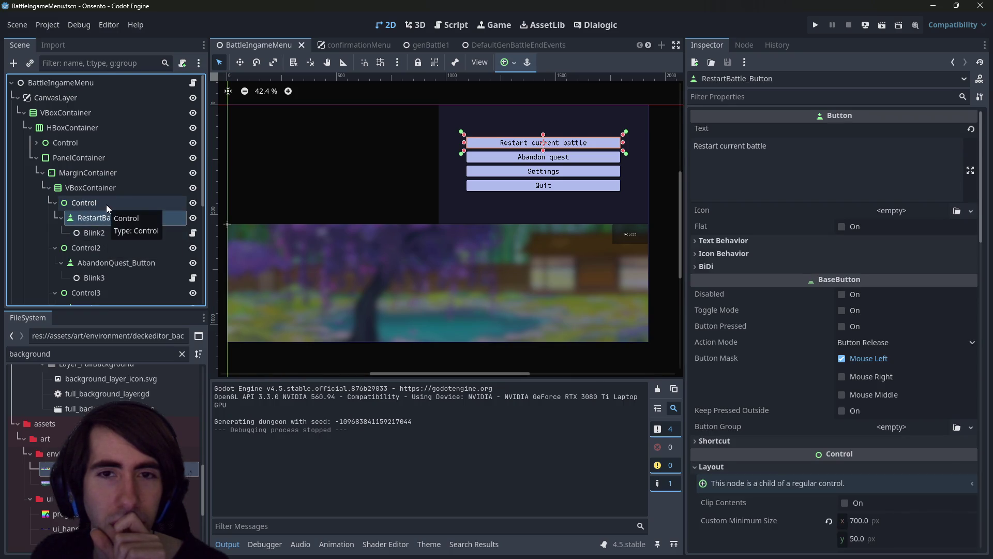
{"action": "left_click", "coordinate": [107, 204]}
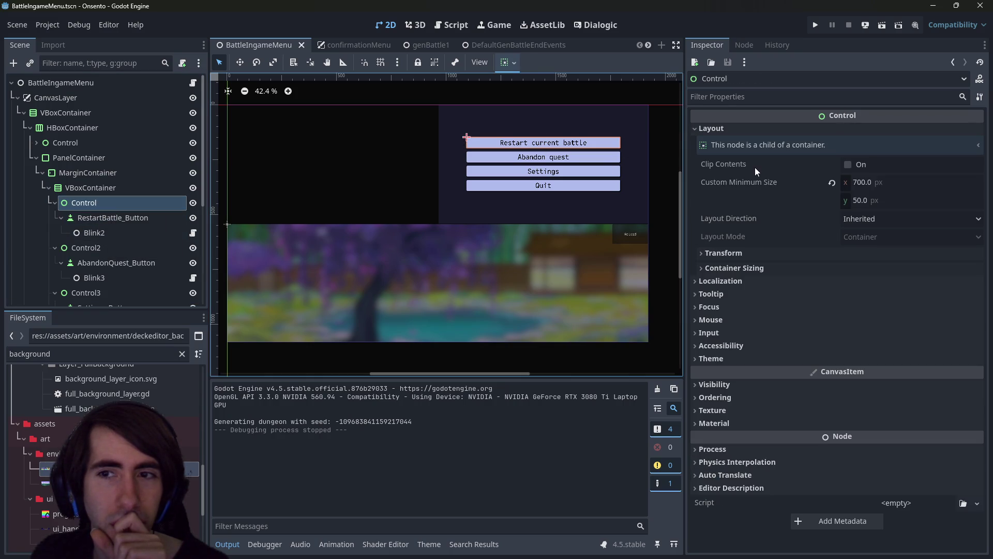
{"action": "mouse_move", "coordinate": [756, 166]}
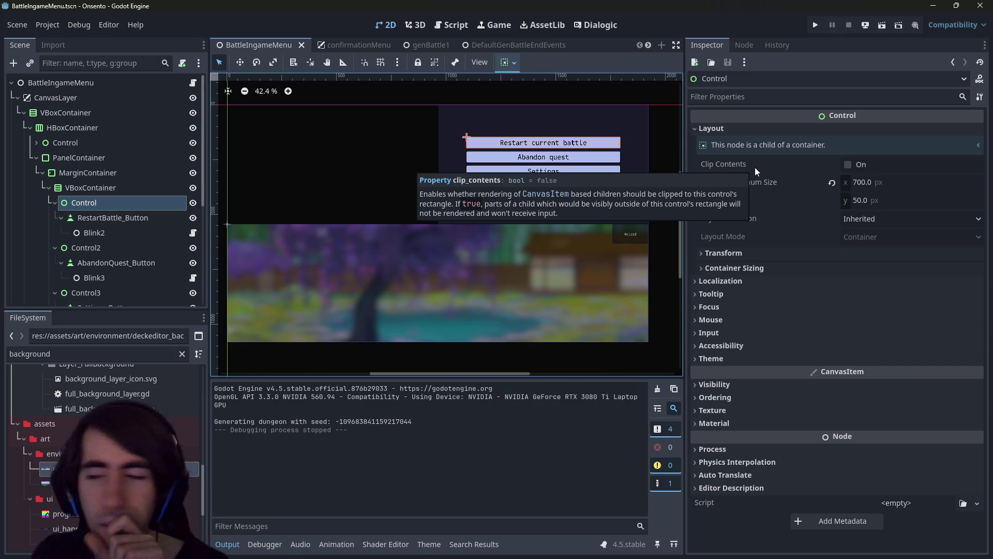
{"action": "left_click", "coordinate": [120, 182]}
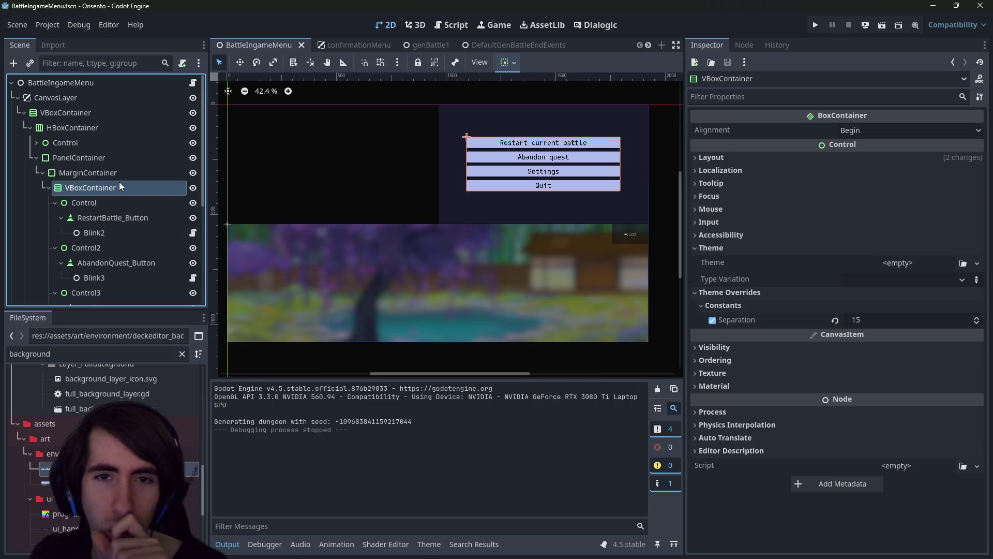
{"action": "scroll", "coordinate": [112, 194], "scroll_direction": "down", "scroll_amount": 1}
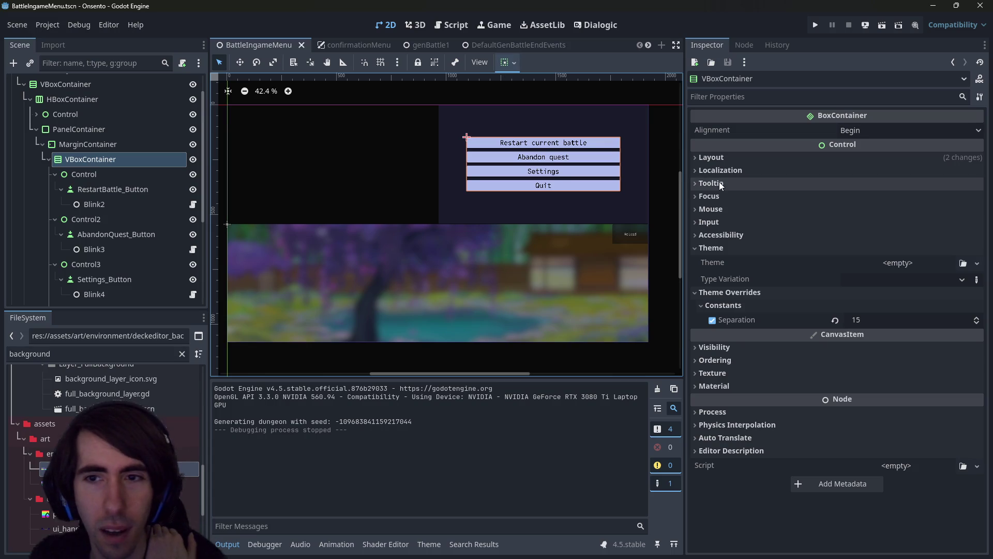
{"action": "left_click", "coordinate": [735, 159]}
{"action": "left_click", "coordinate": [747, 282]}
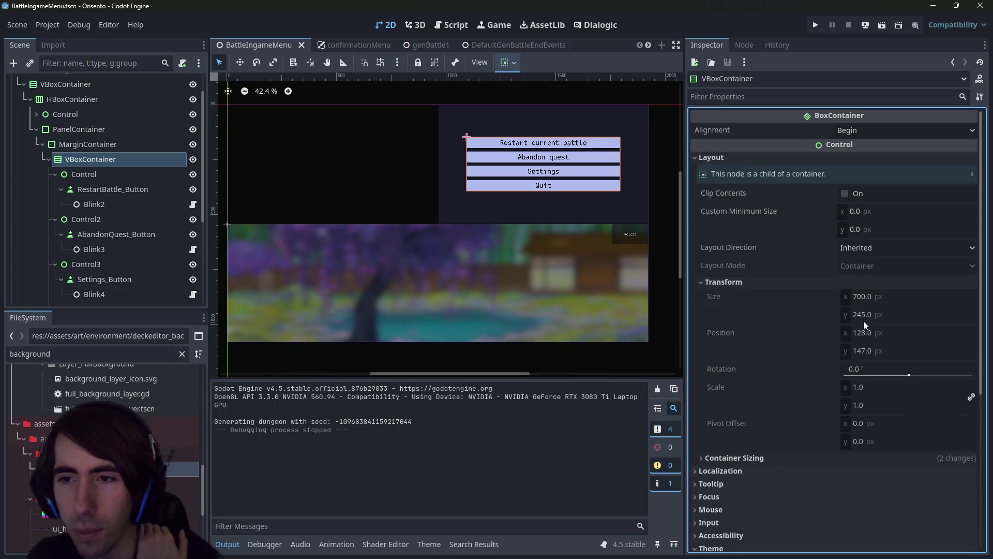
Compare the Control and MarginContainer size and position against the VBoxContainer
{"action": "left_click", "coordinate": [92, 175]}
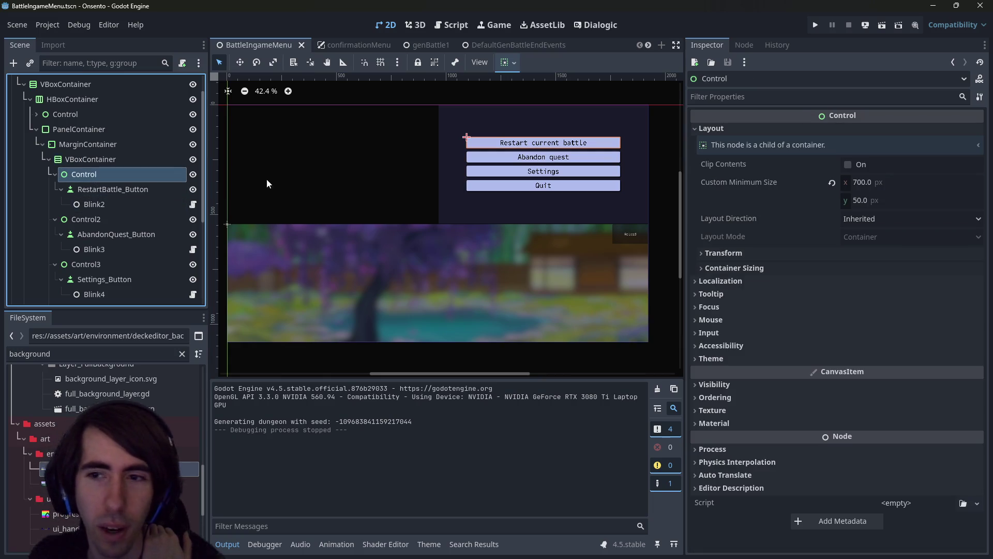
{"action": "left_click", "coordinate": [750, 258]}
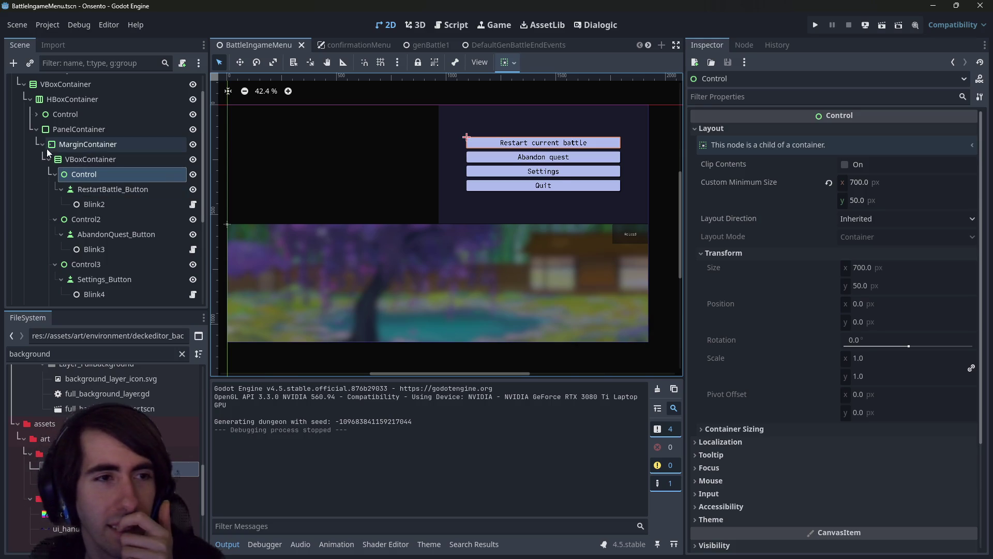
{"action": "left_click", "coordinate": [75, 144]}
{"action": "left_click", "coordinate": [97, 160]}
{"action": "left_click", "coordinate": [96, 175]}
{"action": "scroll", "coordinate": [95, 179], "scroll_direction": "down", "scroll_amount": 2}
{"action": "scroll", "coordinate": [95, 179], "scroll_direction": "up", "scroll_amount": 2}
Set the VBoxContainer's box alignment to Center and run the scene
{"action": "left_click", "coordinate": [85, 160]}
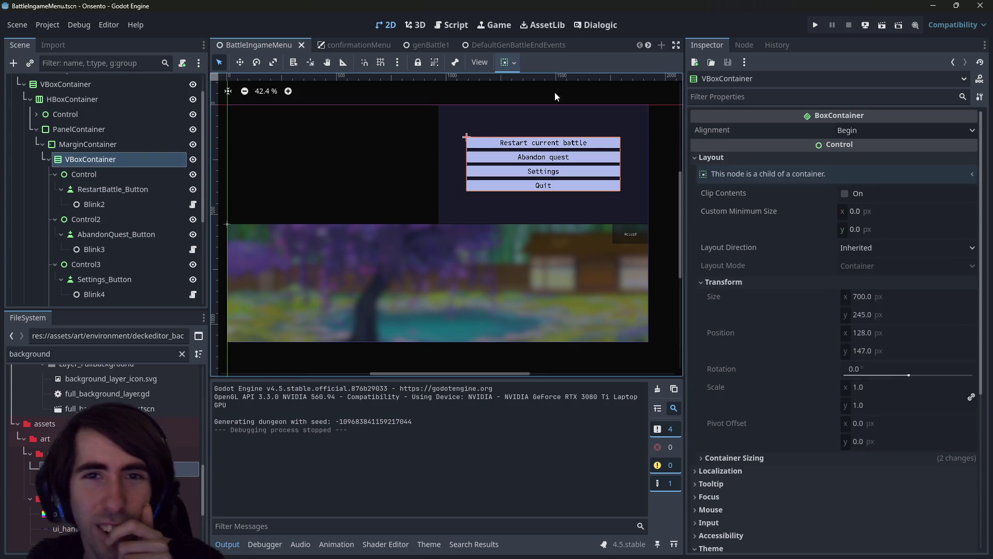
{"action": "left_click", "coordinate": [887, 130]}
{"action": "left_click", "coordinate": [891, 164]}
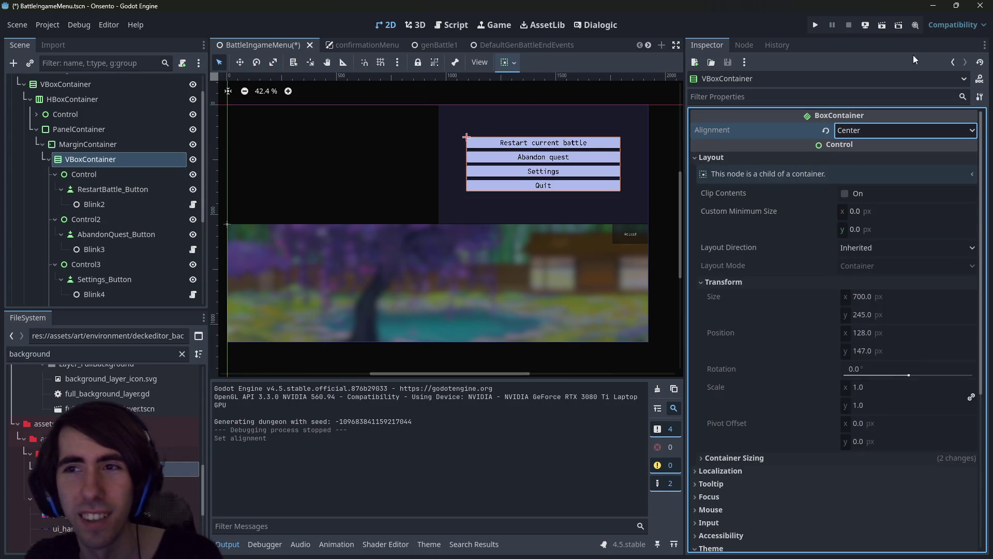
{"action": "left_click", "coordinate": [883, 26]}
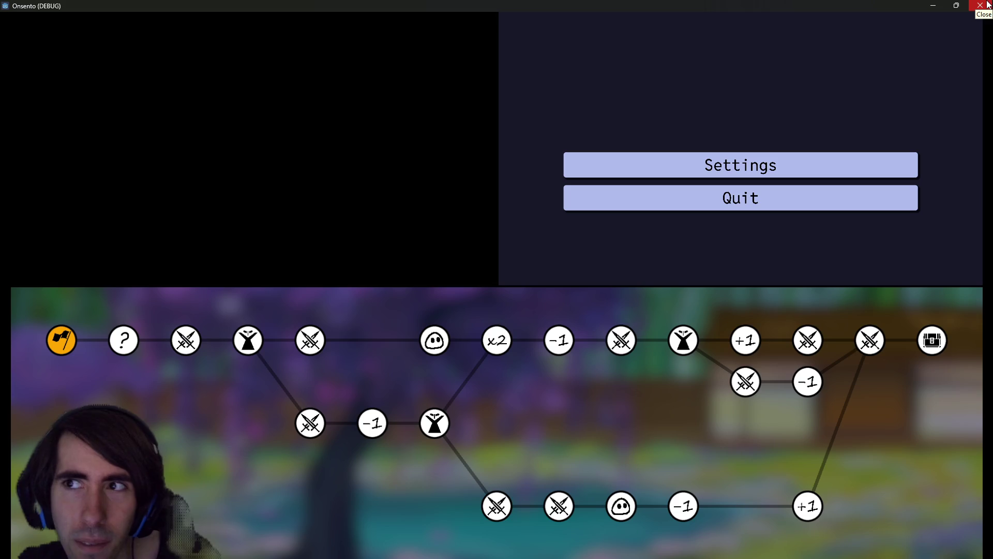
Close the Onsento debug game window and switch to the git terminal
{"action": "left_click", "coordinate": [981, 5]}
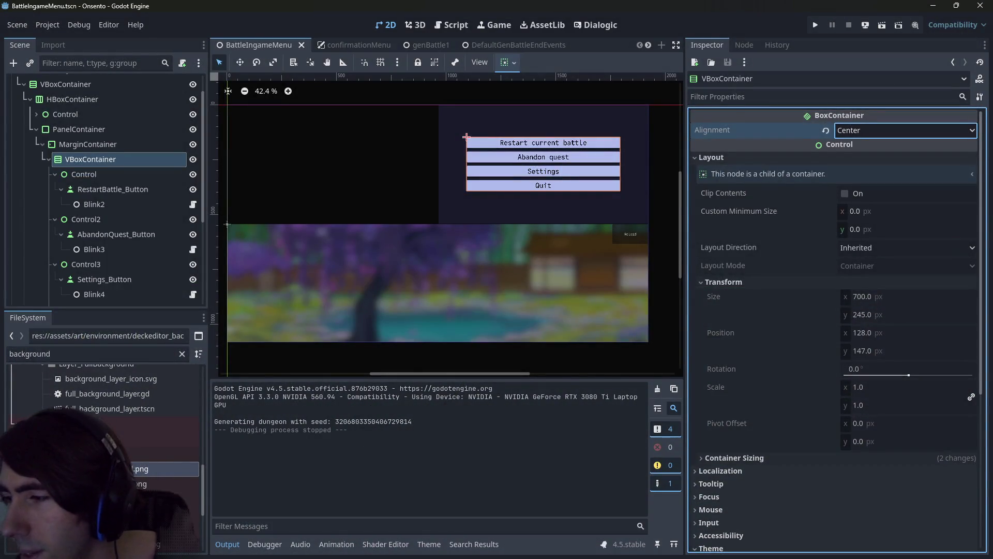
{"action": "key", "text": "alt+Tab"}
Run git status to review the repository's uncommitted changes
{"action": "type", "text": "g"}
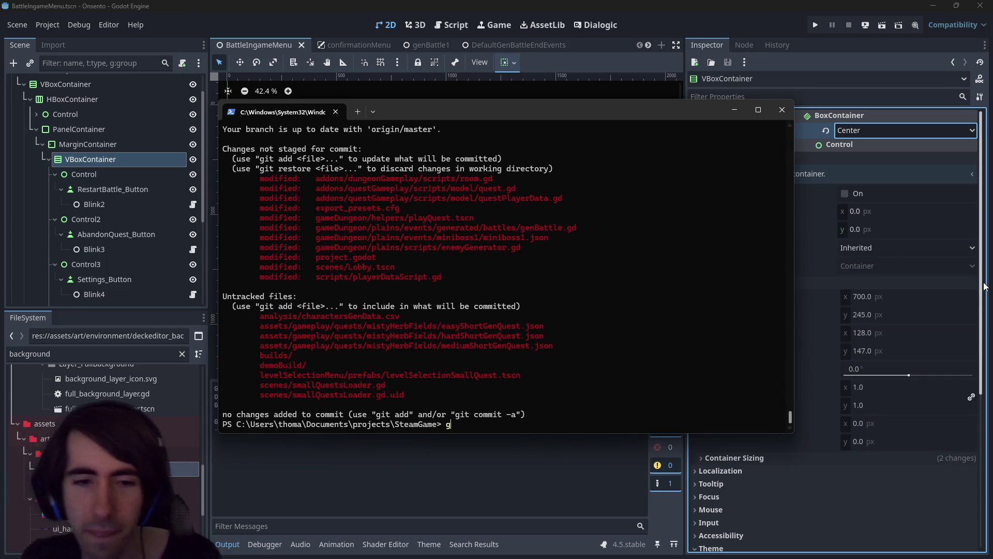
{"action": "type", "text": "it status"}
{"action": "key", "text": "Return"}
Stage the copied branchEventRoom2.tscn path with git add, then return to Godot
{"action": "type", "text": "git add"}
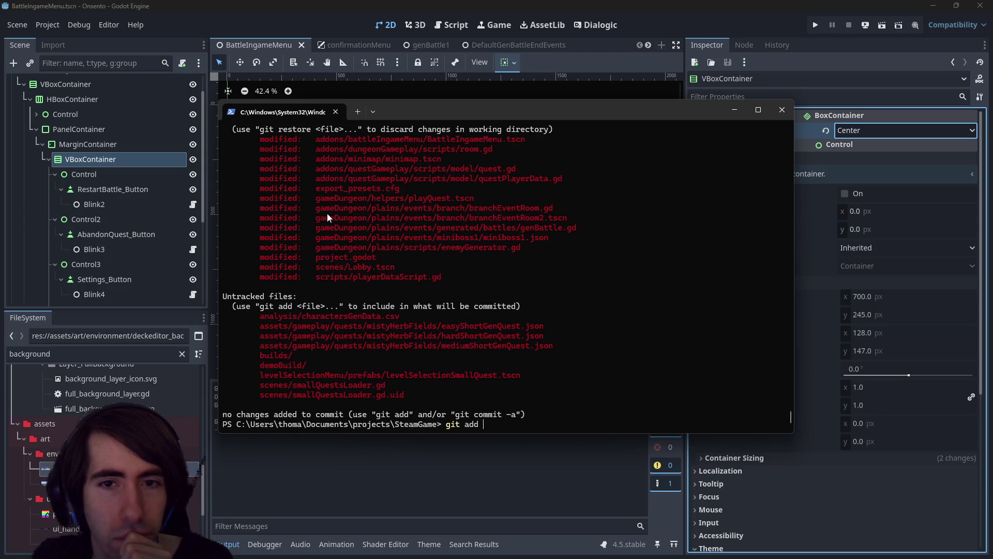
{"action": "left_click_drag", "start_coordinate": [316, 216], "coordinate": [568, 222]}
{"action": "right_click", "coordinate": [568, 223]}
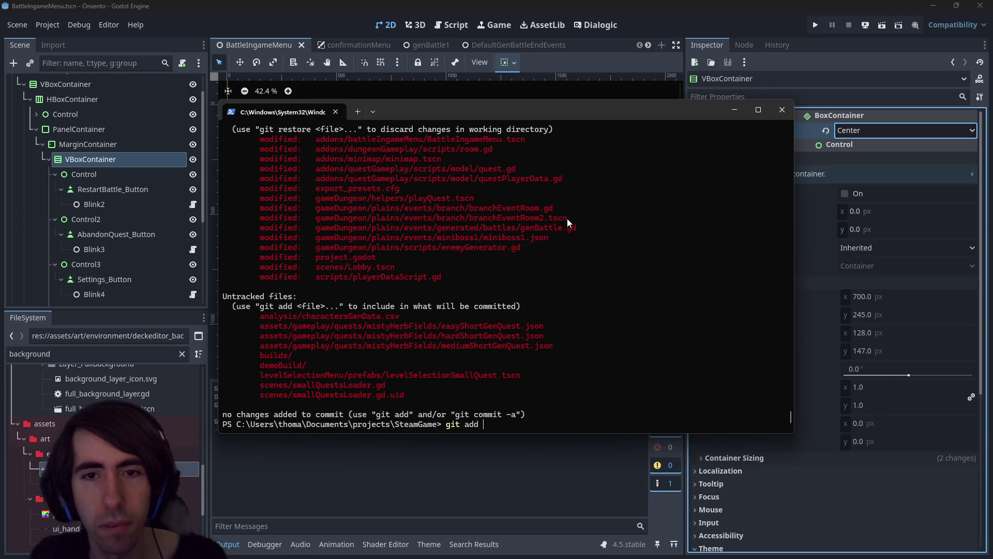
{"action": "right_click", "coordinate": [592, 214]}
{"action": "key", "text": "Return"}
{"action": "type", "text": "git add"}
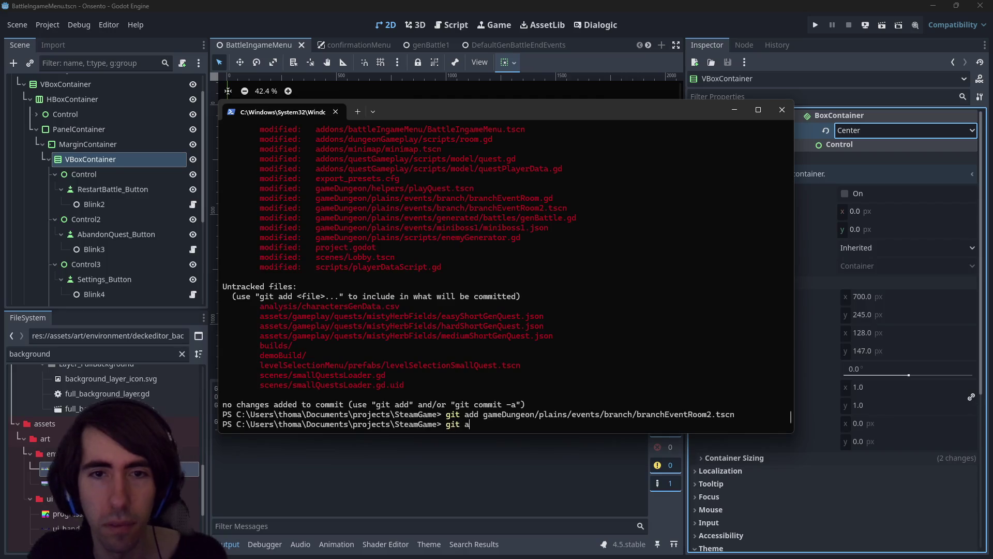
{"action": "key", "text": "alt+Tab"}
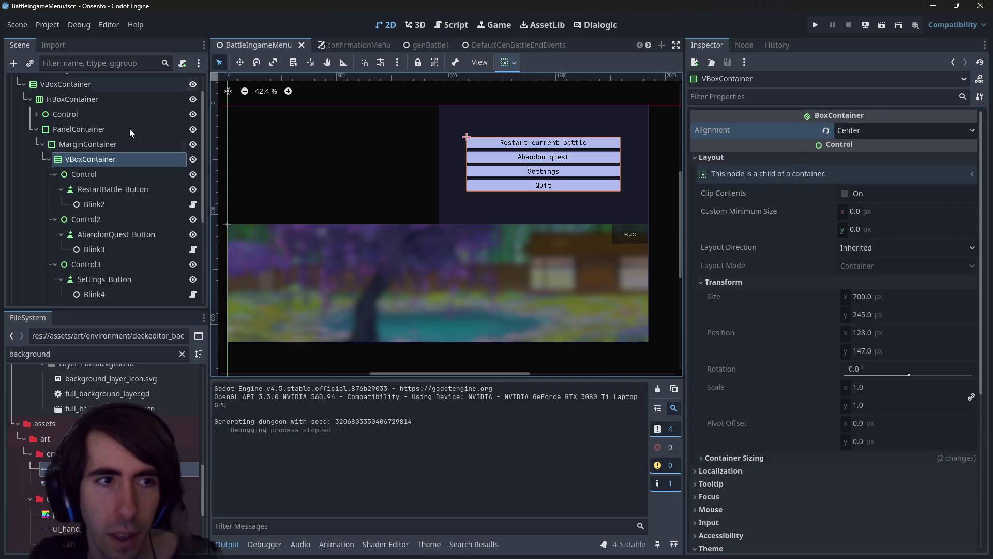
{"action": "scroll", "coordinate": [104, 187], "scroll_direction": "down", "scroll_amount": 5}
Delete the lower duplicate MarginContainer with its children, confirming the deletion dialog
{"action": "left_click", "coordinate": [107, 282]}
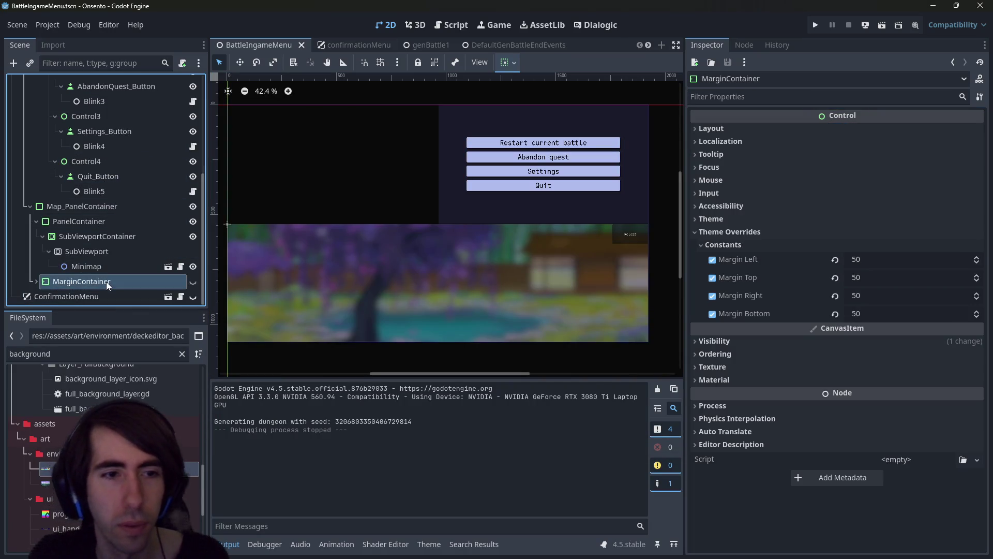
{"action": "key", "text": "Delete"}
{"action": "key", "text": "Escape"}
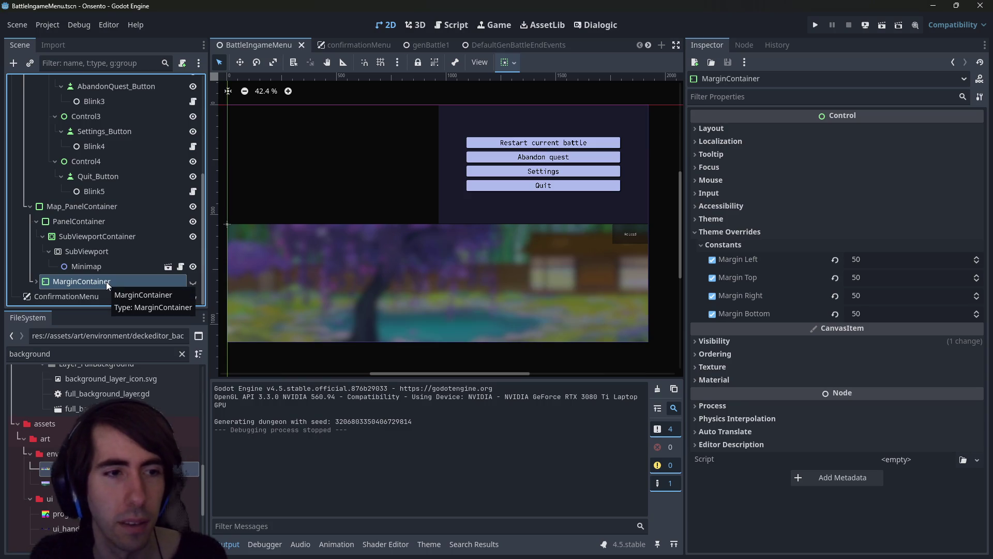
{"action": "left_click", "coordinate": [36, 282]}
{"action": "scroll", "coordinate": [173, 199], "scroll_direction": "down", "scroll_amount": 2}
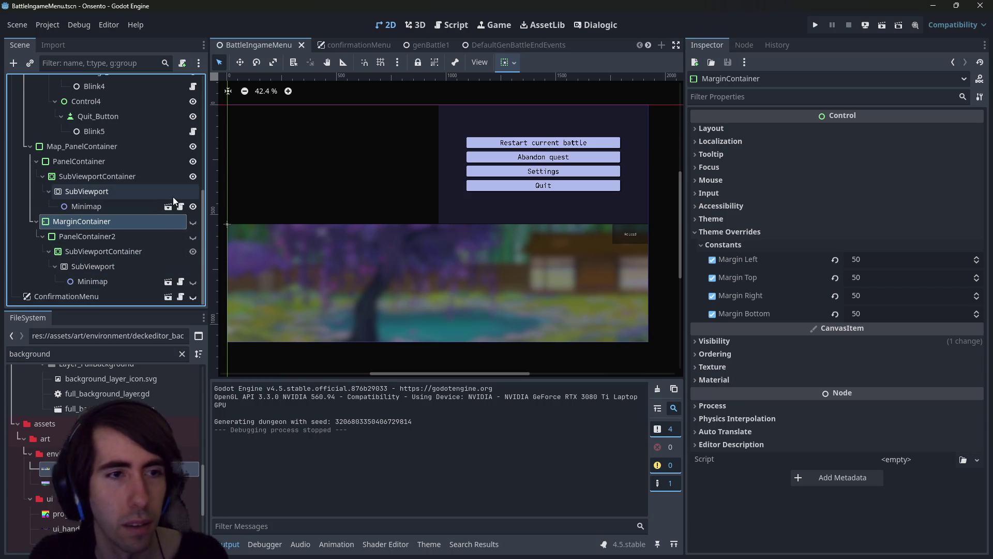
{"action": "key", "text": "Delete"}
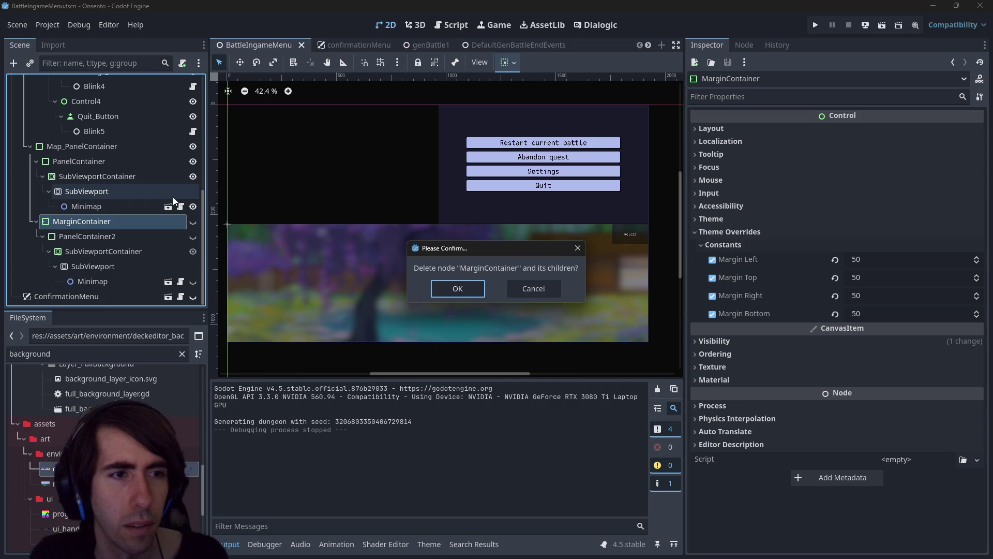
{"action": "key", "text": "Return"}
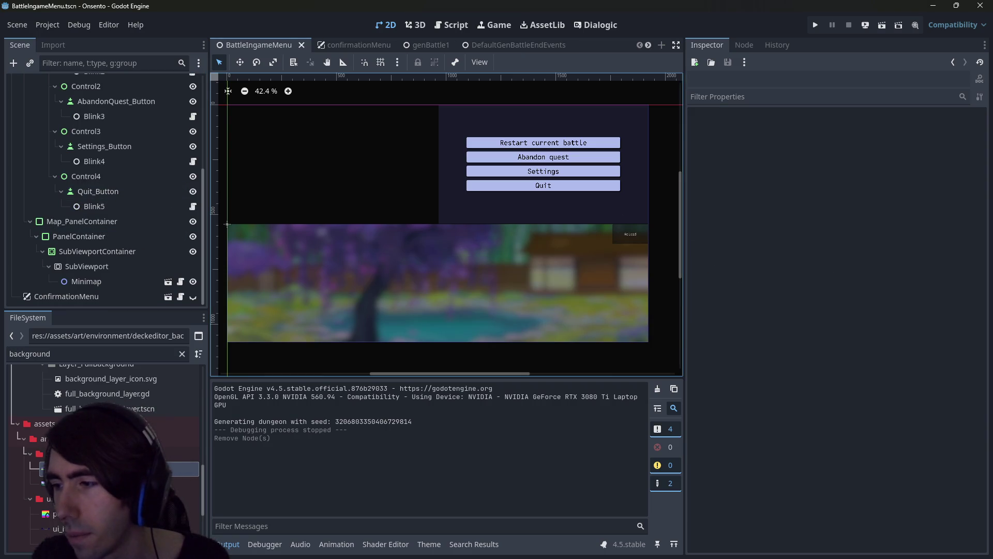
{"action": "key", "text": "alt+Tab"}
{"action": "key", "text": "BackSpace"}
{"action": "key", "text": "BackSpace"}
{"action": "key", "text": "BackSpace"}
Stage gameDungeon/plains/events/branch/branchEventRoom2.tscn and recheck git status
{"action": "type", "text": "status"}
{"action": "key", "text": "Return"}
{"action": "type", "text": "git add "}
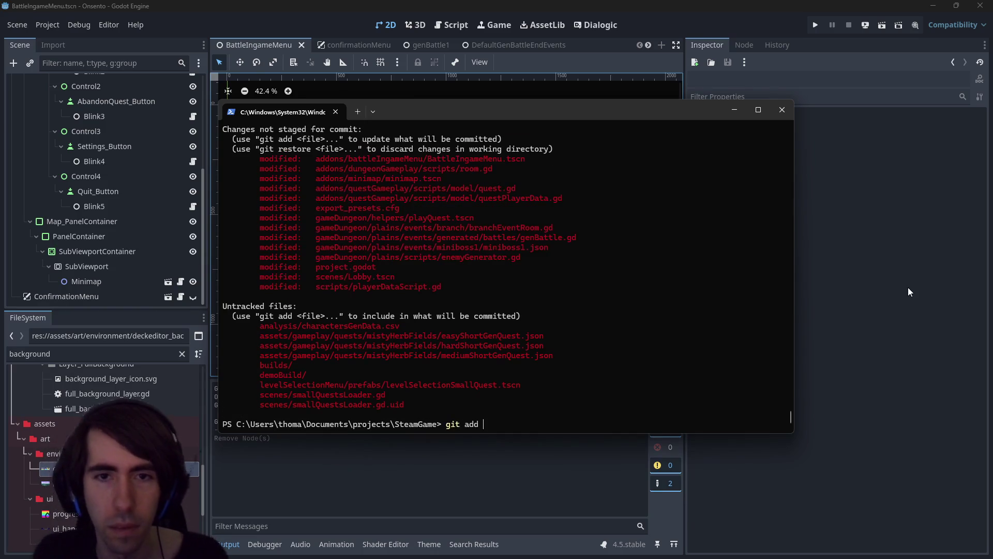
{"action": "type", "text": "gameDungeon/plains/events/branch/branchEventRoom2.tscn"}
{"action": "key", "text": "Return"}
{"action": "type", "text": "git status"}
{"action": "key", "text": "Return"}
{"action": "left_click_drag", "start_coordinate": [569, 228], "coordinate": [315, 227]}
{"action": "left_click", "coordinate": [502, 229]}
{"action": "key", "text": "Up"}
{"action": "key", "text": "Up"}
{"action": "key", "text": "Return"}
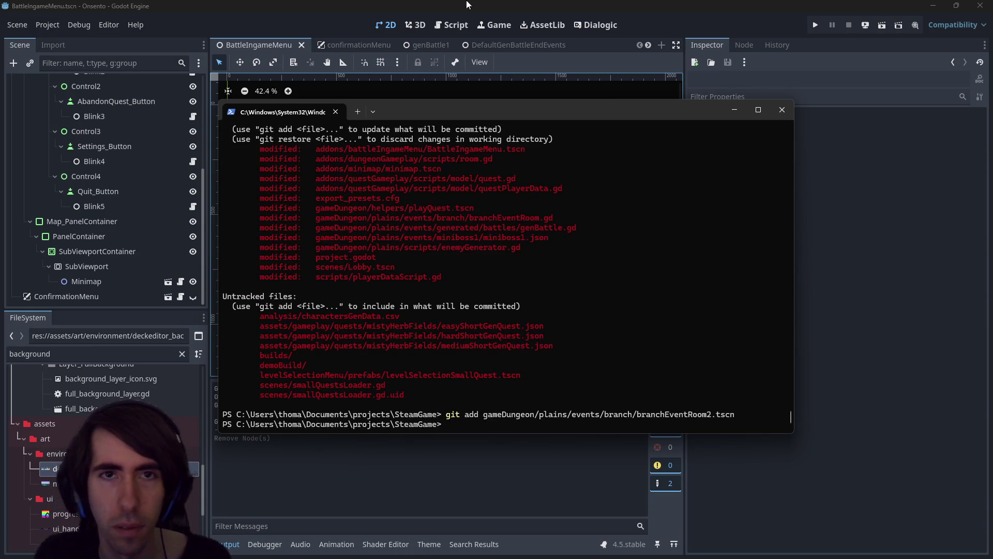
{"action": "left_click", "coordinate": [467, 4]}
{"action": "key", "text": "alt+Tab"}
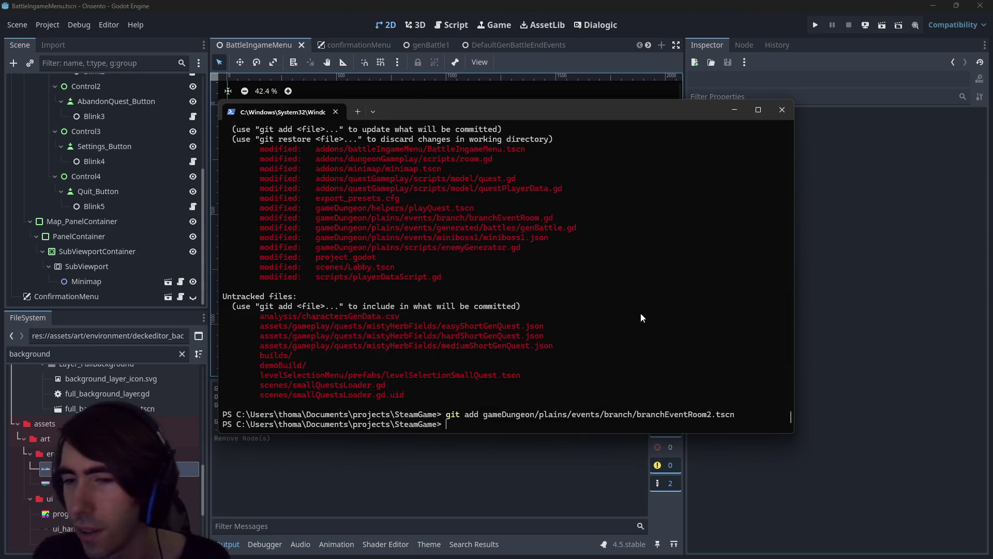
{"action": "key", "text": "Up"}
{"action": "key", "text": "Return"}
{"action": "type", "text": "git status"}
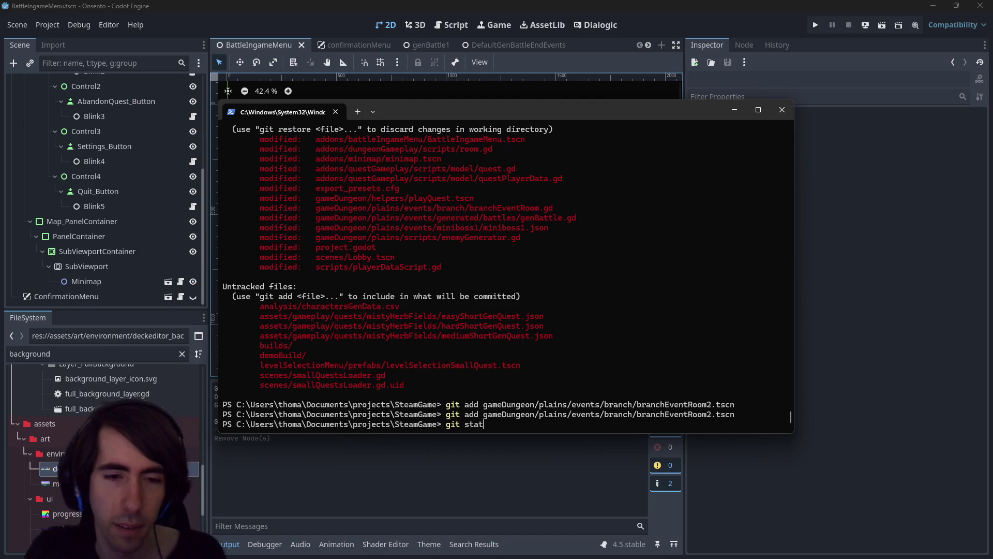
{"action": "key", "text": "Return"}
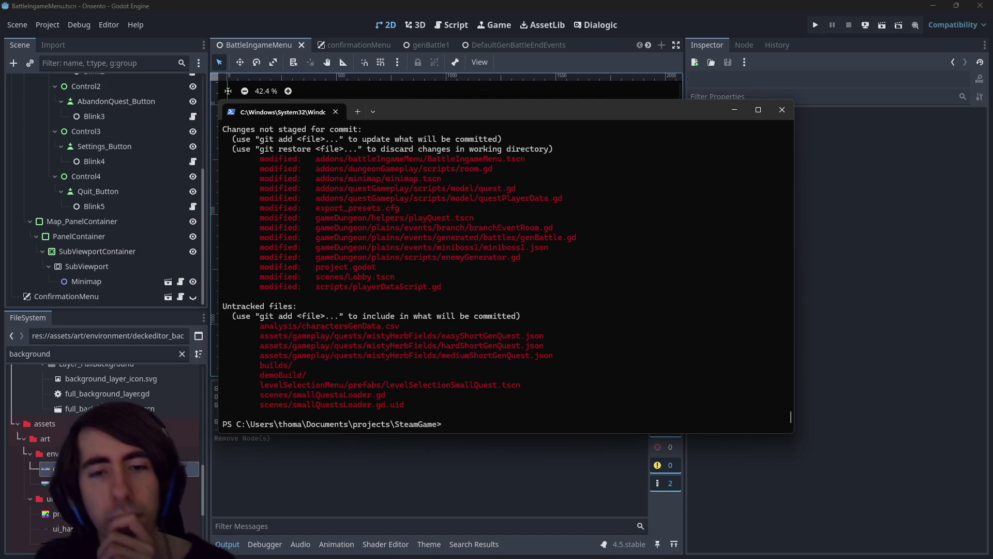
Review the minimap.tscn changes with git diff, then stage it with git add
{"action": "scroll", "coordinate": [442, 256], "scroll_direction": "up", "scroll_amount": 1}
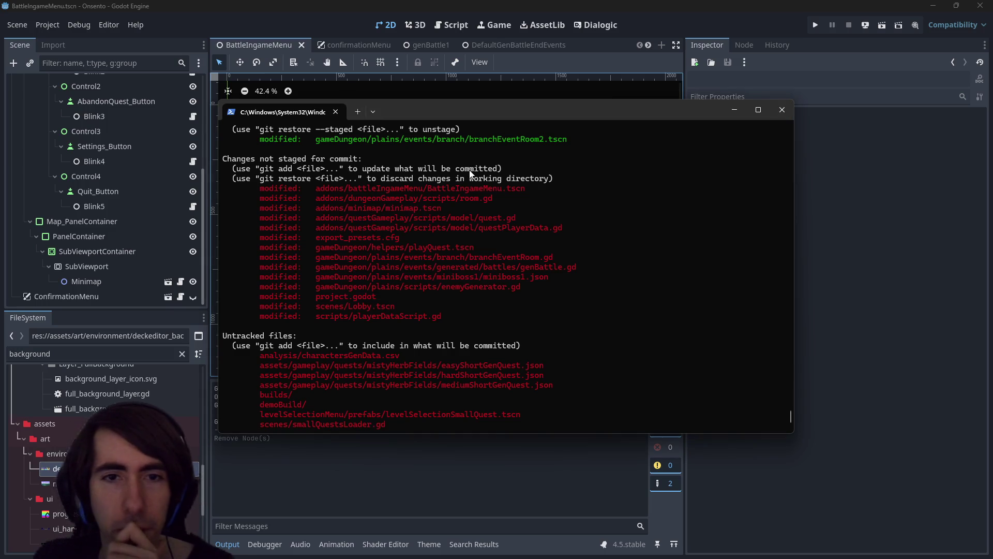
{"action": "left_click_drag", "start_coordinate": [401, 255], "coordinate": [543, 257]}
{"action": "left_click", "coordinate": [523, 261]}
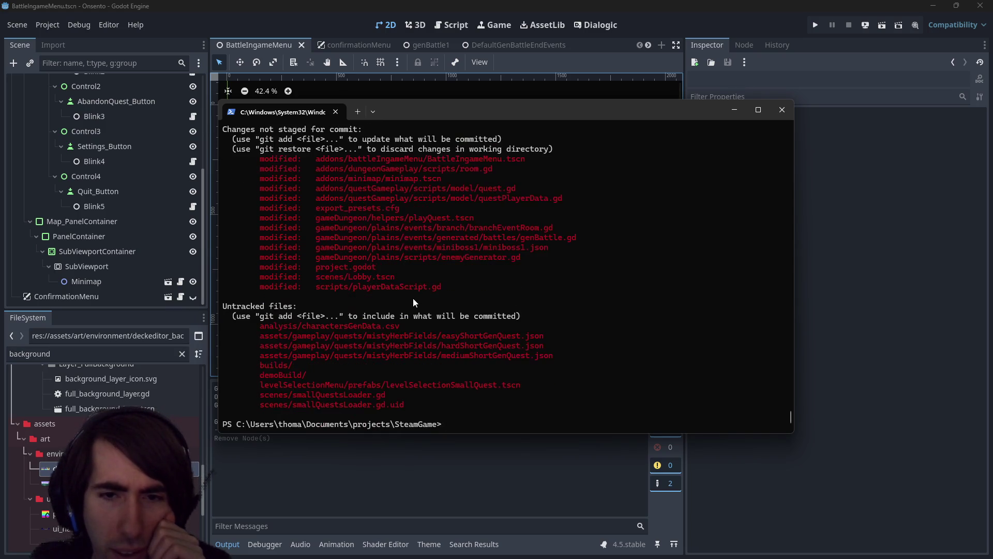
{"action": "scroll", "coordinate": [413, 298], "scroll_direction": "up", "scroll_amount": 2}
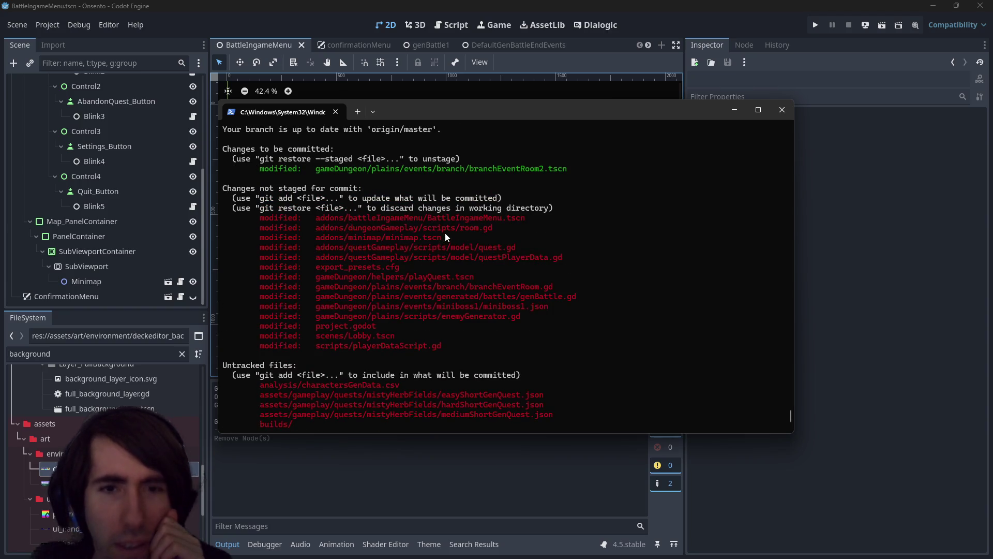
{"action": "mouse_move", "coordinate": [319, 236]}
{"action": "left_mouse_down"}
{"action": "mouse_move", "coordinate": [285, 247]}
{"action": "mouse_move", "coordinate": [448, 237]}
{"action": "mouse_move", "coordinate": [315, 227]}
{"action": "left_mouse_up"}
{"action": "key", "text": "ctrl+c"}
{"action": "key", "text": "ctrl+c"}
{"action": "type", "text": "git diff"}
{"action": "key", "text": "ctrl+v"}
{"action": "key", "text": "Return"}
{"action": "type", "text": "git add"}
{"action": "key", "text": "ctrl+v"}
{"action": "key", "text": "Return"}
{"action": "type", "text": "git statu"}
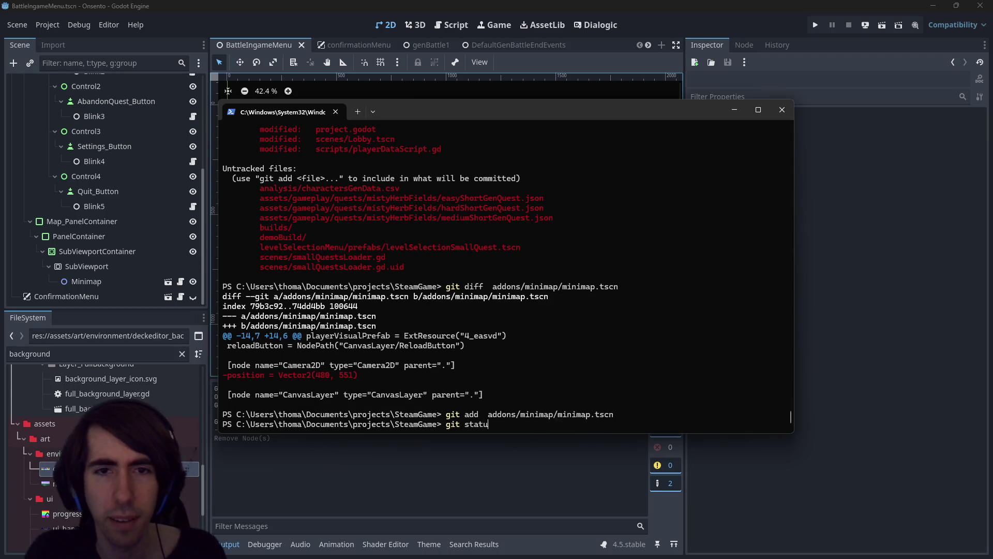
{"action": "type", "text": "s"}
{"action": "key", "text": "Return"}
Stage BattleIngameMenu.tscn and confirm it with git status
{"action": "type", "text": "git add"}
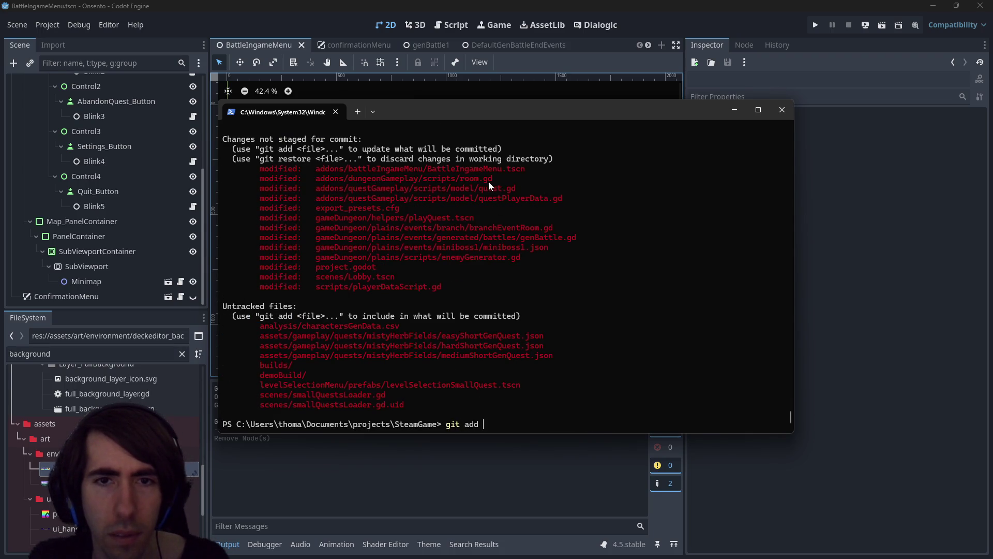
{"action": "left_click_drag", "start_coordinate": [527, 170], "coordinate": [236, 159]}
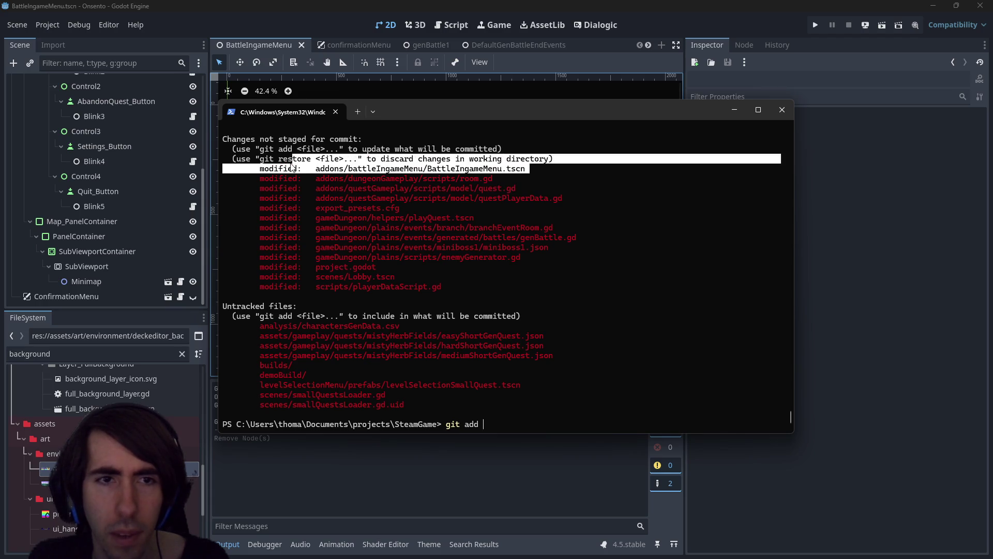
{"action": "key", "text": "ctrl+v"}
{"action": "key", "text": "Return"}
{"action": "type", "text": "git status"}
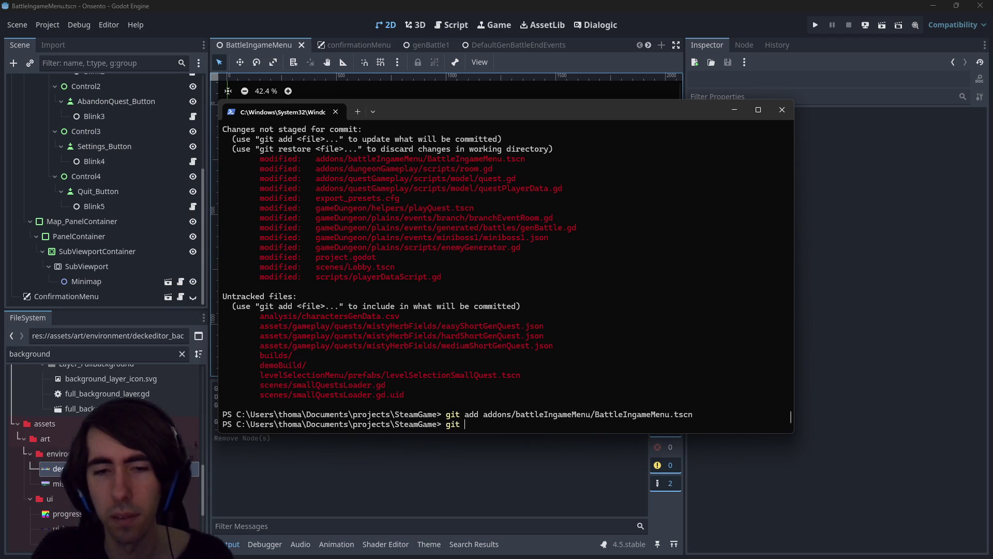
{"action": "key", "text": "Return"}
Commit with message "[hotfix] minimap background replaced by blurry texture" and git push
{"action": "type", "text": "git commit -m \"["}
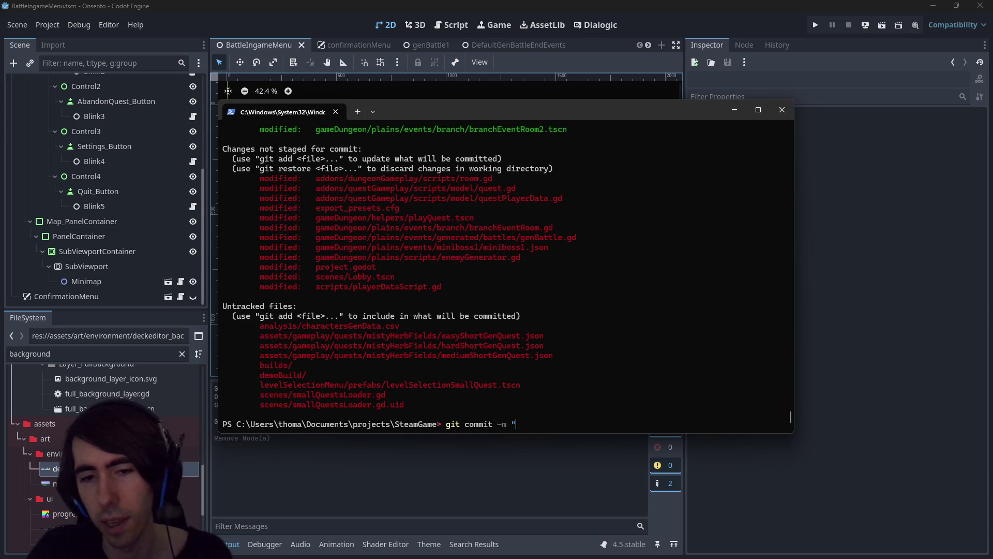
{"action": "type", "text": "hotfix] m"}
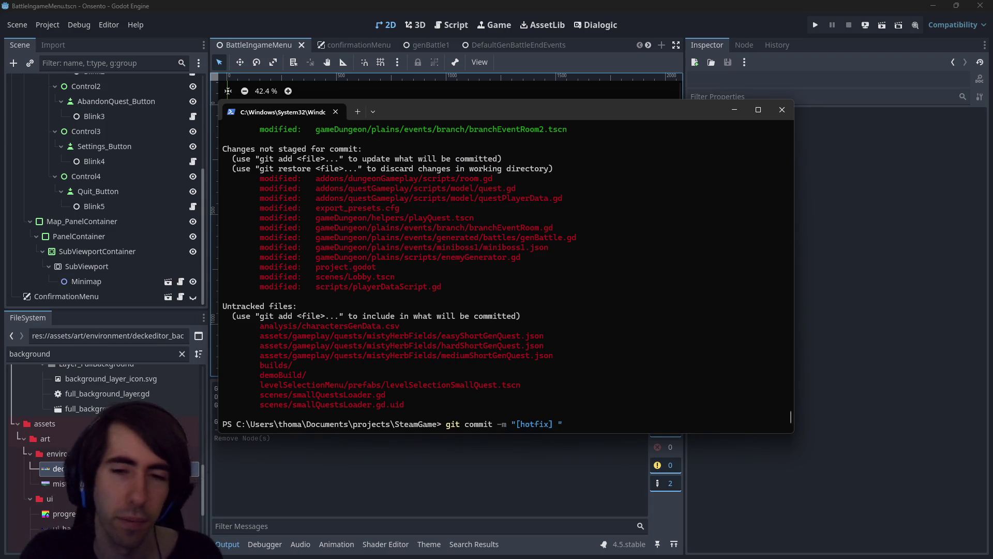
{"action": "type", "text": "inimap background "}
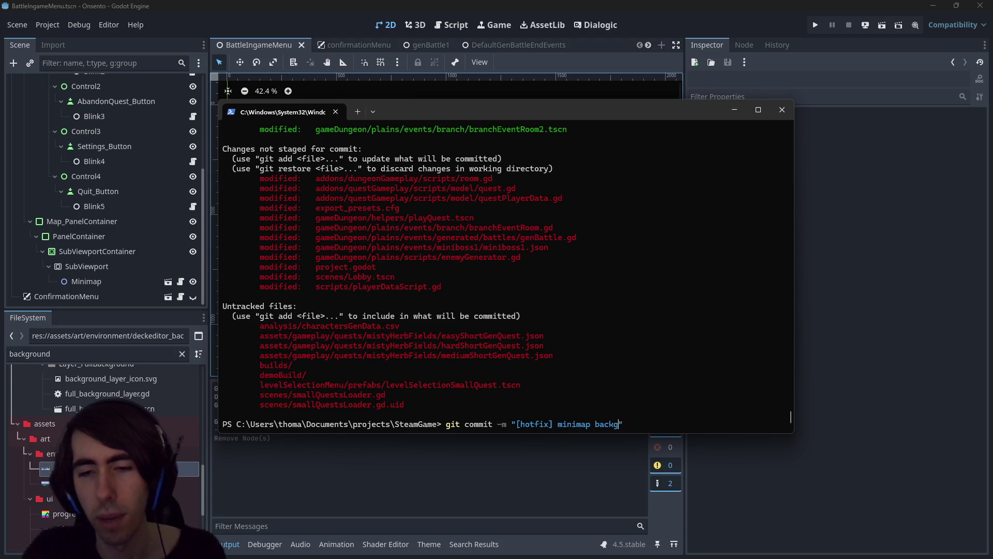
{"action": "type", "text": "replaced by blu"}
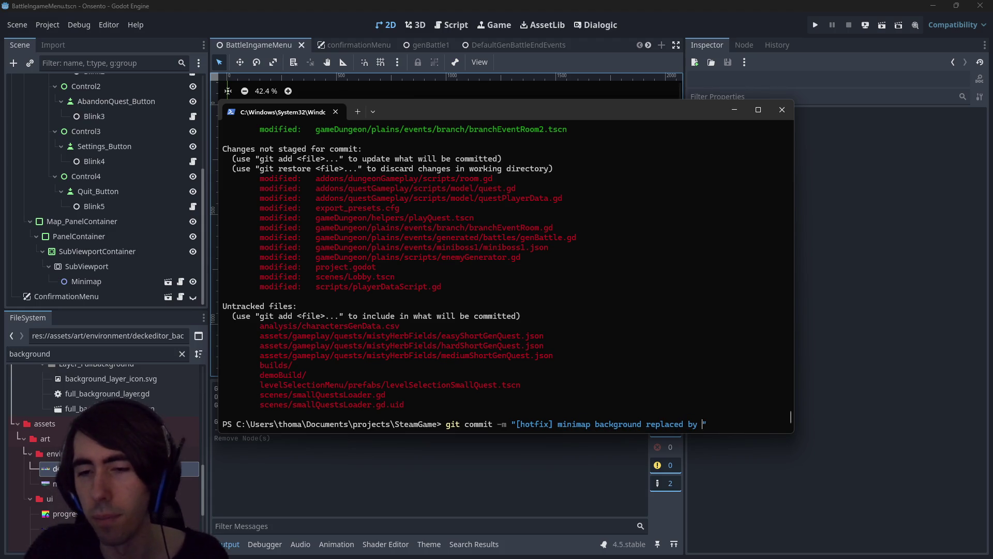
{"action": "type", "text": "rry texture"}
{"action": "key", "text": "Return"}
{"action": "type", "text": "git push"}
{"action": "key", "text": "Return"}
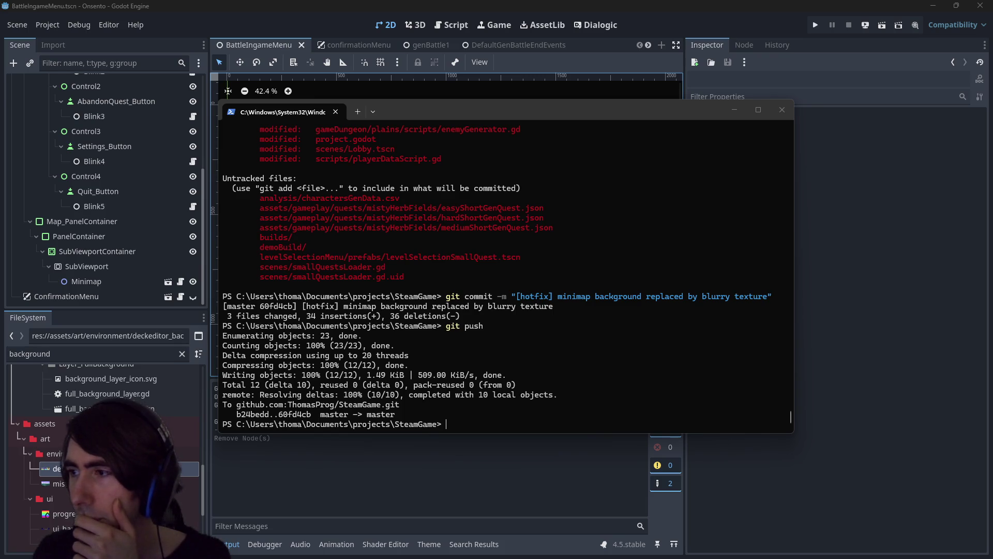
Check git status after the push, then return to the Godot editor
{"action": "left_click", "coordinate": [501, 5]}
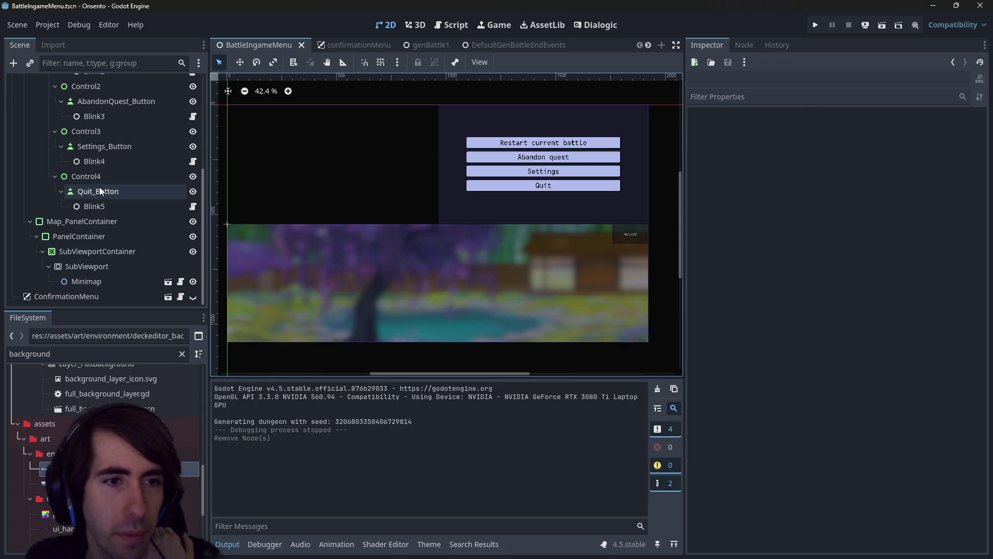
{"action": "key", "text": "alt+Tab"}
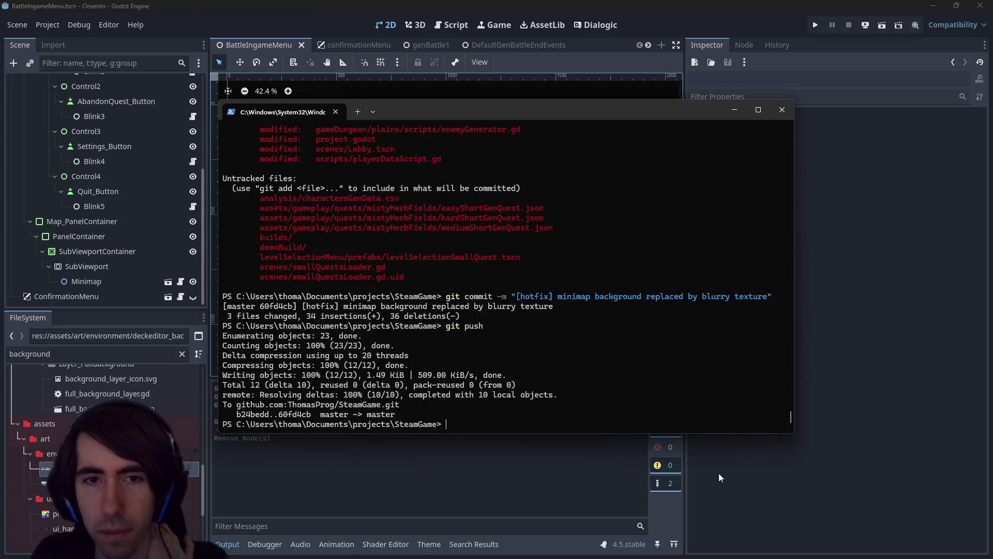
{"action": "type", "text": "git status"}
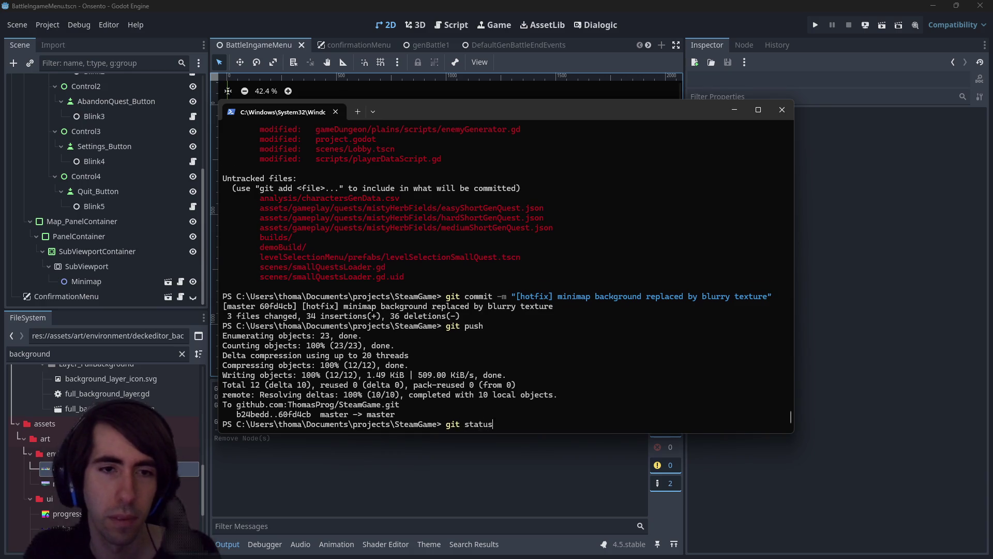
{"action": "key", "text": "Return"}
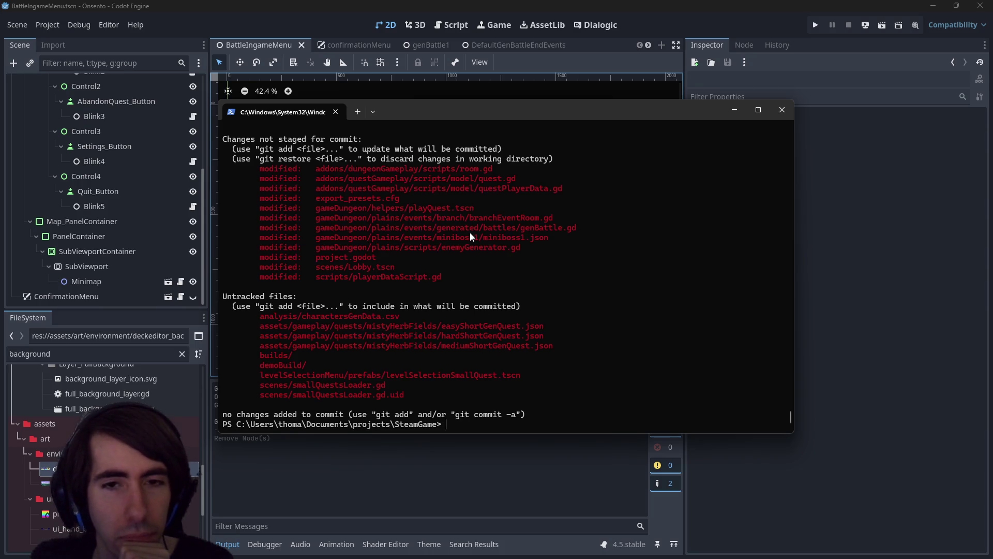
{"action": "double_click", "coordinate": [481, 247]}
{"action": "left_click", "coordinate": [501, 247]}
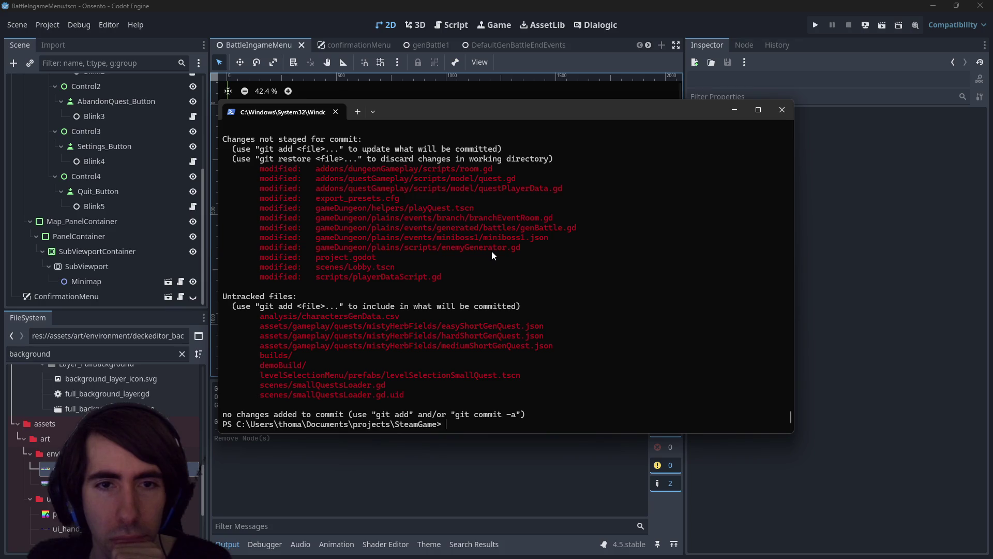
{"action": "key", "text": "alt+Tab"}
{"action": "left_click", "coordinate": [446, 25]}
{"action": "key", "text": "ctrl+F1"}
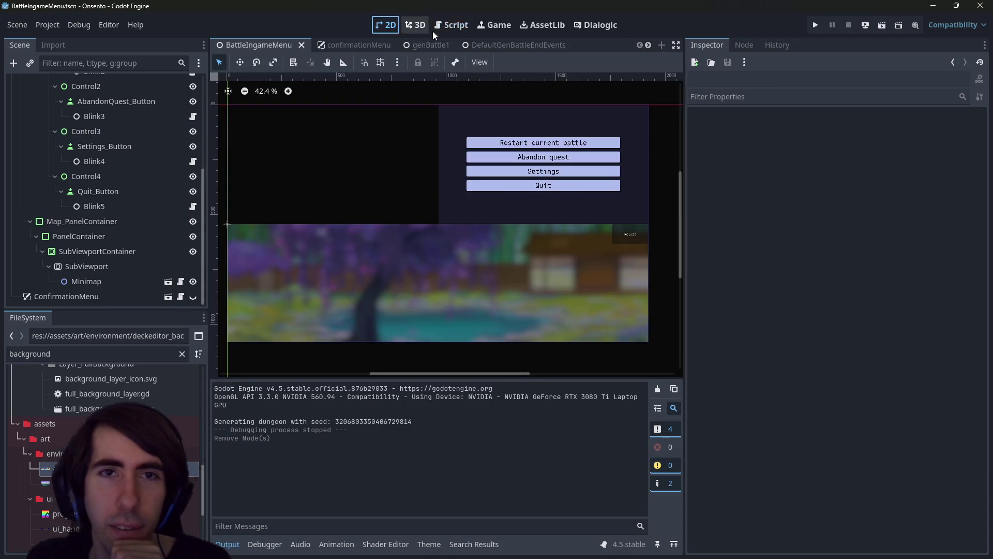
View minimap.gd in the Script editor, narrow the Inspector dock, then go back to the 2D canvas
{"action": "left_click", "coordinate": [434, 29]}
{"action": "mouse_move", "coordinate": [486, 203]}
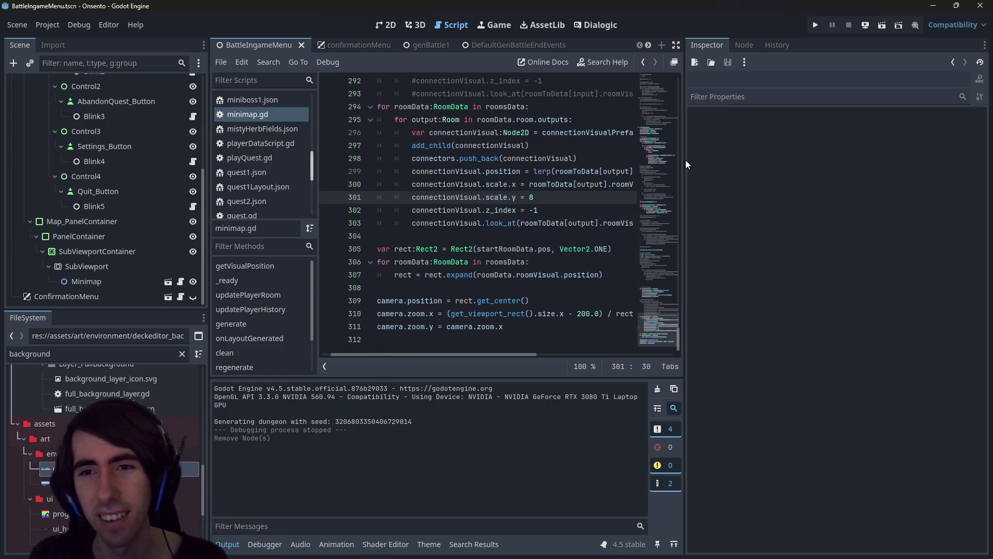
{"action": "left_click_drag", "start_coordinate": [685, 160], "coordinate": [817, 163]}
{"action": "scroll", "coordinate": [692, 185], "scroll_direction": "up", "scroll_amount": 5}
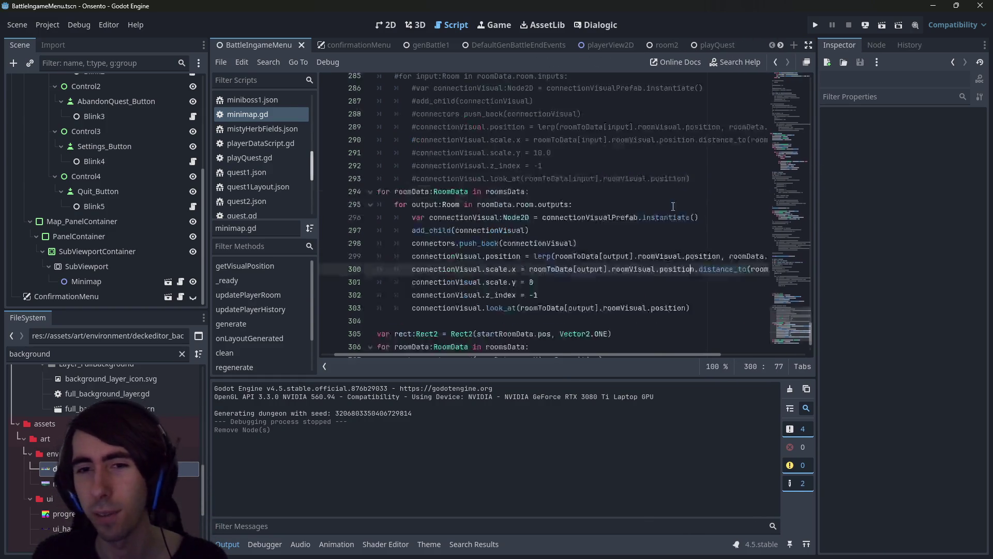
{"action": "left_click", "coordinate": [383, 23]}
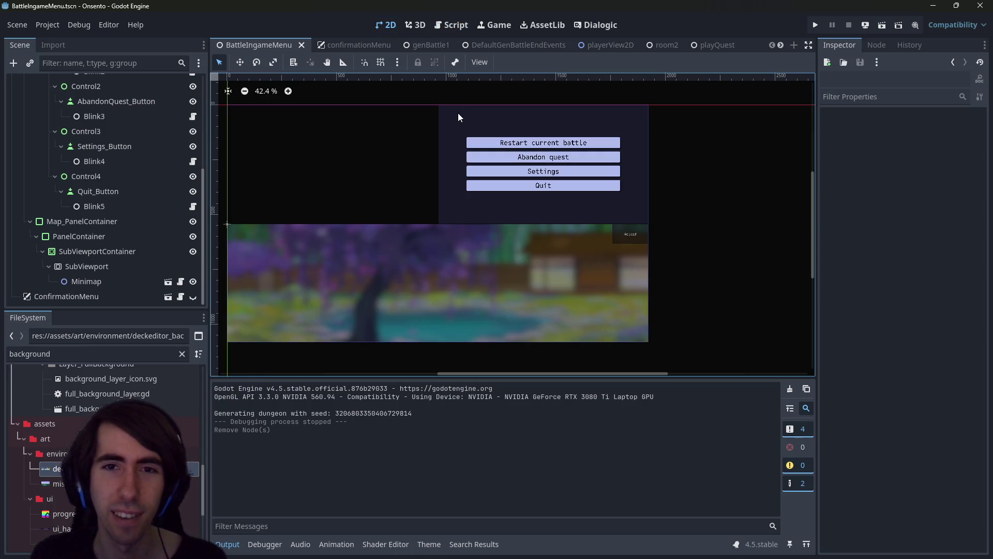
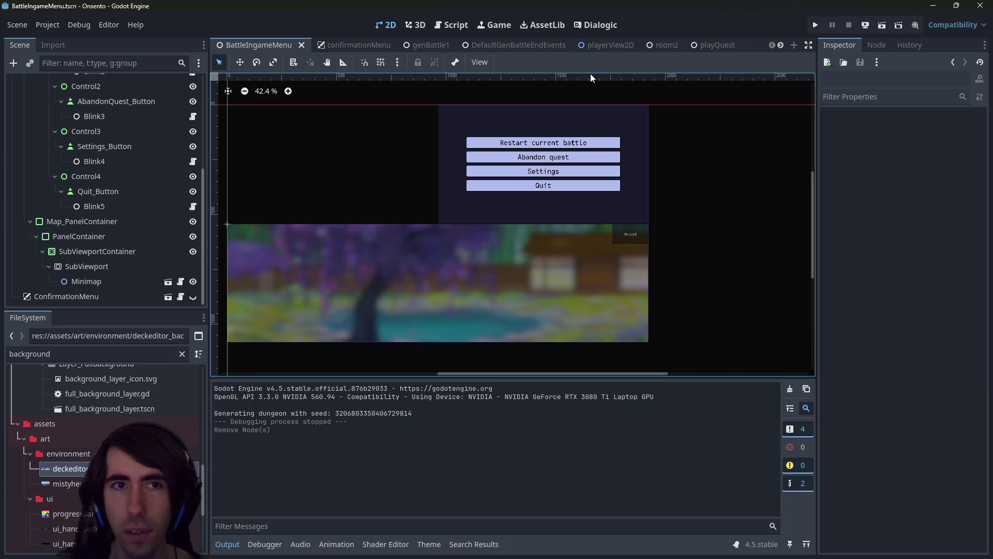
Quick-open Lobby.tscn and run it as the current scene
{"action": "key", "text": "ctrl+shift+o"}
{"action": "type", "text": "lobby"}
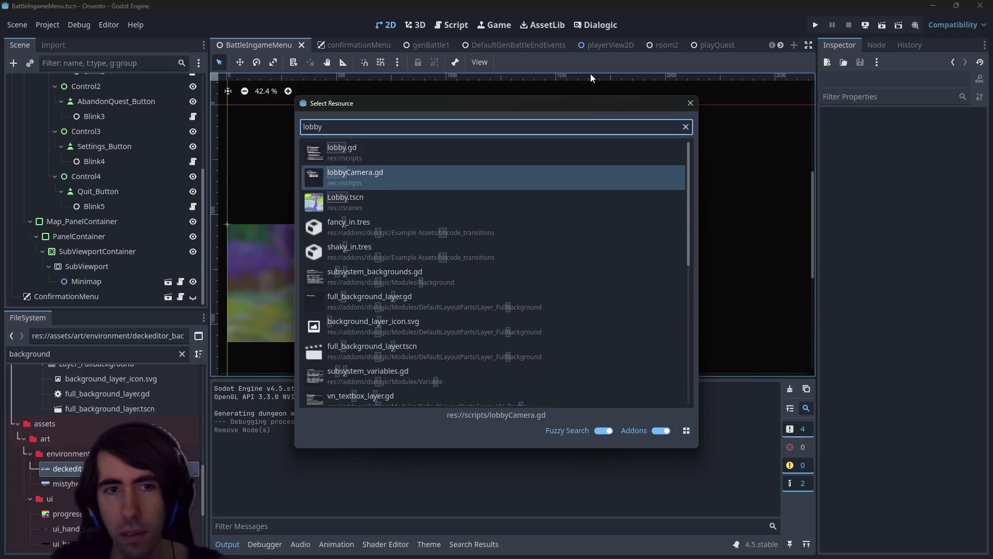
{"action": "key", "text": "Return"}
{"action": "left_click", "coordinate": [875, 26]}
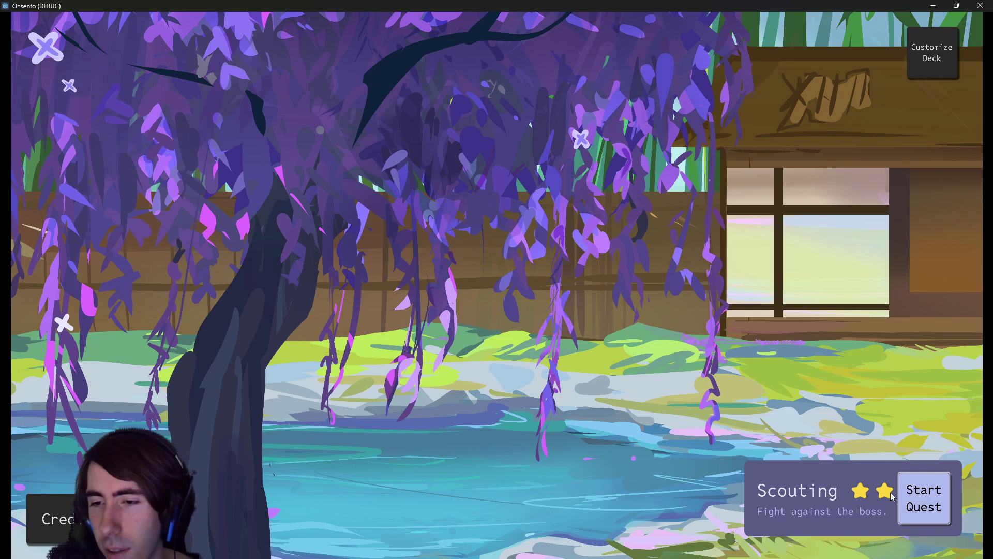
Start the two-star Scouting quest, save the deck, then launch the one-star Scouting quest from the lobby
{"action": "left_click", "coordinate": [922, 502]}
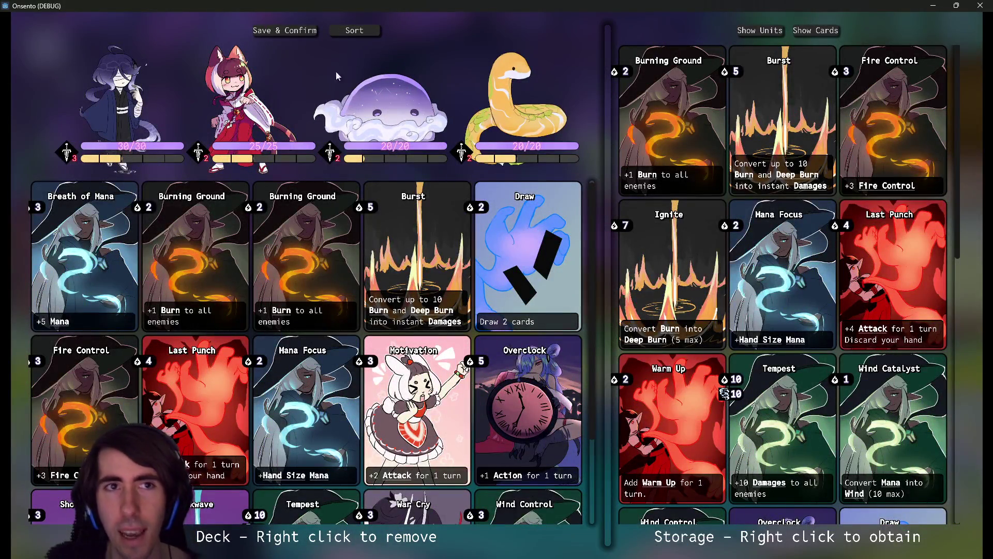
{"action": "left_click", "coordinate": [290, 29]}
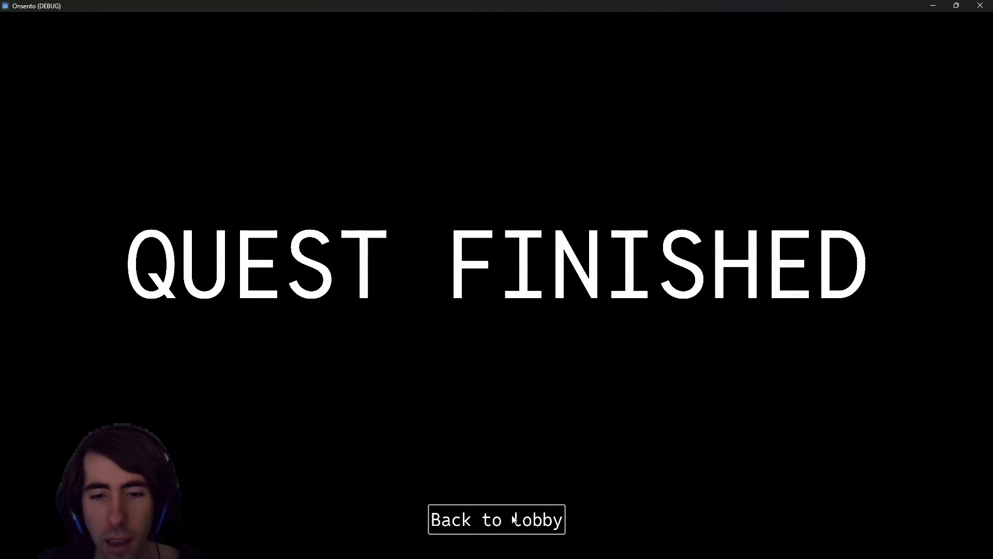
{"action": "left_click", "coordinate": [514, 518]}
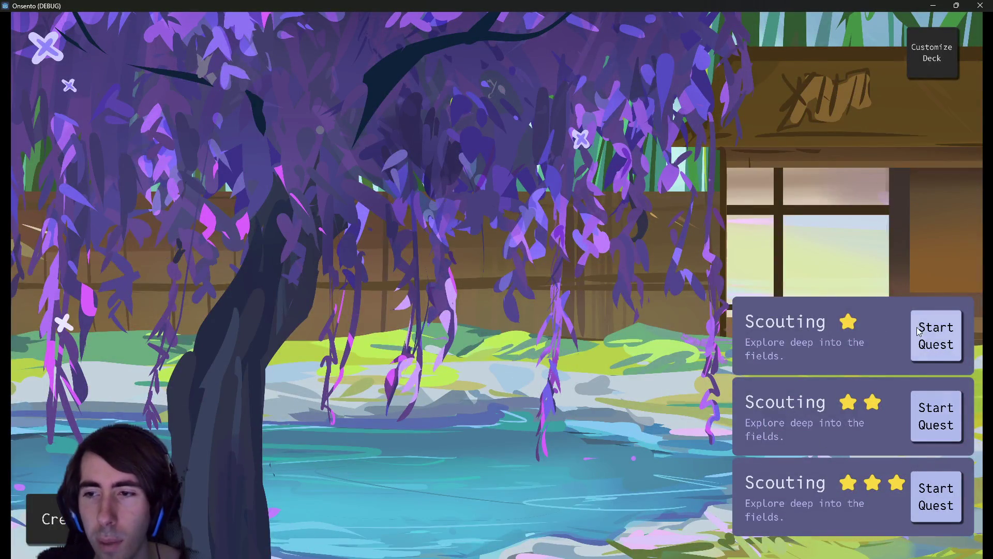
{"action": "left_click", "coordinate": [936, 344]}
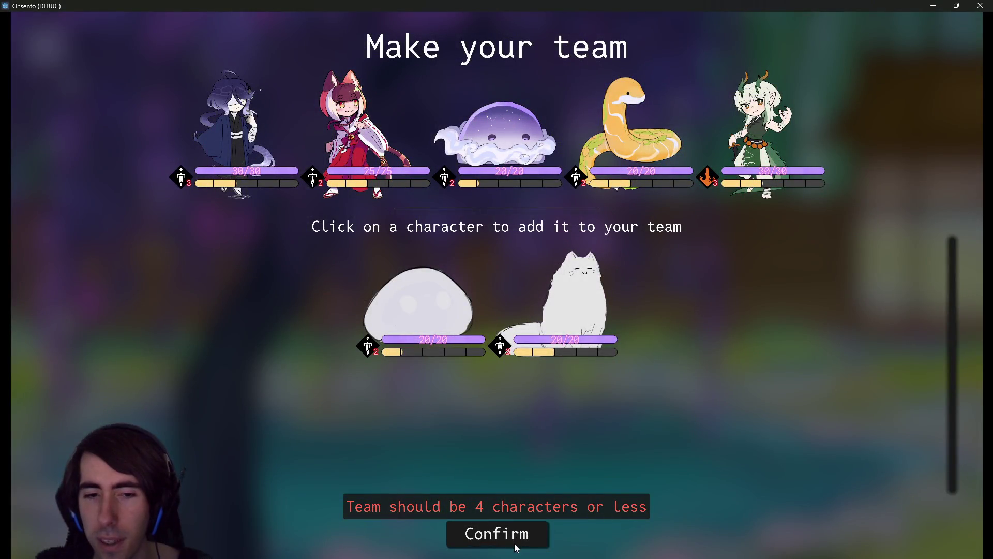
Cut the team to four characters by dropping the snake, keeping the dragon girl, and confirm
{"action": "left_click", "coordinate": [774, 123]}
{"action": "left_click", "coordinate": [684, 142]}
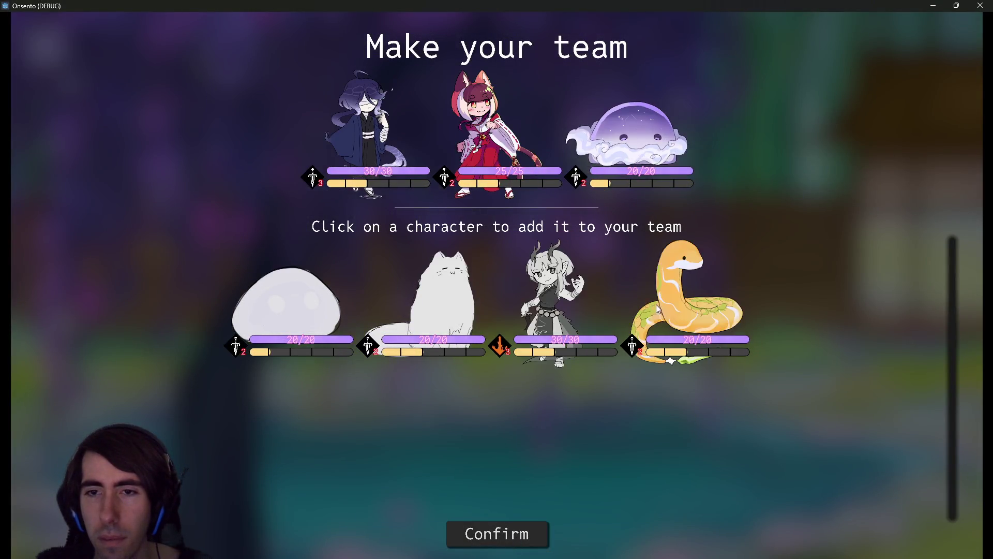
{"action": "left_click", "coordinate": [558, 290]}
{"action": "left_click", "coordinate": [498, 534]}
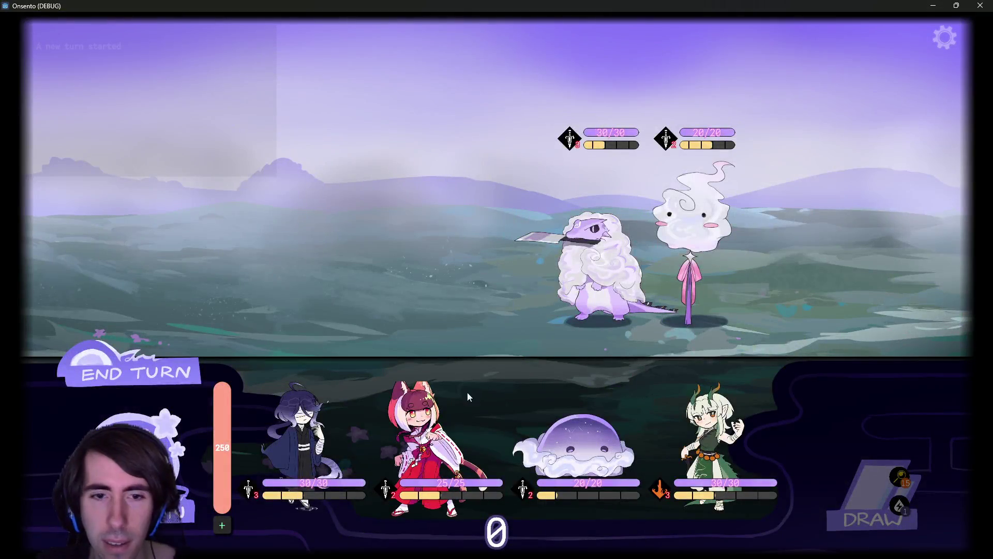
Place the fox girl and the dark-haired girl, end the turn, and close the game
{"action": "left_click", "coordinate": [468, 393]}
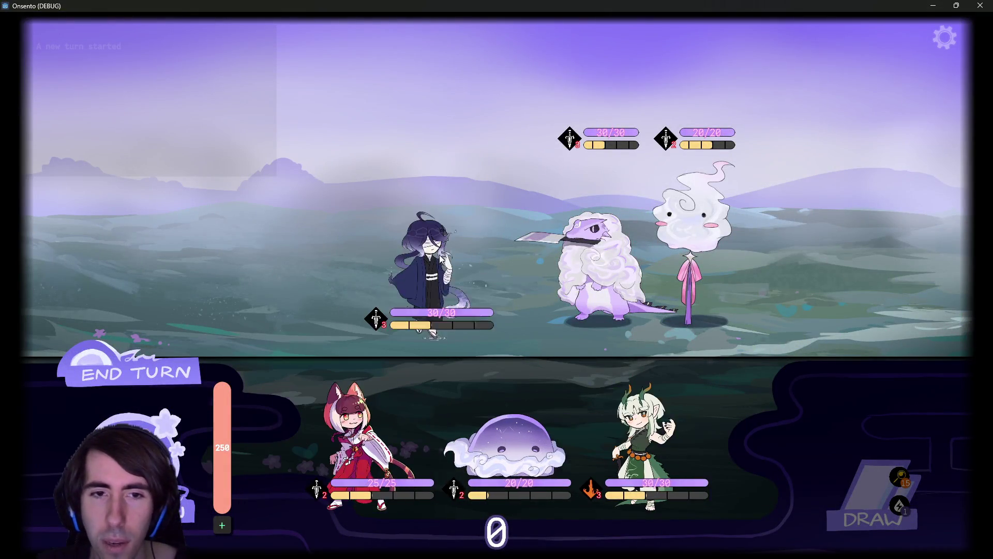
{"action": "left_click", "coordinate": [580, 371]}
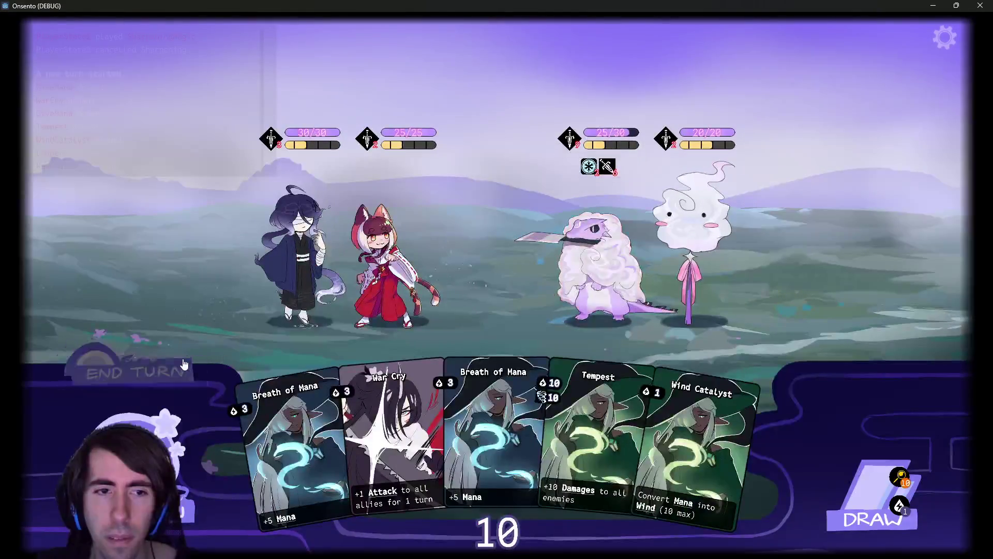
{"action": "left_click", "coordinate": [180, 357]}
{"action": "left_click", "coordinate": [180, 354]}
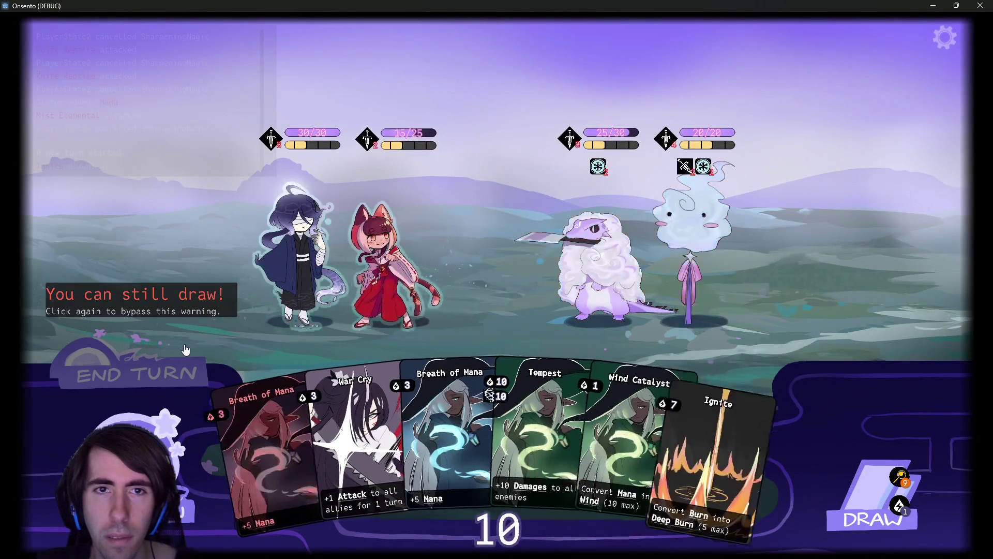
{"action": "left_click", "coordinate": [980, 5]}
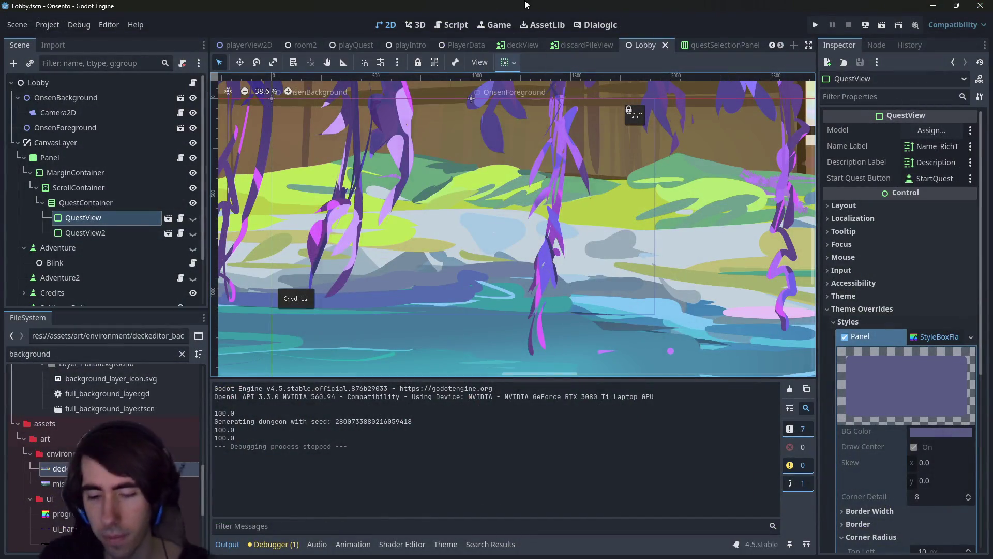
Open enemyGenerator.gd and widen the script area by dragging the Inspector divider right
{"action": "key", "text": "alt+shift+o"}
{"action": "type", "text": "enemygener"}
{"action": "key", "text": "Return"}
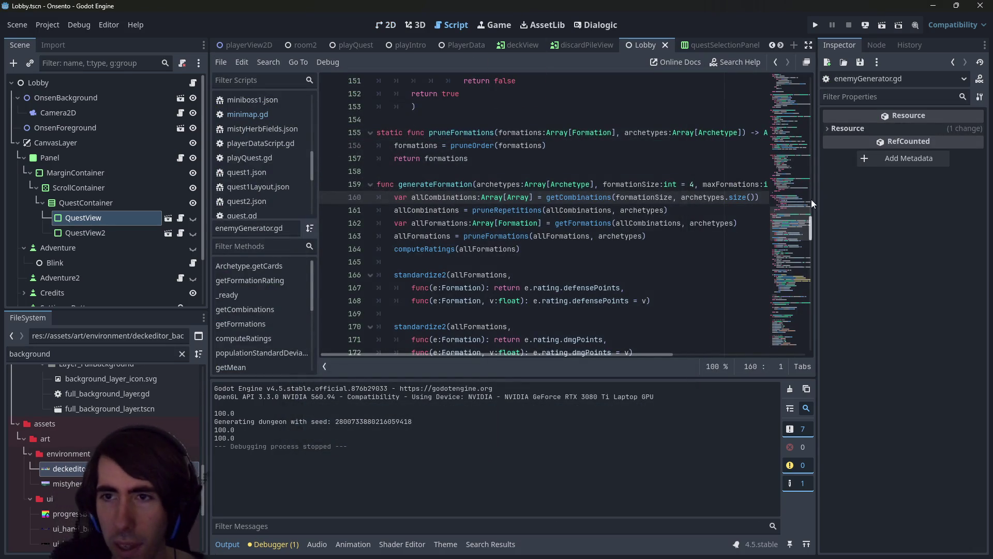
{"action": "left_click_drag", "start_coordinate": [817, 202], "coordinate": [887, 196]}
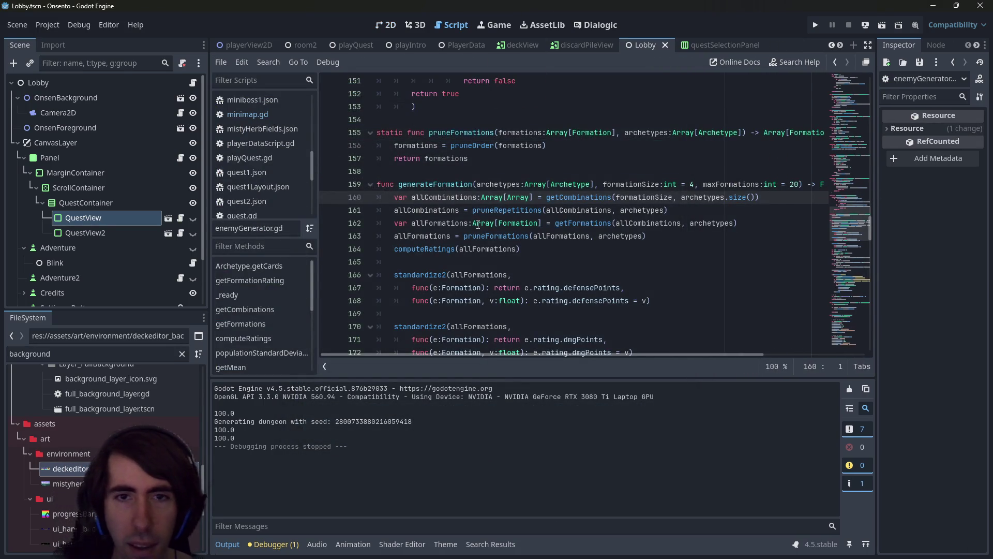
{"action": "scroll", "coordinate": [478, 223], "scroll_direction": "down", "scroll_amount": 4}
{"action": "scroll", "coordinate": [479, 224], "scroll_direction": "down", "scroll_amount": 6}
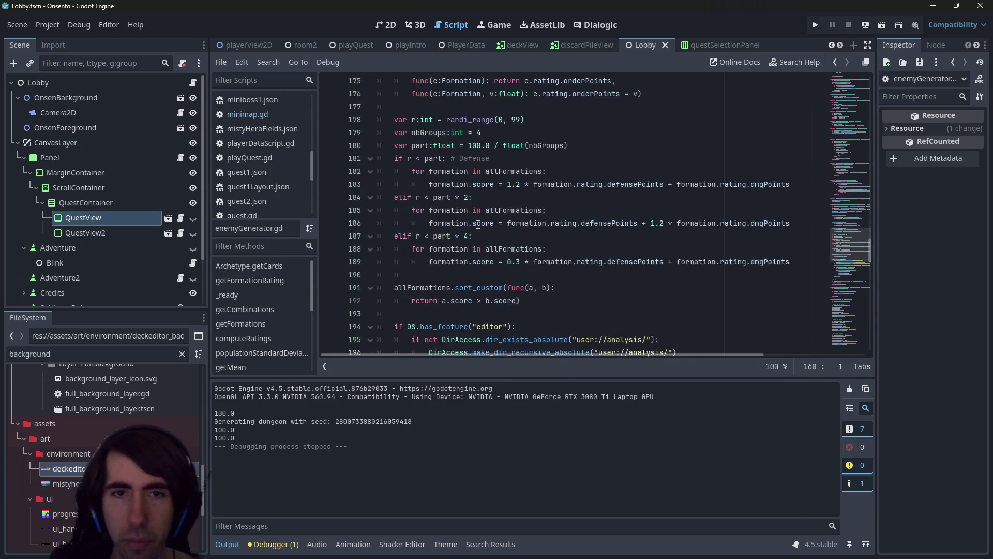
{"action": "scroll", "coordinate": [482, 216], "scroll_direction": "down", "scroll_amount": 5}
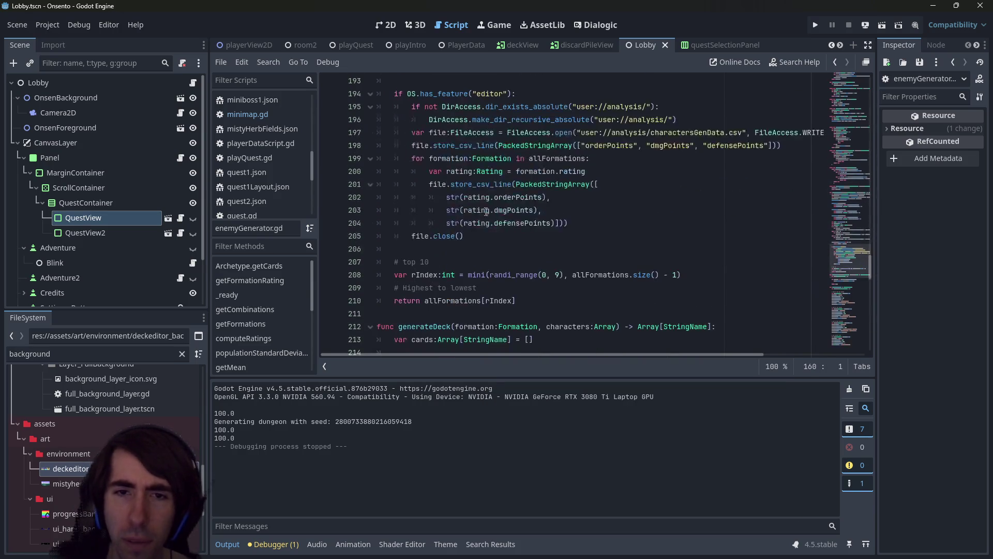
{"action": "scroll", "coordinate": [493, 191], "scroll_direction": "up", "scroll_amount": 13}
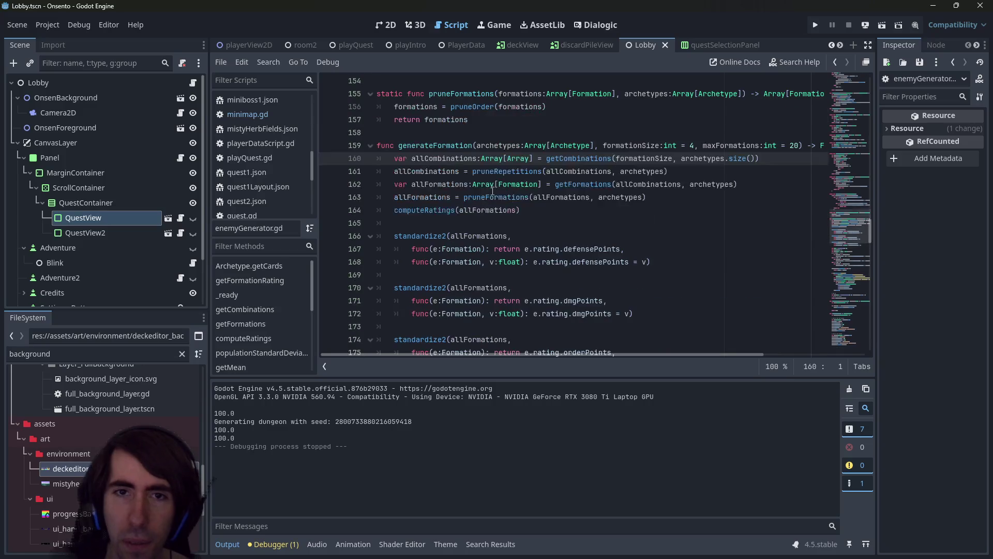
Highlight uses of archetypes, generateFormation and the mage characters such as MistElemental
{"action": "left_click", "coordinate": [522, 146]}
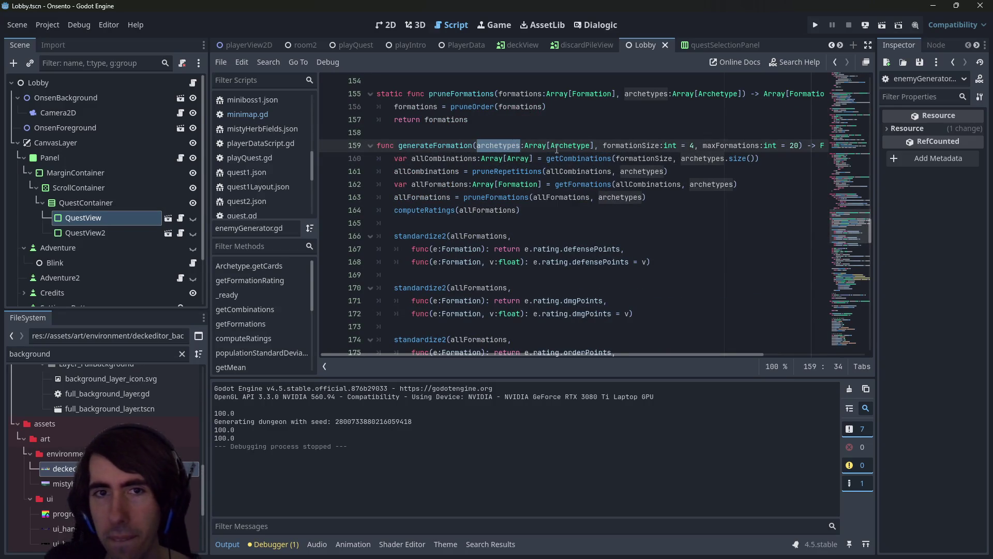
{"action": "double_click", "coordinate": [445, 145]}
{"action": "scroll", "coordinate": [490, 224], "scroll_direction": "down", "scroll_amount": 7}
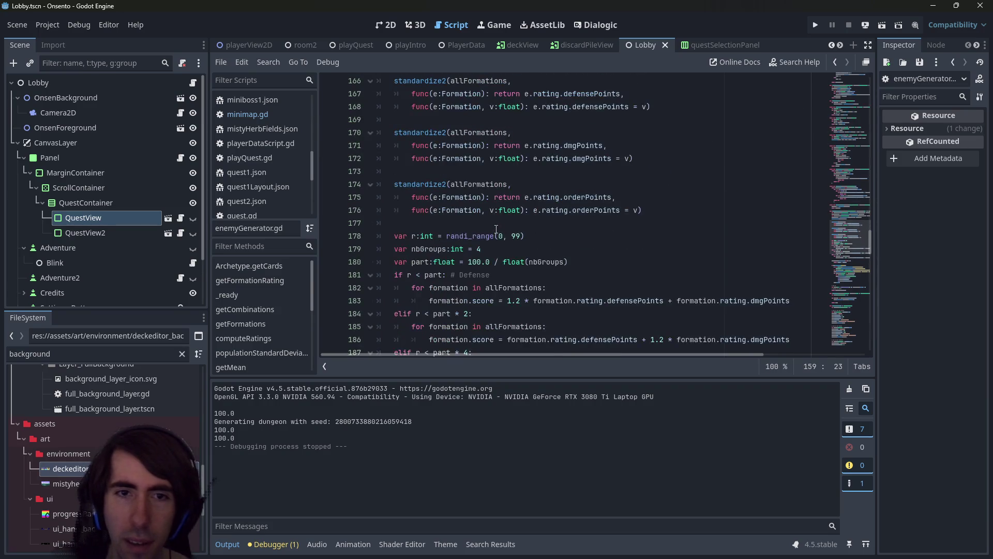
{"action": "scroll", "coordinate": [490, 223], "scroll_direction": "down", "scroll_amount": 14}
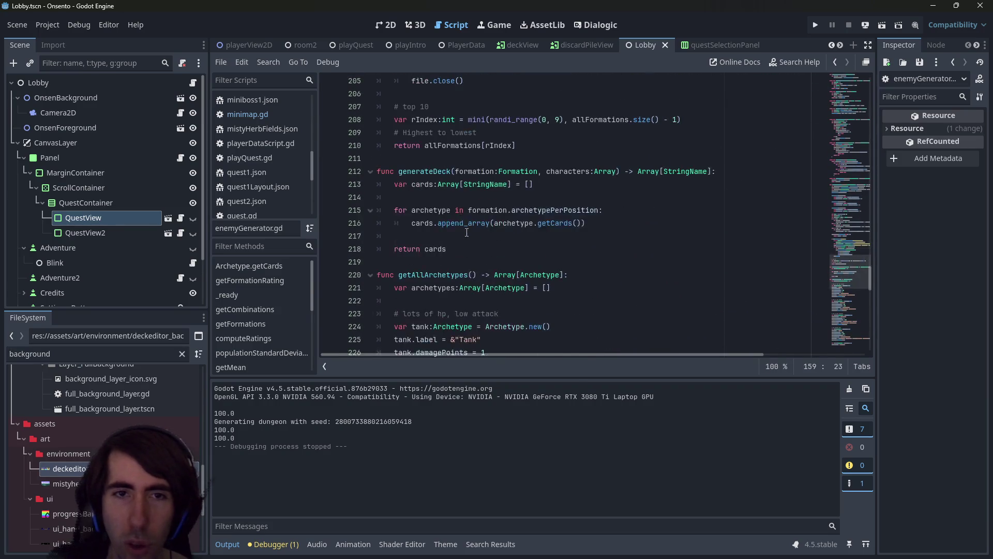
{"action": "scroll", "coordinate": [466, 232], "scroll_direction": "down", "scroll_amount": 3}
{"action": "mouse_move", "coordinate": [637, 540]}
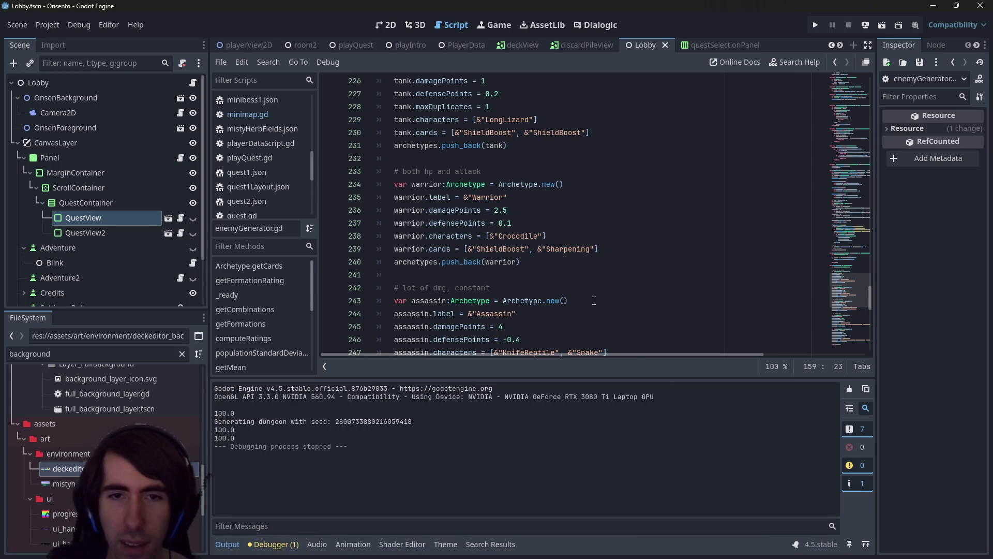
{"action": "scroll", "coordinate": [588, 290], "scroll_direction": "down", "scroll_amount": 3}
{"action": "scroll", "coordinate": [588, 291], "scroll_direction": "down", "scroll_amount": 2}
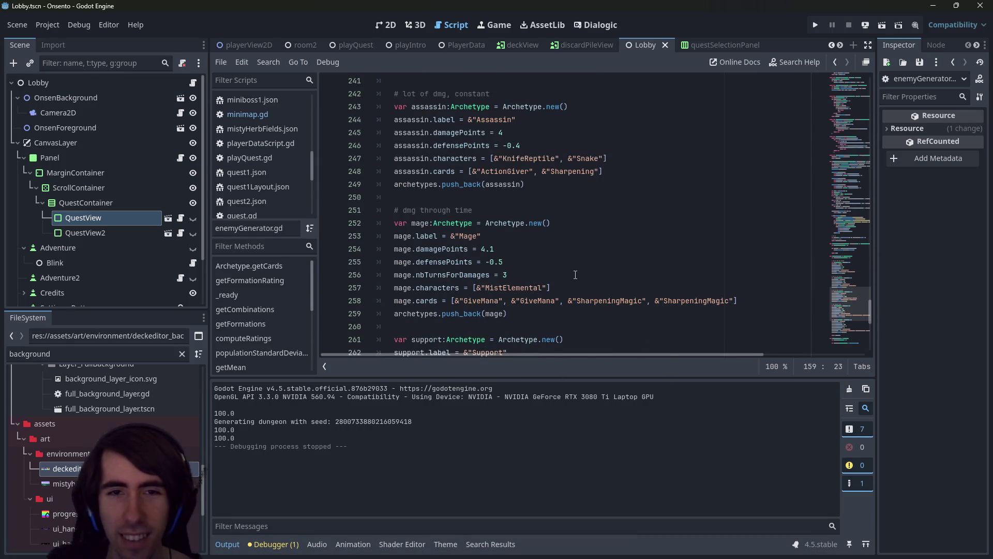
{"action": "scroll", "coordinate": [575, 275], "scroll_direction": "down", "scroll_amount": 2}
{"action": "scroll", "coordinate": [576, 275], "scroll_direction": "down", "scroll_amount": 1}
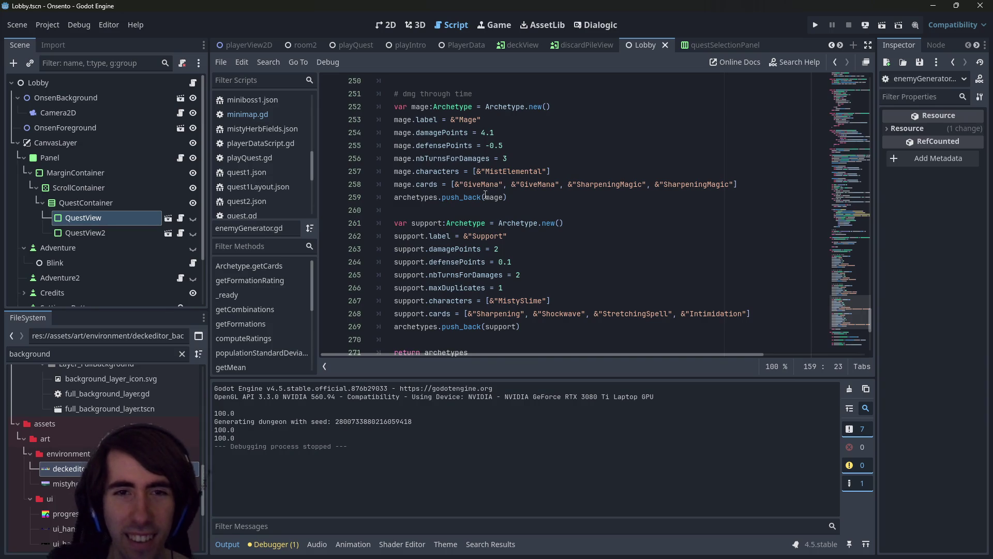
{"action": "double_click", "coordinate": [479, 186]}
{"action": "double_click", "coordinate": [514, 171]}
{"action": "double_click", "coordinate": [439, 171]}
{"action": "scroll", "coordinate": [445, 192], "scroll_direction": "down", "scroll_amount": 7}
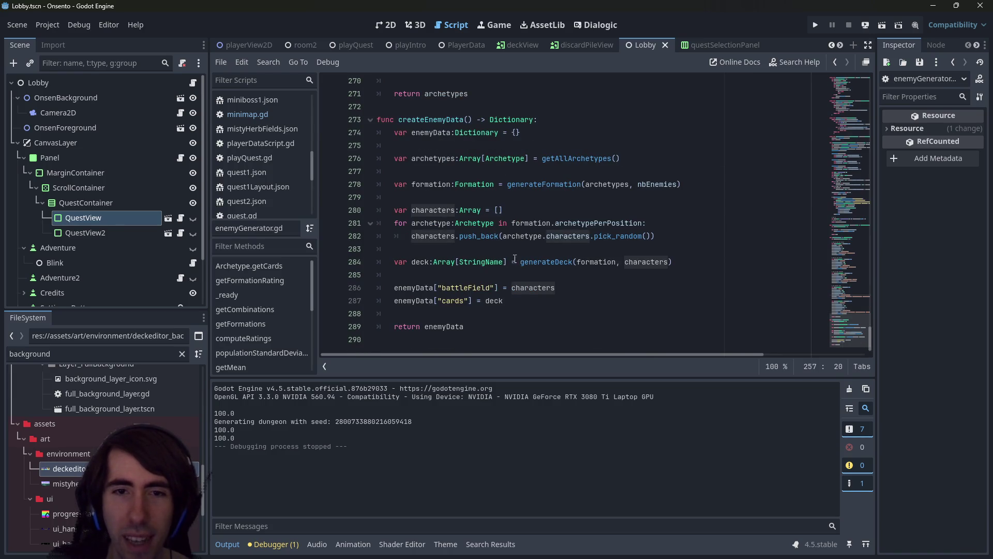
Trace generateDeck, deck and characters in createEnemyData, then return to the Lobby scene's 2D view
{"action": "double_click", "coordinate": [569, 262]}
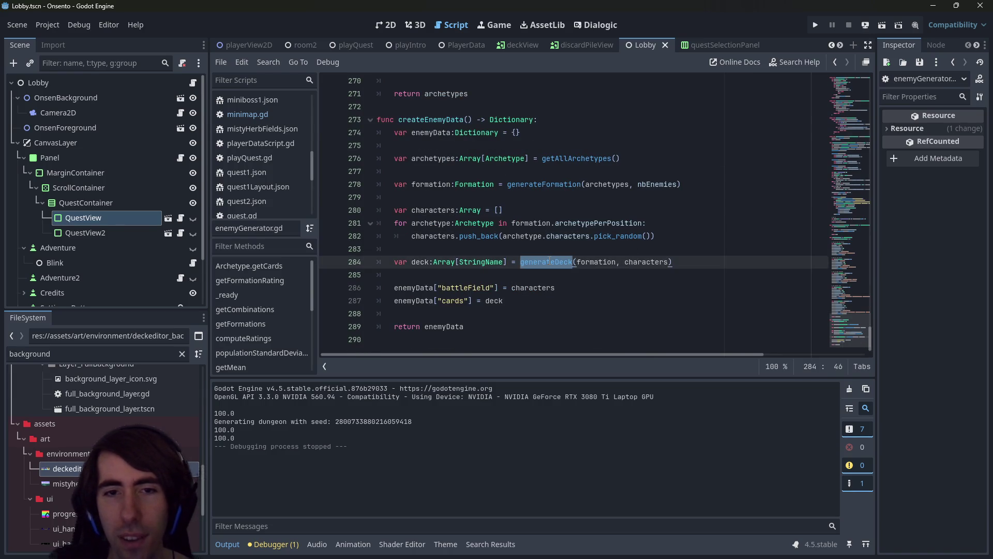
{"action": "double_click", "coordinate": [514, 288]}
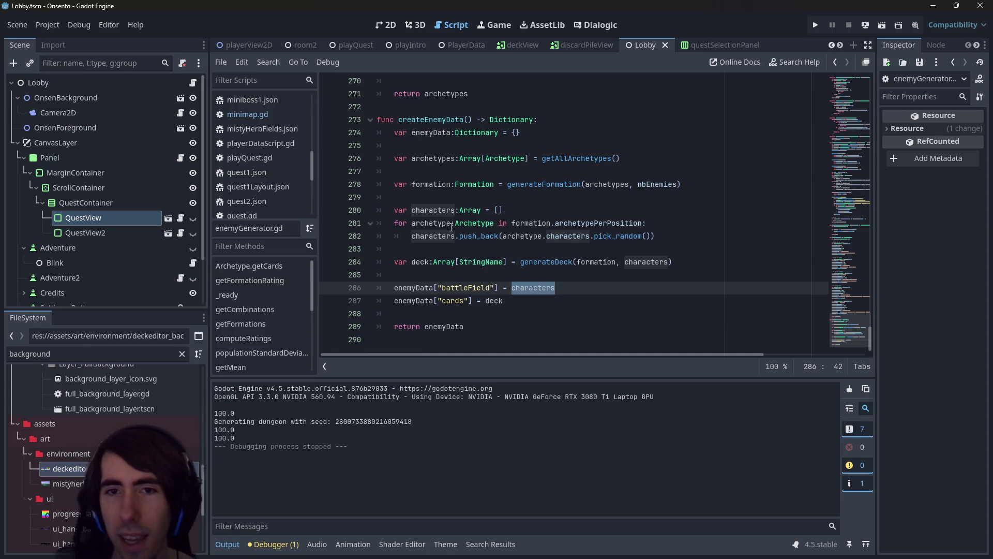
{"action": "double_click", "coordinate": [435, 236]}
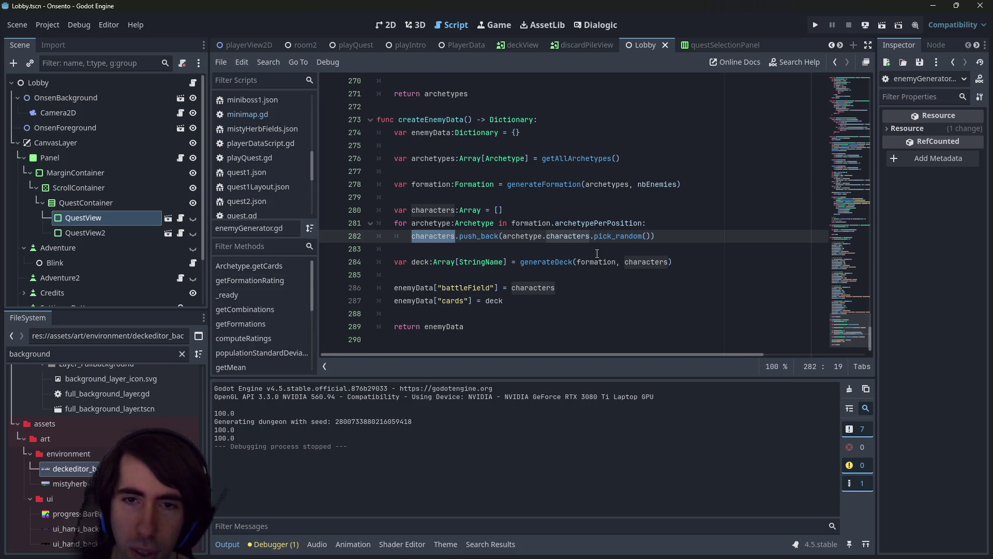
{"action": "double_click", "coordinate": [569, 262]}
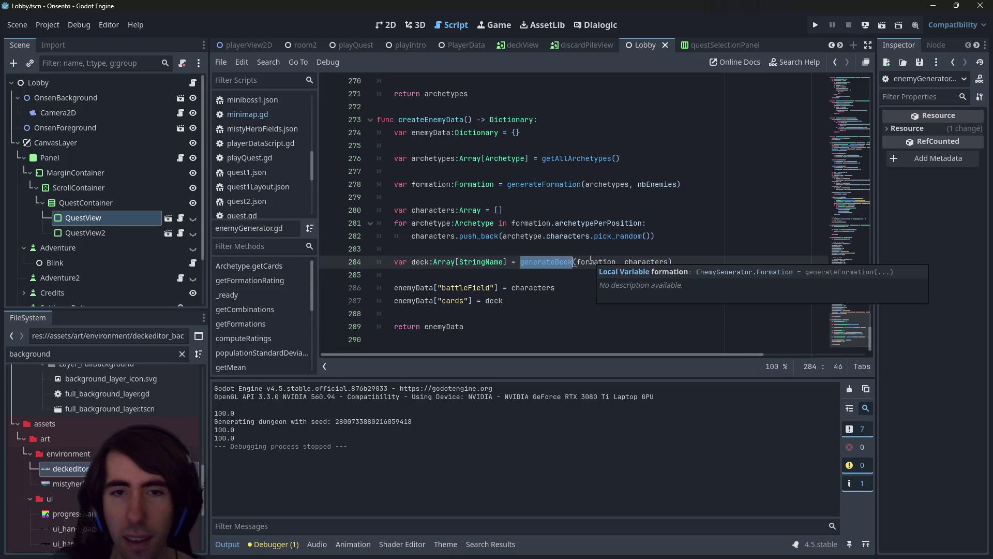
{"action": "double_click", "coordinate": [424, 260]}
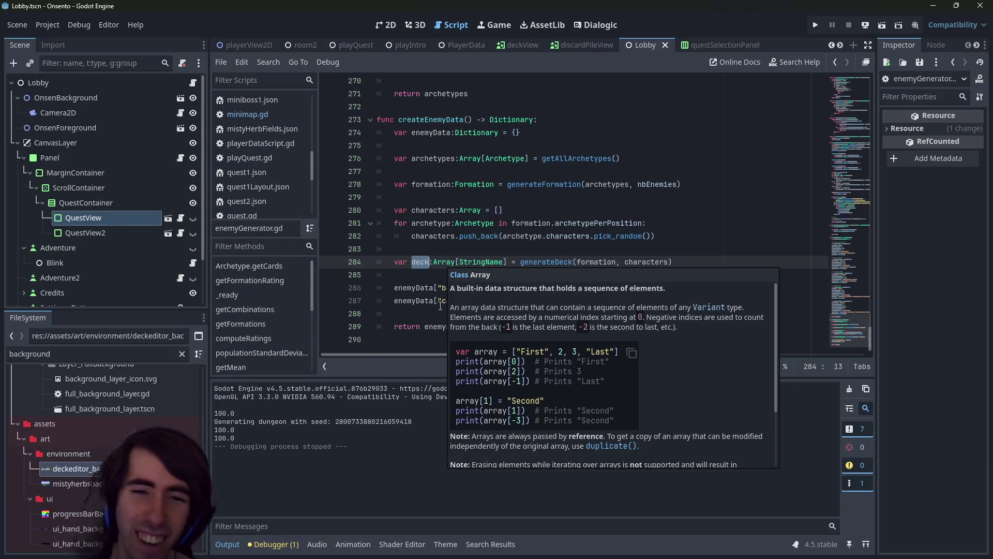
{"action": "left_click", "coordinate": [500, 301]}
{"action": "double_click", "coordinate": [527, 288]}
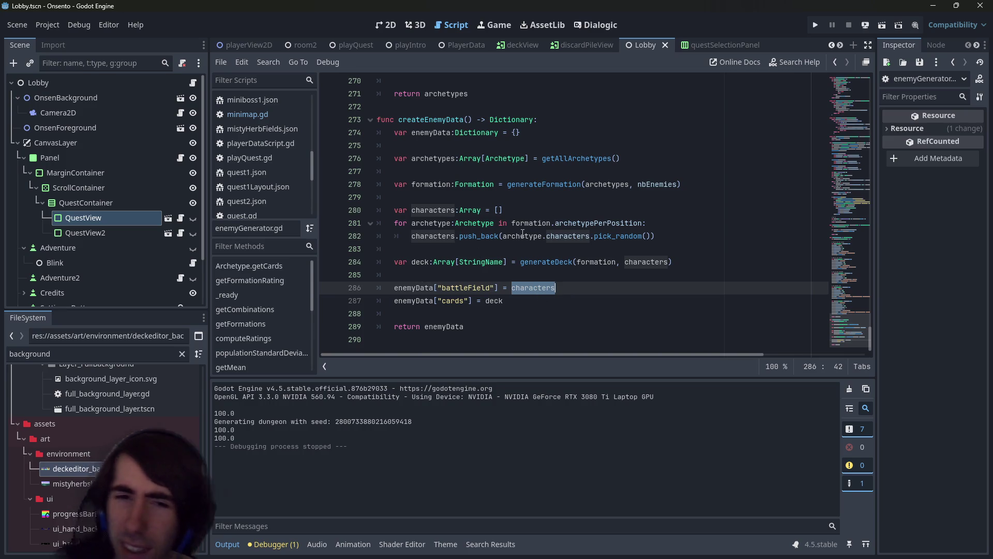
{"action": "mouse_move", "coordinate": [523, 234]}
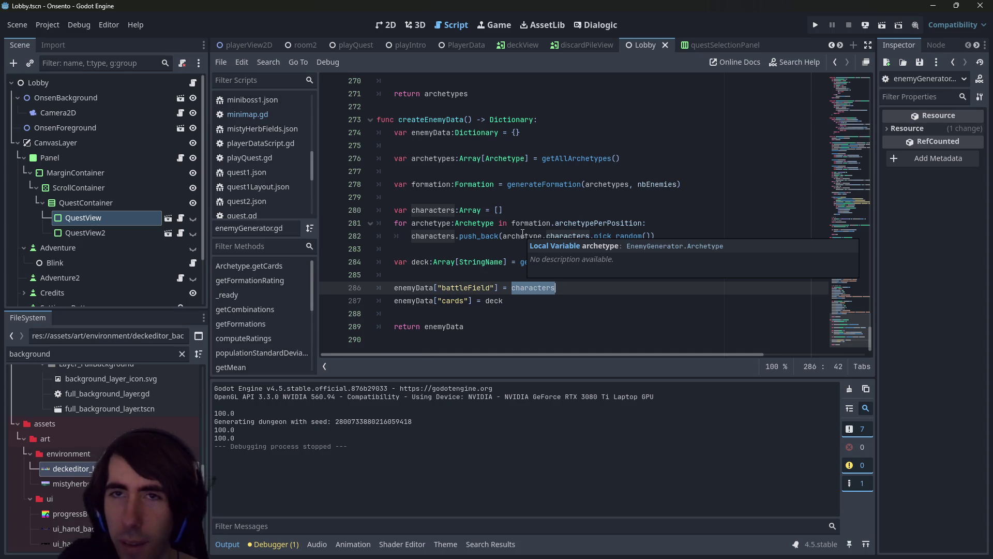
{"action": "left_click", "coordinate": [385, 25]}
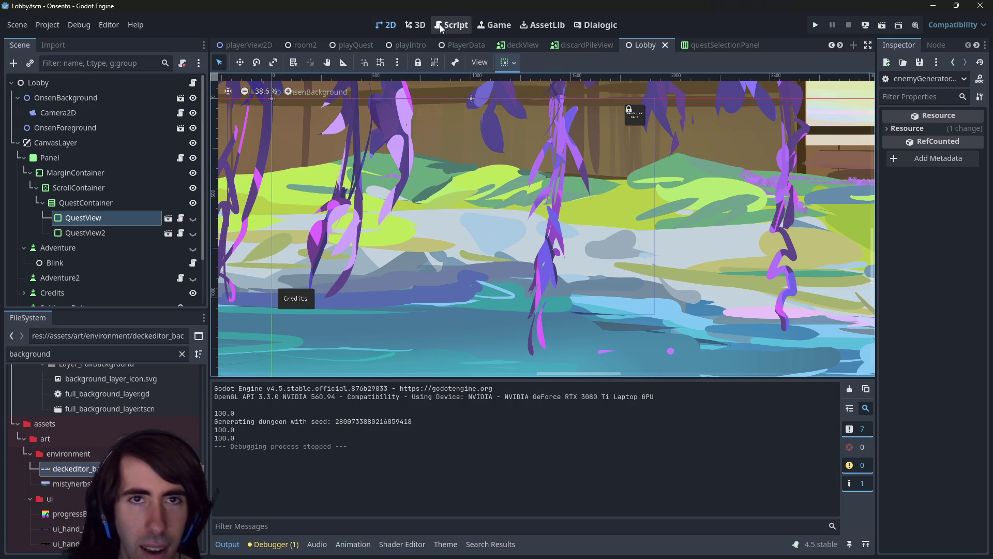
Run the project to show the lobby's one-, two- and three-star Scouting quests
{"action": "left_click", "coordinate": [880, 26]}
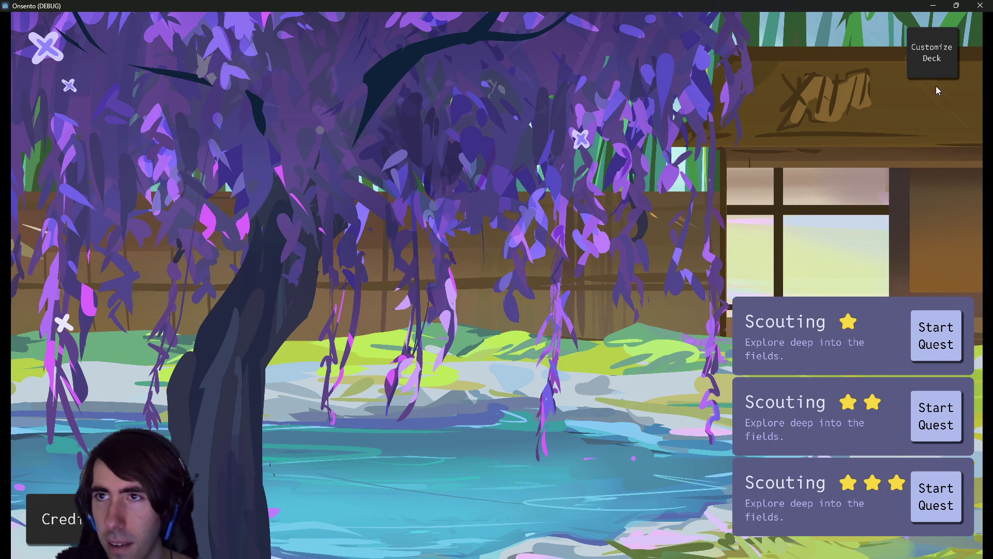
{"action": "left_click", "coordinate": [932, 62]}
{"action": "left_click", "coordinate": [278, 33]}
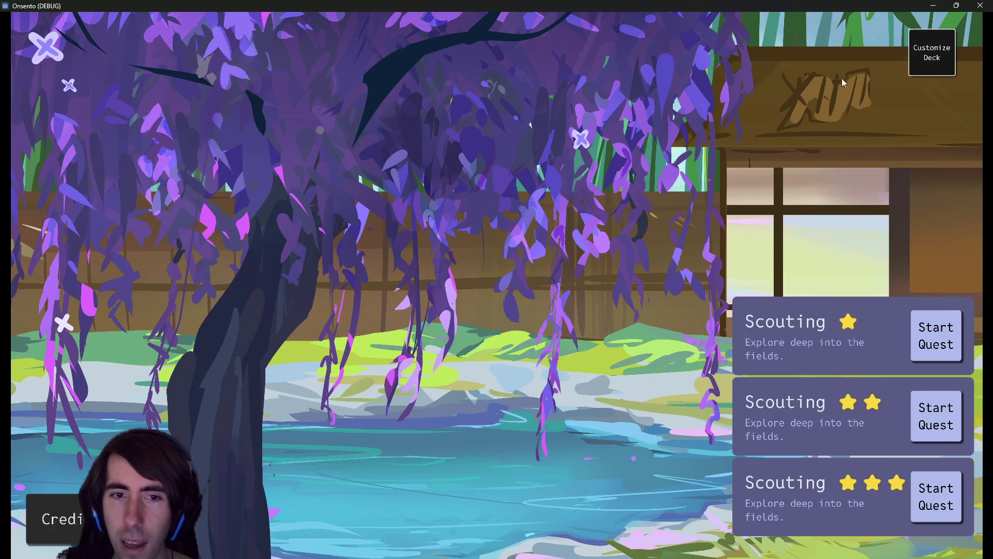
{"action": "left_click", "coordinate": [931, 53]}
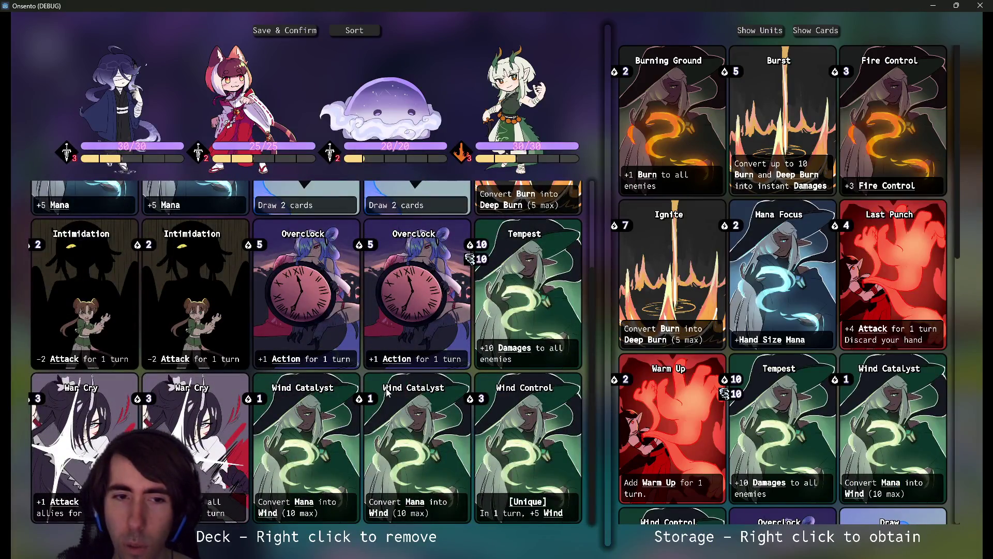
{"action": "scroll", "coordinate": [278, 435], "scroll_direction": "up", "scroll_amount": 2}
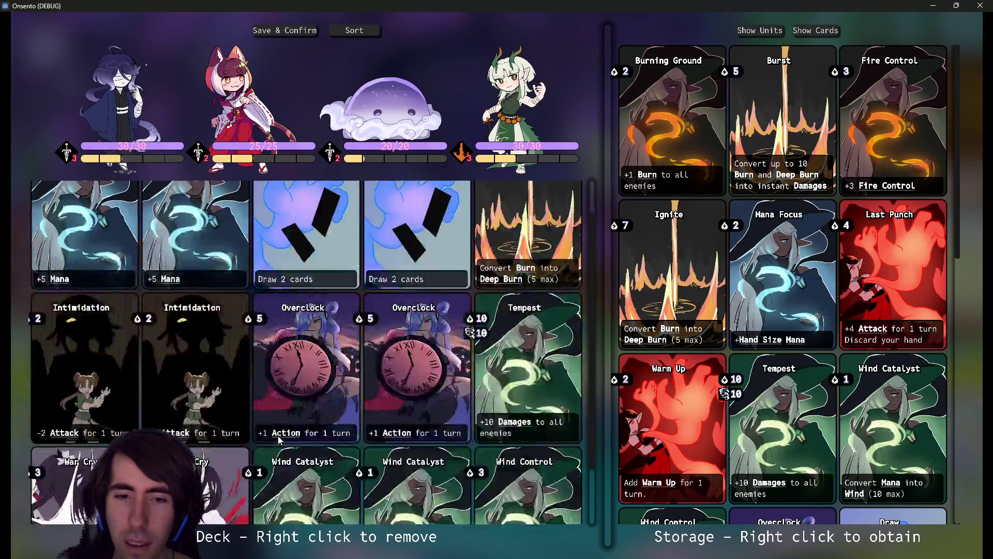
{"action": "scroll", "coordinate": [368, 455], "scroll_direction": "up", "scroll_amount": 1}
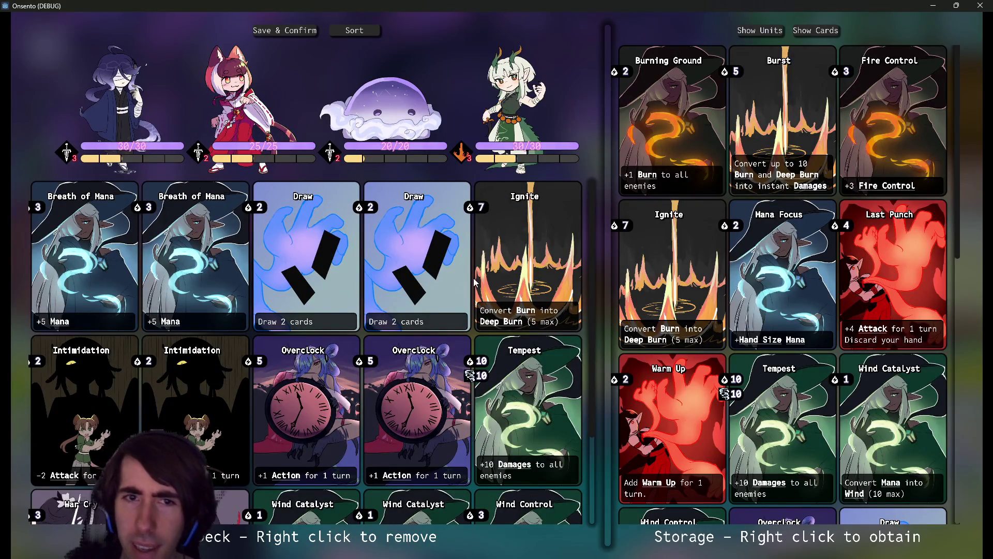
{"action": "scroll", "coordinate": [474, 285], "scroll_direction": "down", "scroll_amount": 1}
{"action": "scroll", "coordinate": [476, 305], "scroll_direction": "up", "scroll_amount": 1}
{"action": "scroll", "coordinate": [476, 305], "scroll_direction": "down", "scroll_amount": 2}
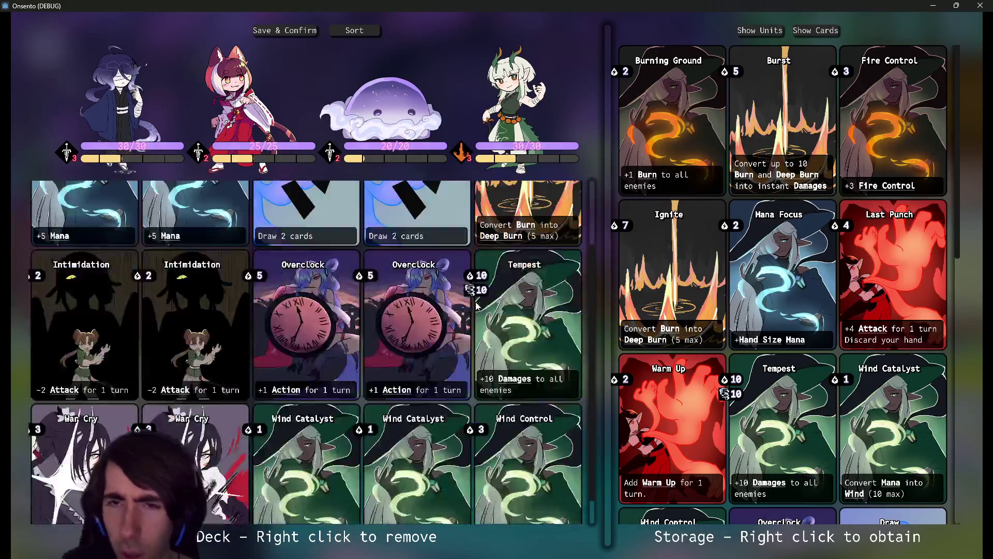
{"action": "scroll", "coordinate": [479, 294], "scroll_direction": "down", "scroll_amount": 1}
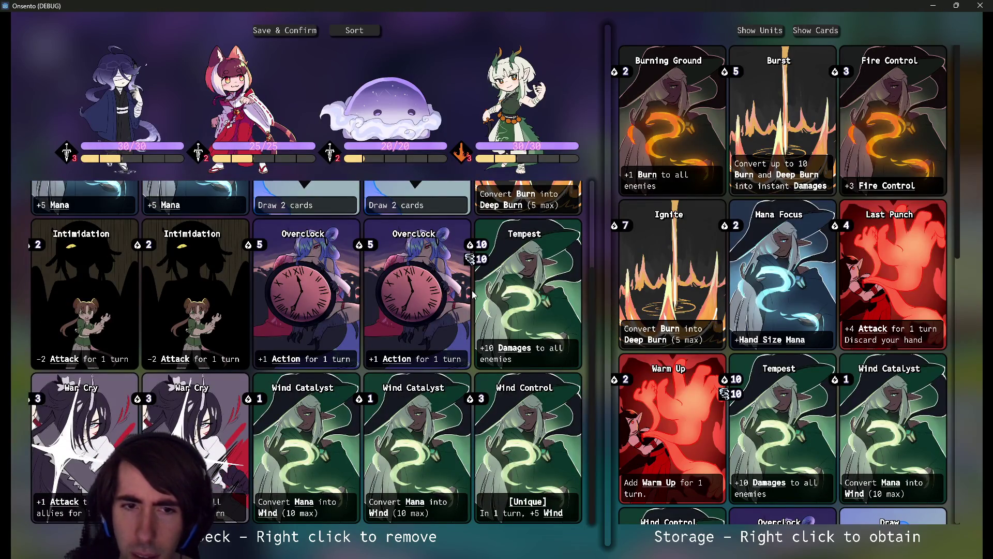
{"action": "scroll", "coordinate": [477, 436], "scroll_direction": "up", "scroll_amount": 3}
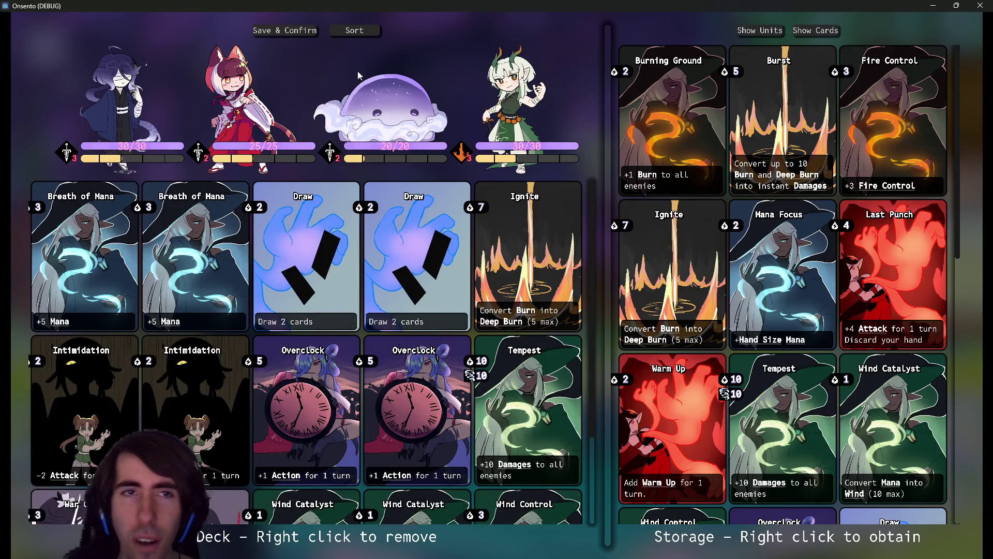
{"action": "left_click", "coordinate": [302, 32]}
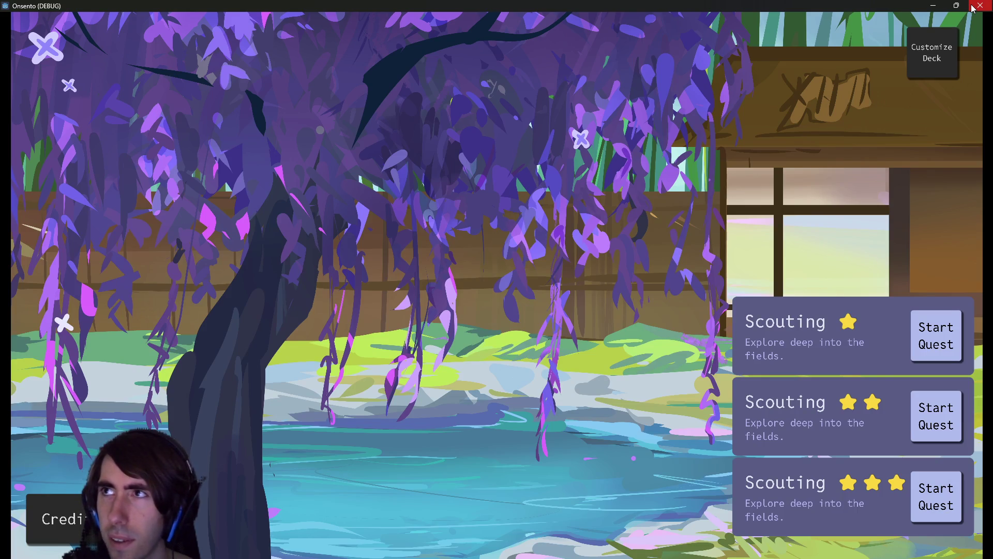
{"action": "left_click", "coordinate": [973, 7]}
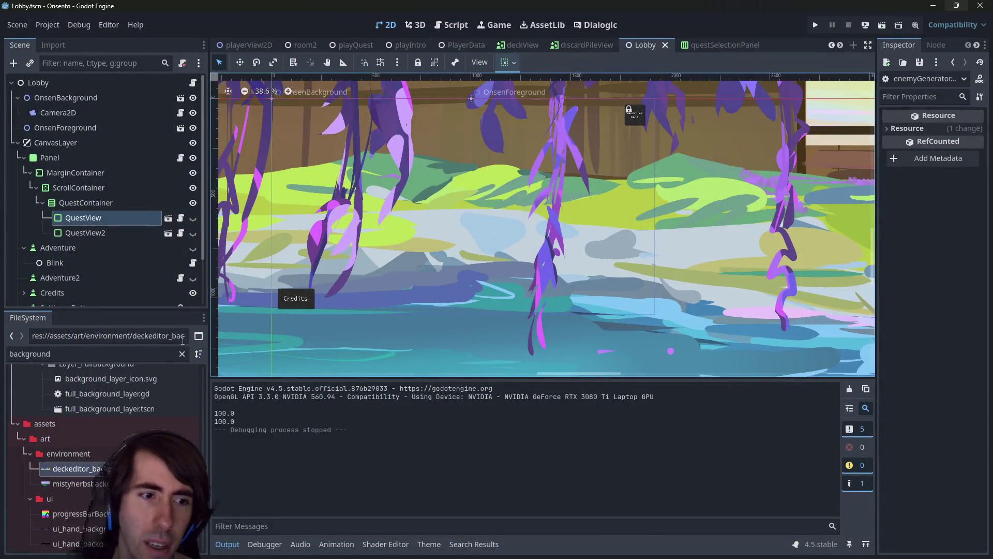
Open easyShortGenQuest.json and trial-replace its description with 'Easy', undoing the change
{"action": "scroll", "coordinate": [203, 479], "scroll_direction": "up", "scroll_amount": 10}
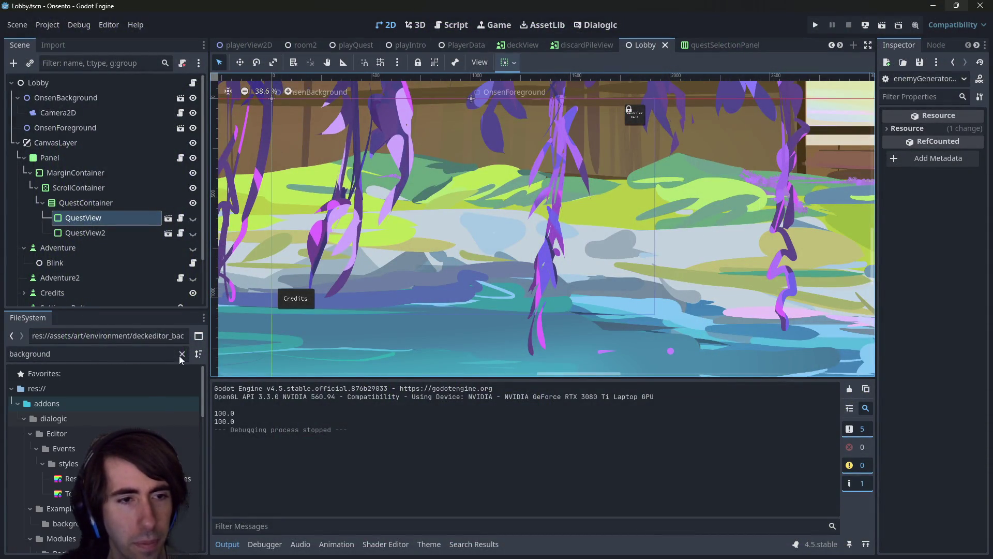
{"action": "left_click", "coordinate": [182, 354]}
{"action": "type", "text": "easy"}
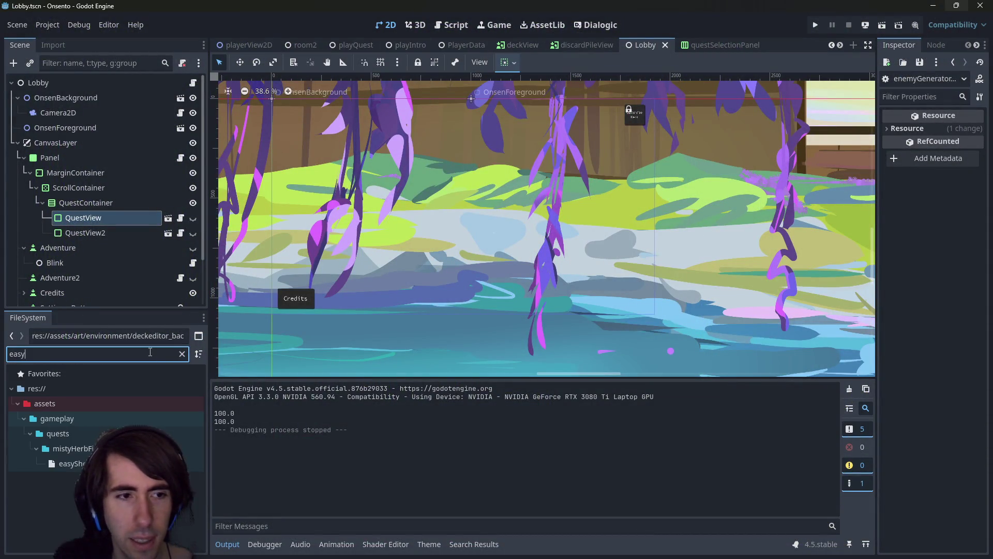
{"action": "double_click", "coordinate": [72, 464]}
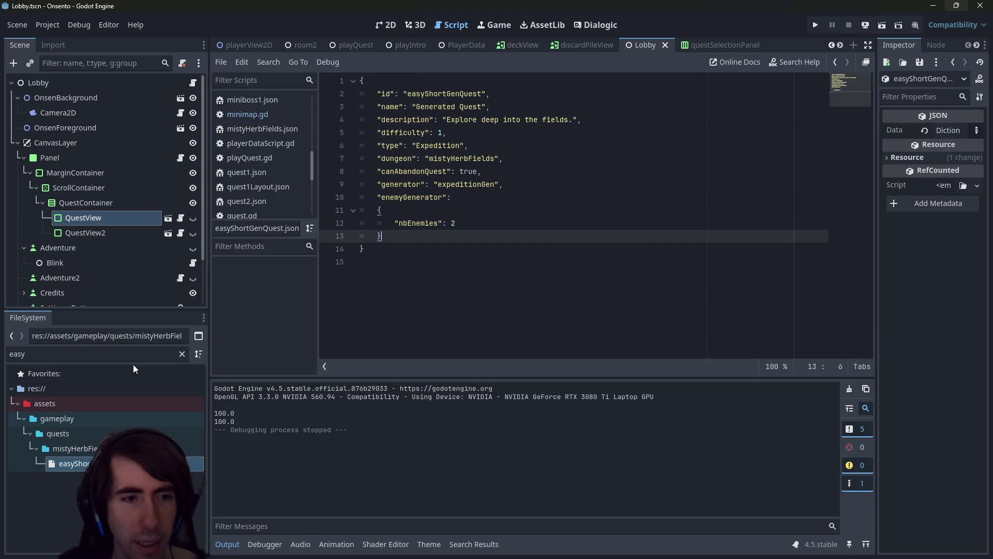
{"action": "left_click", "coordinate": [180, 353]}
{"action": "scroll", "coordinate": [188, 381], "scroll_direction": "down", "scroll_amount": 1}
{"action": "left_click", "coordinate": [447, 119]}
{"action": "left_click_drag", "start_coordinate": [447, 119], "coordinate": [570, 123]}
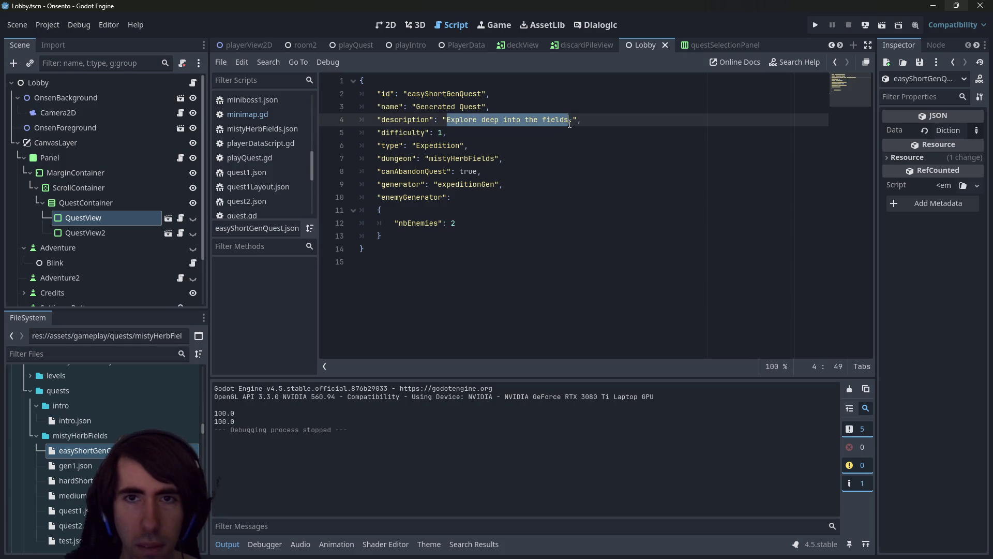
{"action": "type", "text": "Easy"}
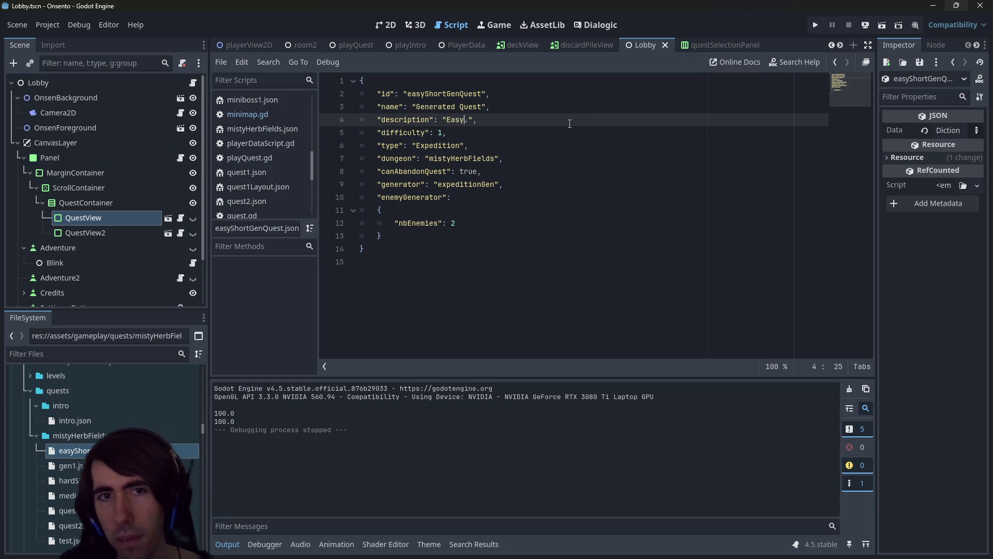
{"action": "key", "text": "ctrl+z"}
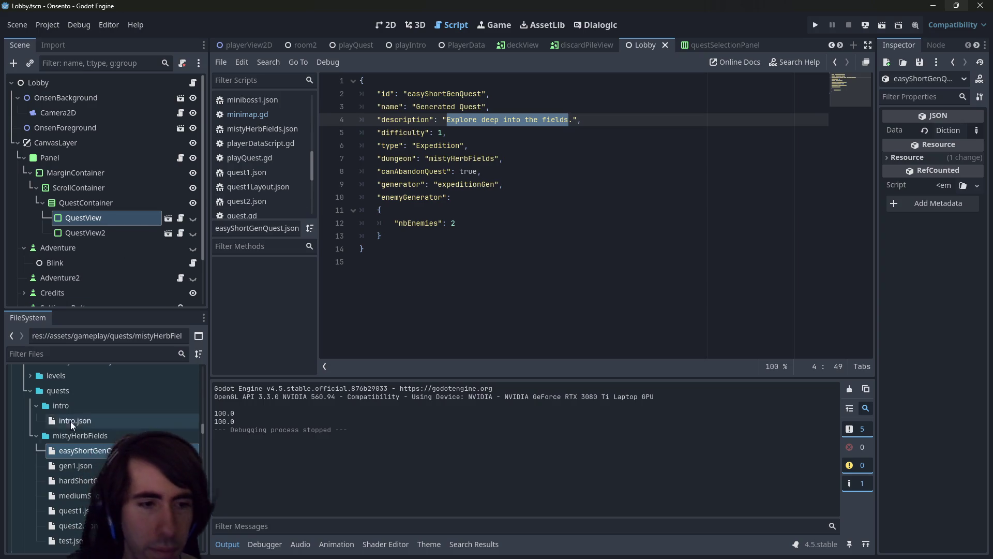
{"action": "key", "text": "ctrl+z"}
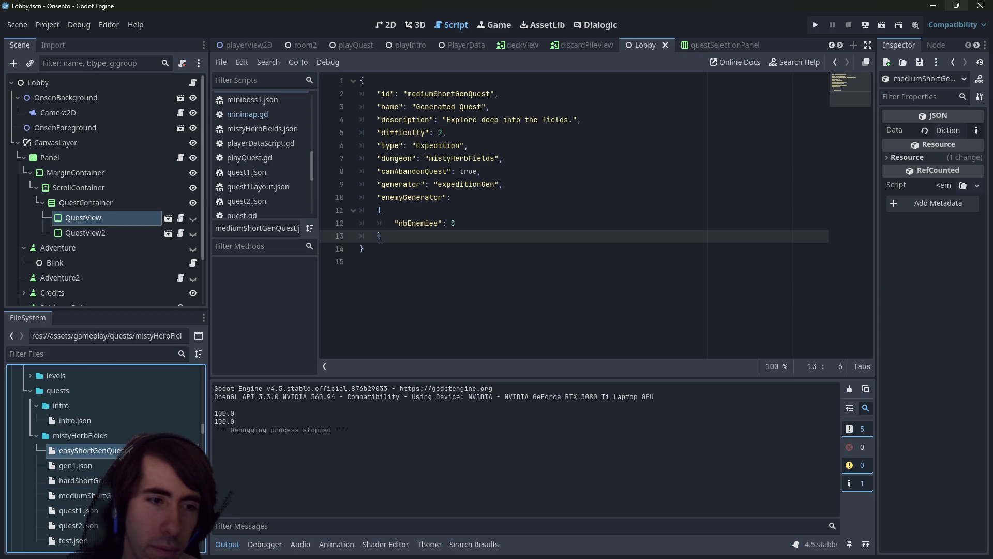
{"action": "key", "text": "ctrl+shift+z"}
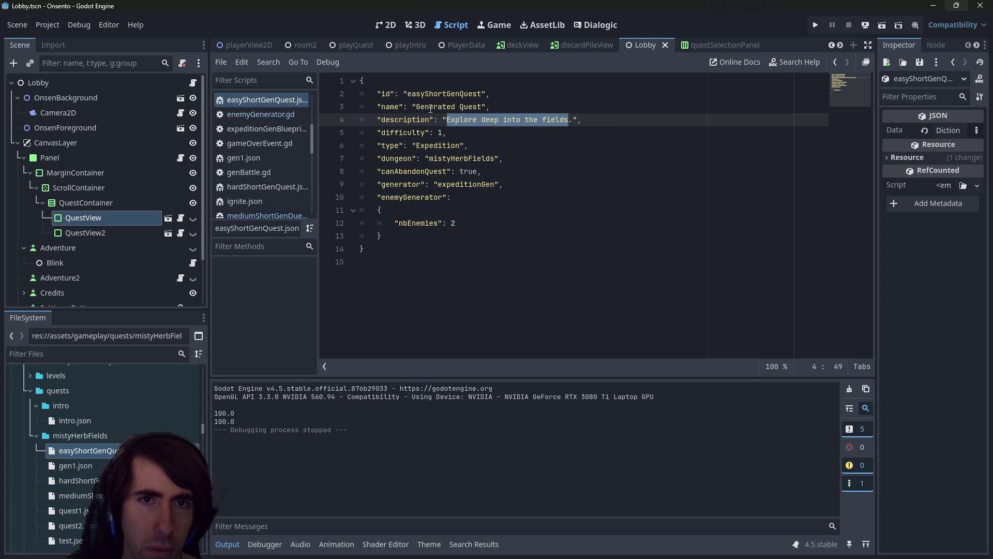
Compare the hard and medium quest files, then set the easy description to 'Easy' and save
{"action": "left_click", "coordinate": [72, 481]}
{"action": "left_click", "coordinate": [73, 496]}
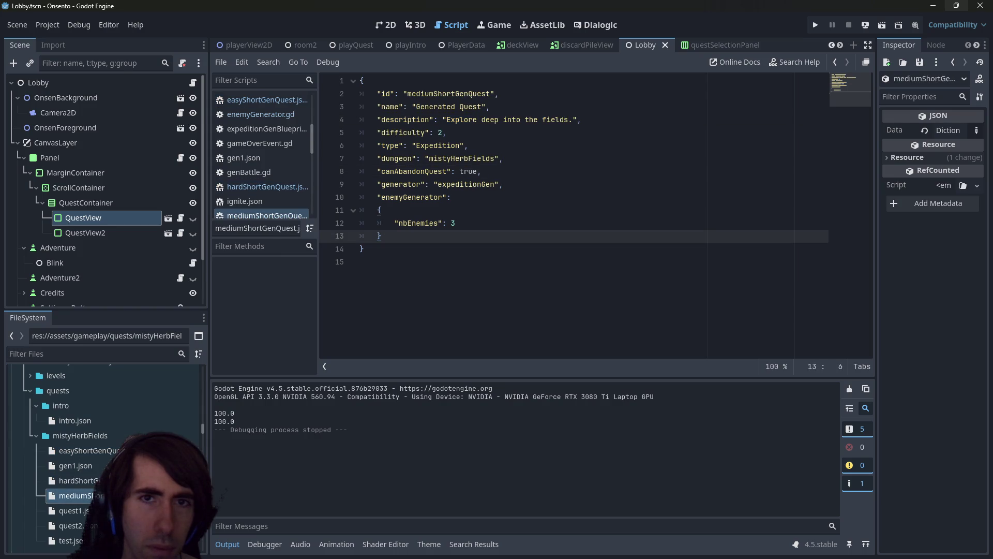
{"action": "double_click", "coordinate": [437, 145]}
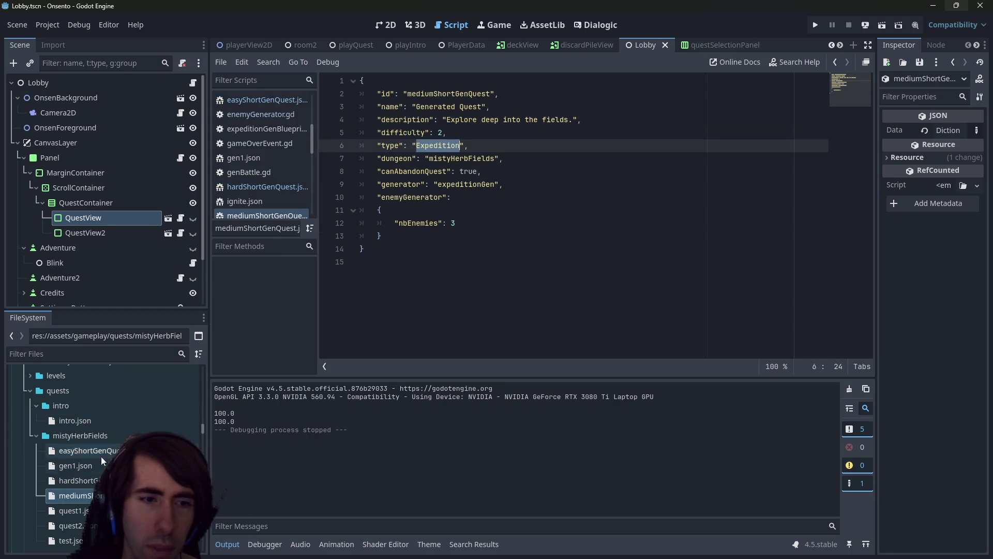
{"action": "left_click", "coordinate": [77, 481]}
{"action": "left_click", "coordinate": [119, 450]}
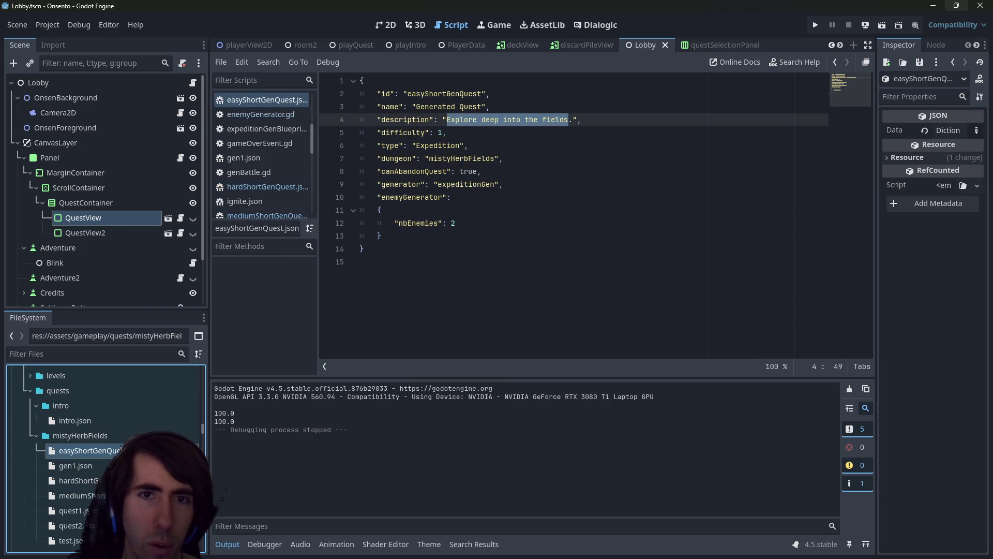
{"action": "double_click", "coordinate": [437, 146]}
{"action": "left_click", "coordinate": [441, 133]}
{"action": "left_click_drag", "start_coordinate": [446, 119], "coordinate": [569, 119]}
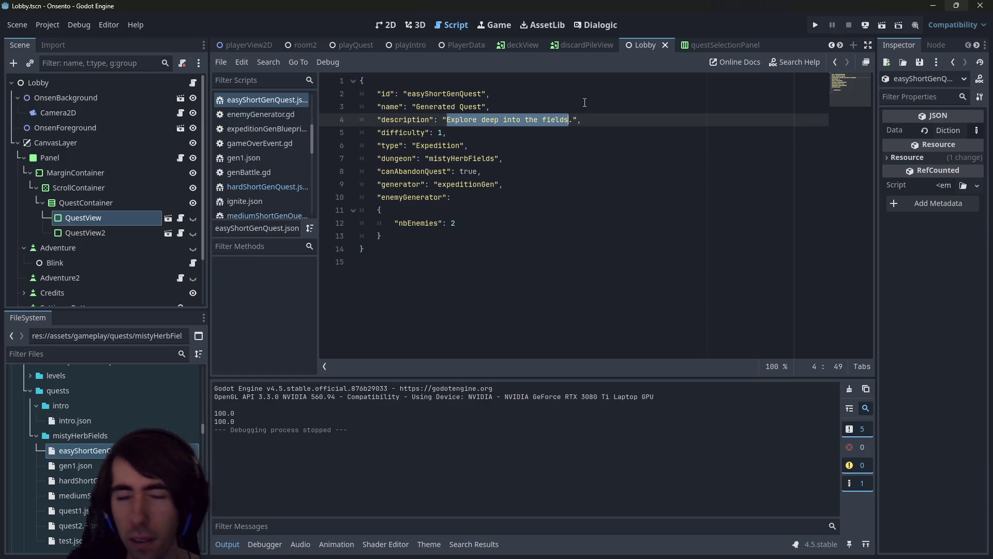
{"action": "type", "text": "Easy"}
{"action": "key", "text": "ctrl+s"}
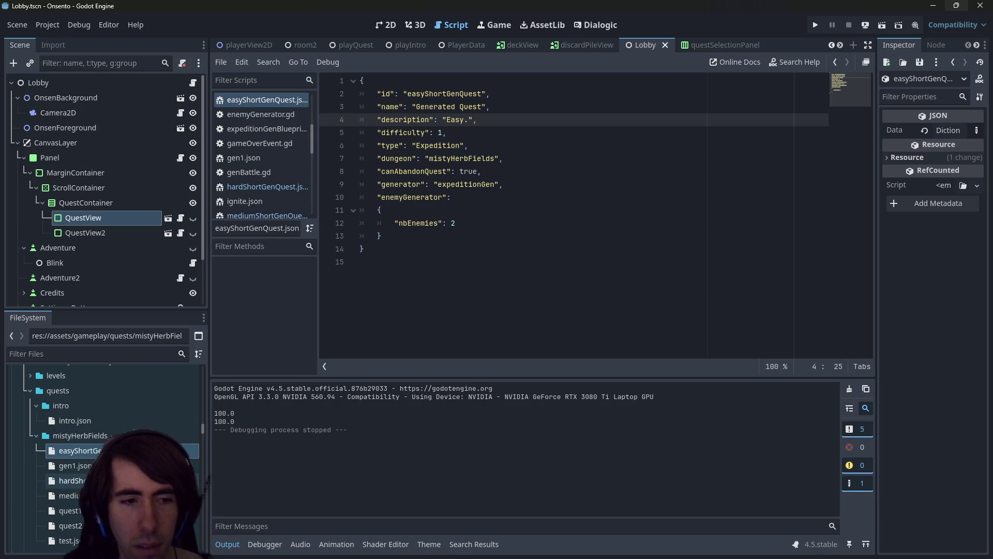
Set the medium quest description to 'Nedium difficulty' without the trailing dot and save
{"action": "double_click", "coordinate": [66, 495]}
{"action": "left_click_drag", "start_coordinate": [569, 119], "coordinate": [447, 119]}
{"action": "type", "text": "N"}
{"action": "type", "text": "edium difficul"}
{"action": "type", "text": "ty"}
{"action": "key", "text": "Delete"}
{"action": "key", "text": "ctrl+s"}
Reword the easy quest description to 'Difficulty: Easy' and save it
{"action": "double_click", "coordinate": [78, 450]}
{"action": "type", "text": "difficulty"}
{"action": "key", "text": "Delete"}
{"action": "key", "text": "ctrl+s"}
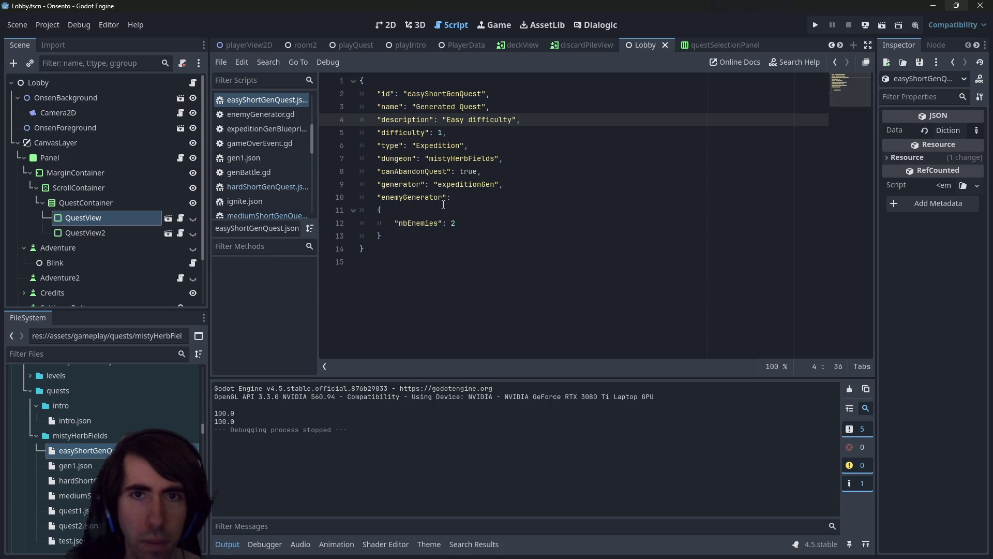
{"action": "key", "text": "ctrl+BackSpace"}
{"action": "key", "text": "ctrl+z"}
{"action": "key", "text": "ctrl+BackSpace"}
{"action": "key", "text": "ctrl+Left"}
{"action": "type", "text": "Difficulty:"}
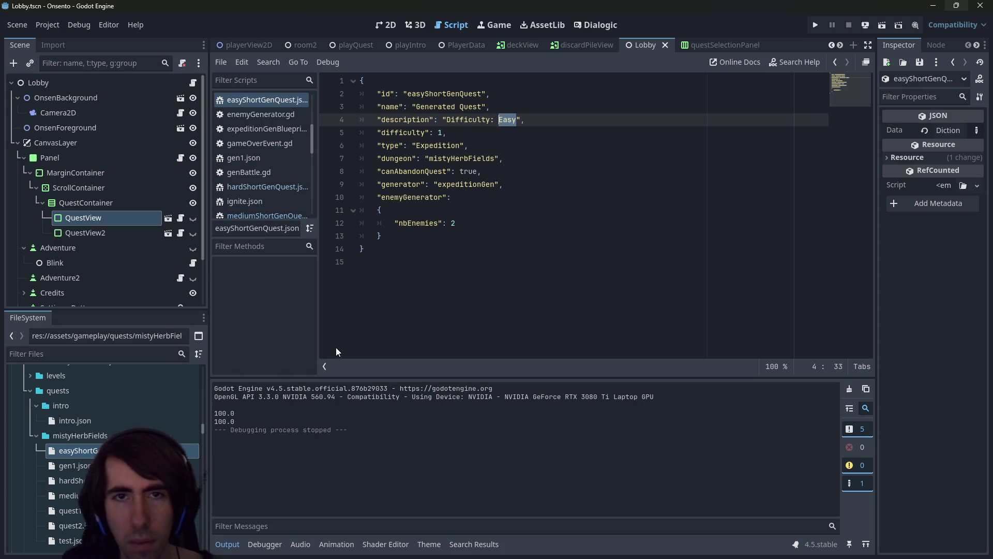
{"action": "key", "text": "ctrl+shift+Left"}
{"action": "key", "text": "ctrl+shift+Left"}
{"action": "key", "text": "ctrl+c"}
Change the medium quest description to 'Difficulty: Medium' and save
{"action": "left_click", "coordinate": [87, 483]}
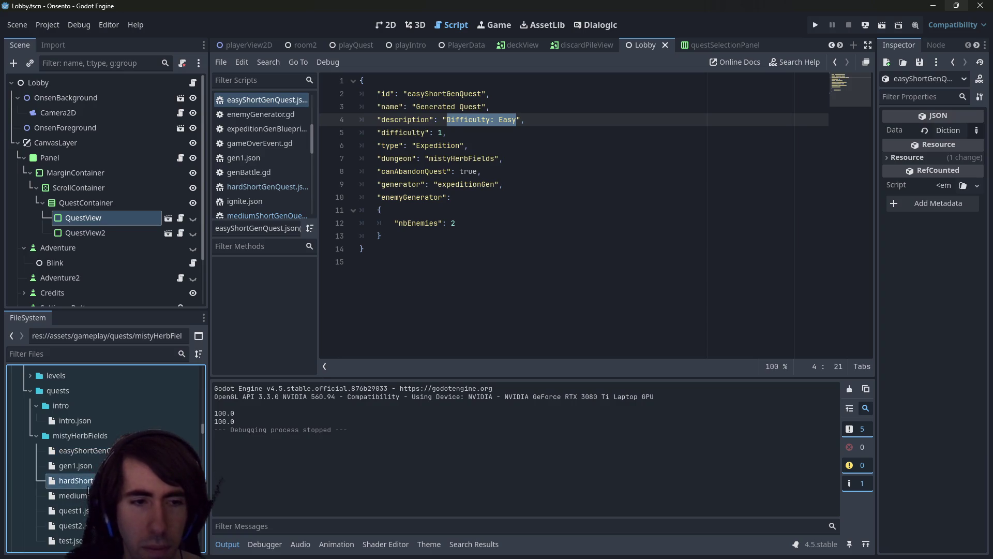
{"action": "double_click", "coordinate": [75, 495]}
{"action": "double_click", "coordinate": [500, 119]}
{"action": "key", "text": "ctrl+shift+Left"}
{"action": "key", "text": "ctrl+v"}
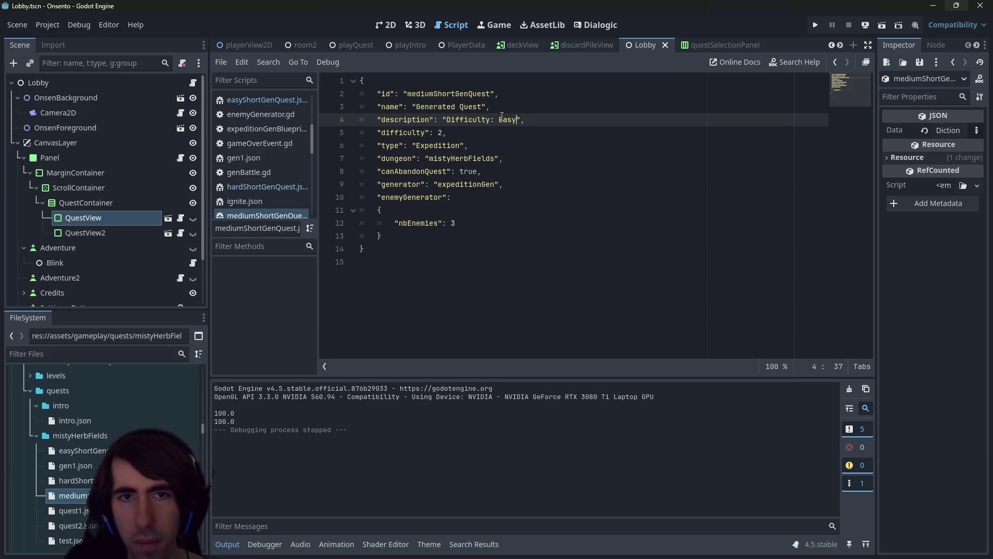
{"action": "key", "text": "ctrl+shift+Left"}
{"action": "type", "text": "Medium"}
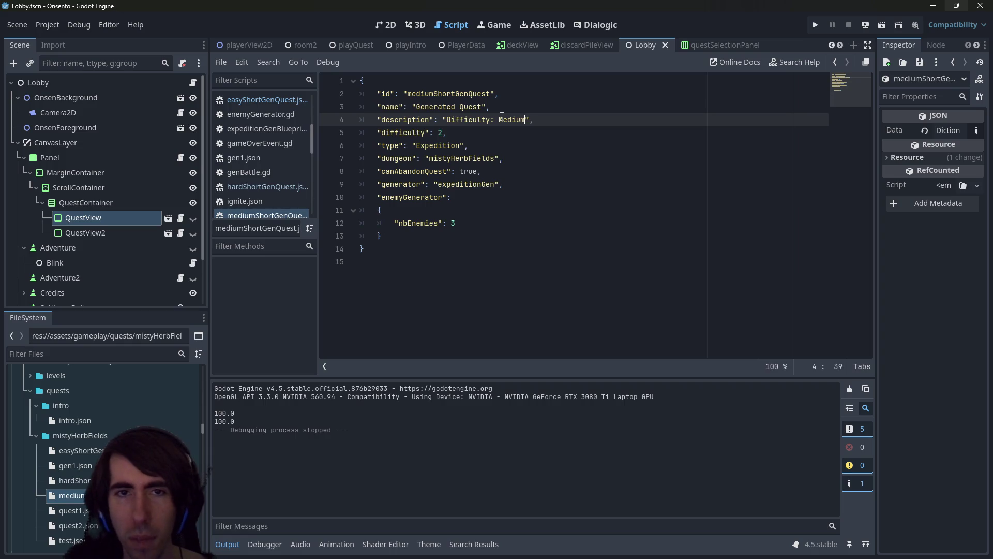
{"action": "key", "text": "ctrl+s"}
Replace the hard quest description with 'Difficulty: Hard'
{"action": "double_click", "coordinate": [81, 450]}
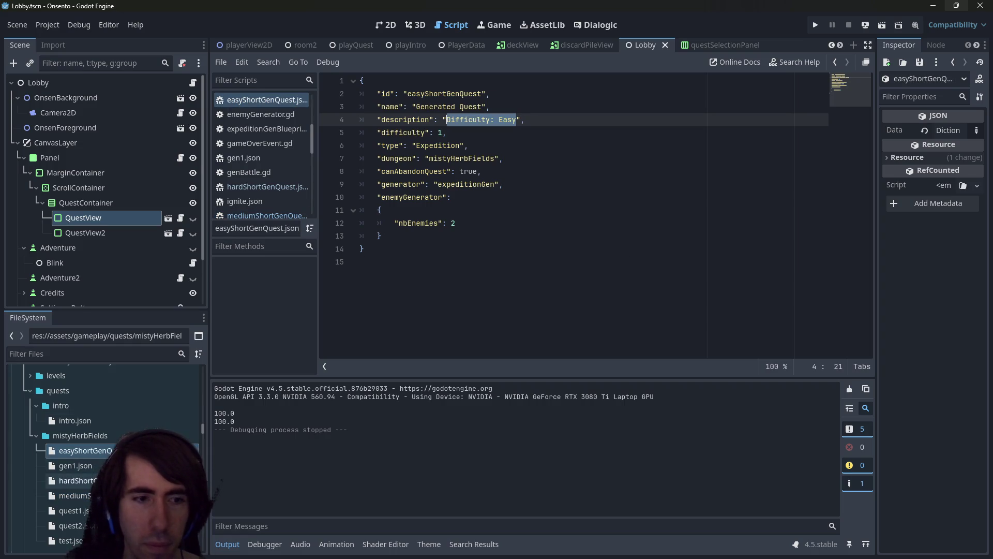
{"action": "double_click", "coordinate": [77, 481]}
{"action": "left_click_drag", "start_coordinate": [572, 120], "coordinate": [446, 119]}
{"action": "key", "text": "ctrl+v"}
{"action": "key", "text": "ctrl+shift+Left"}
{"action": "type", "text": "Hard"}
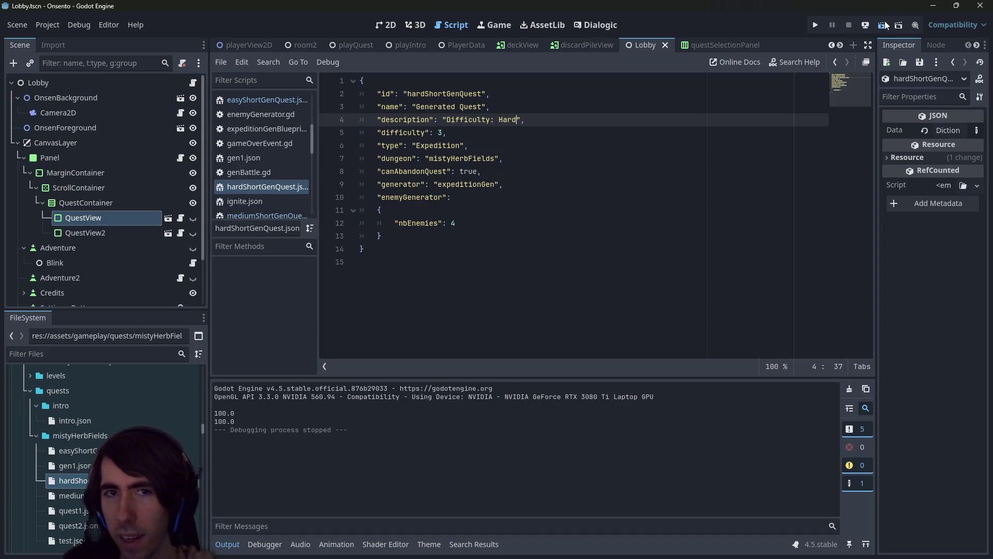
{"action": "left_click", "coordinate": [884, 25]}
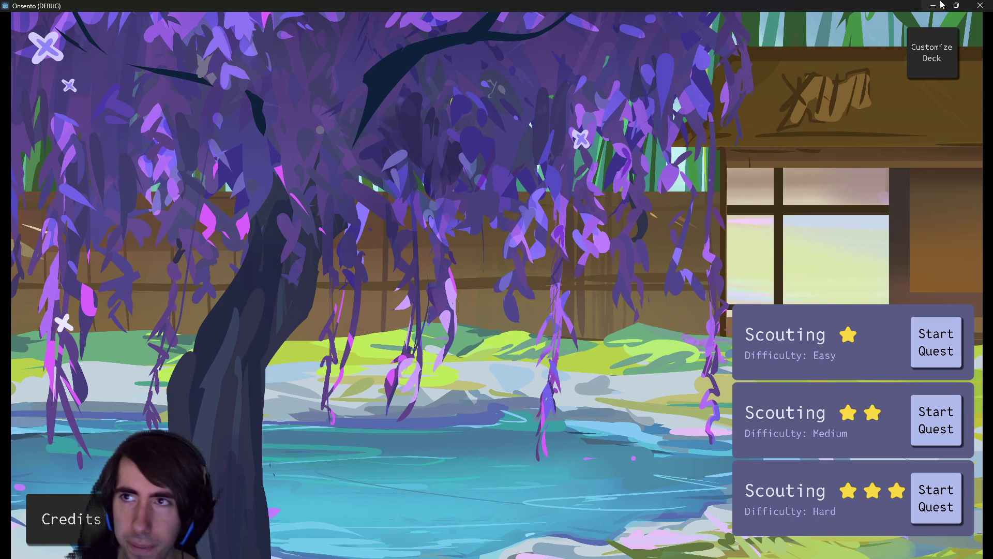
{"action": "left_click", "coordinate": [976, 5]}
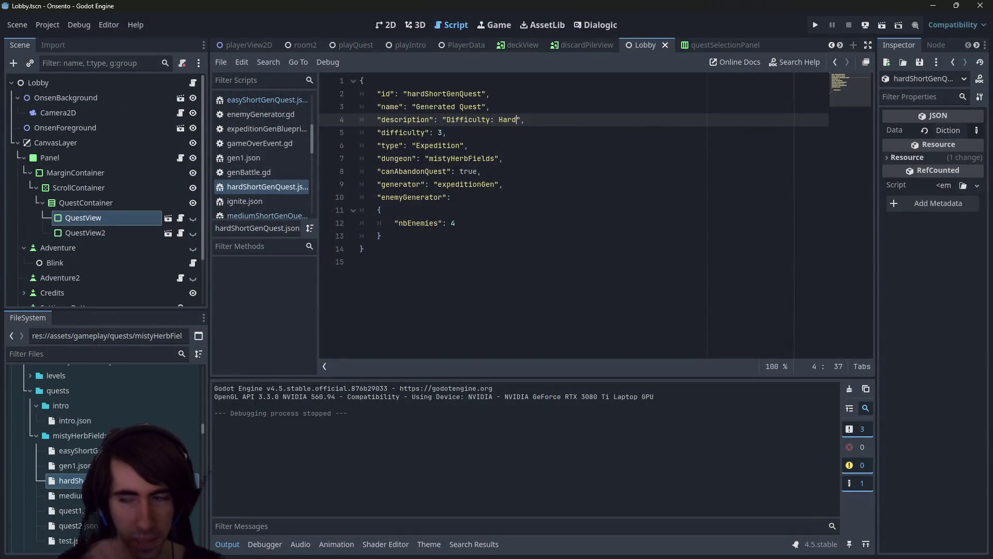
Switch to the terminal showing git status with modified and untracked quest files
{"action": "key", "text": "alt+Tab"}
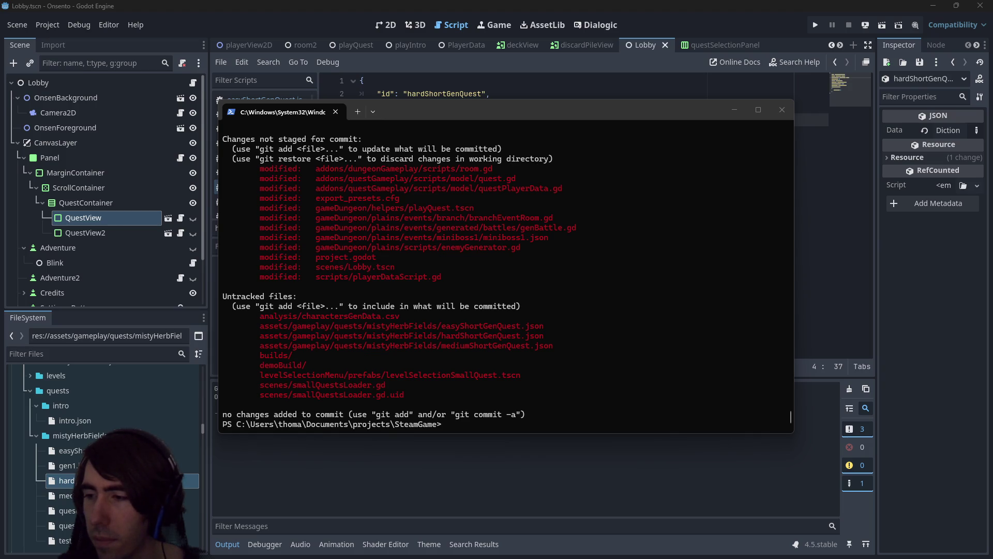
Stage all the new quest JSON files with git add *.json and check git status
{"action": "left_click", "coordinate": [446, 340]}
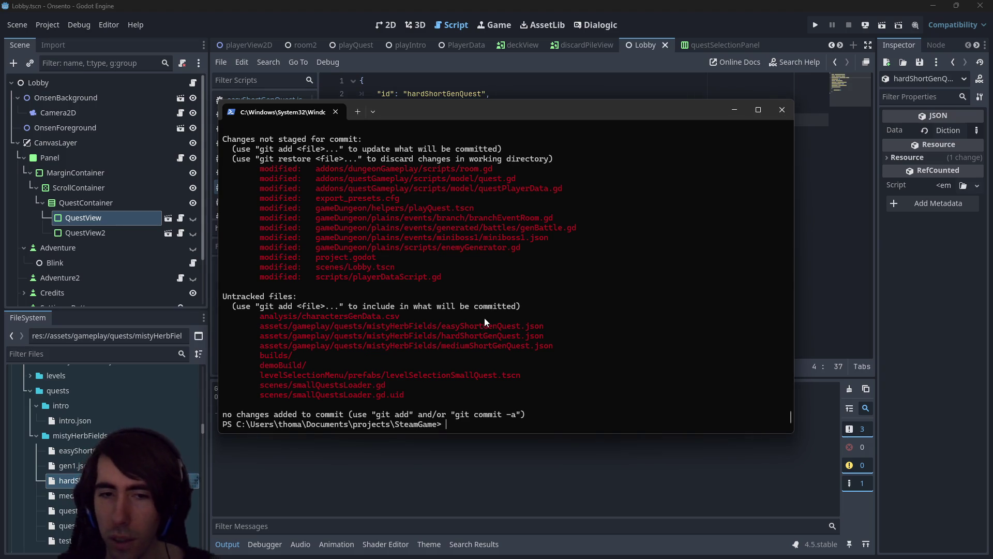
{"action": "type", "text": "git a"}
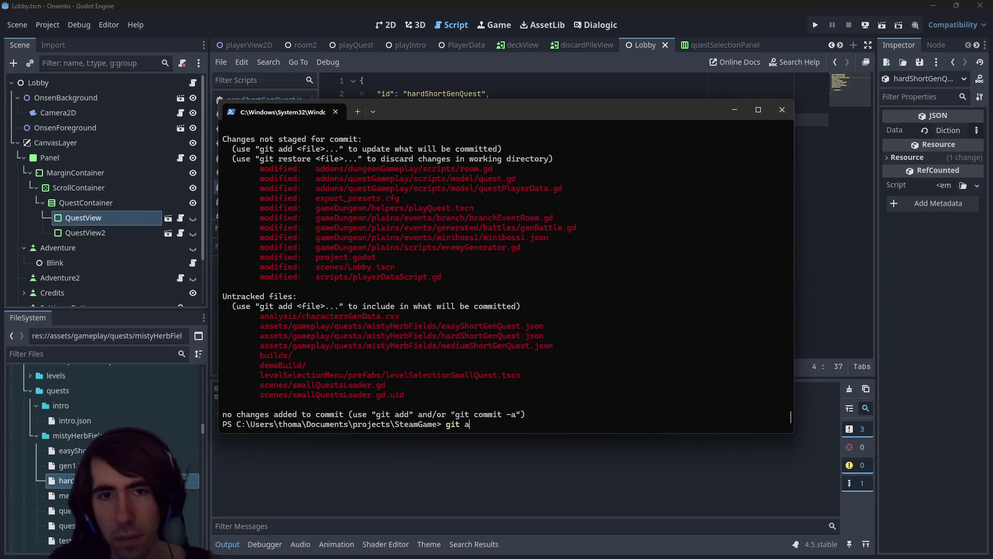
{"action": "type", "text": "dd"}
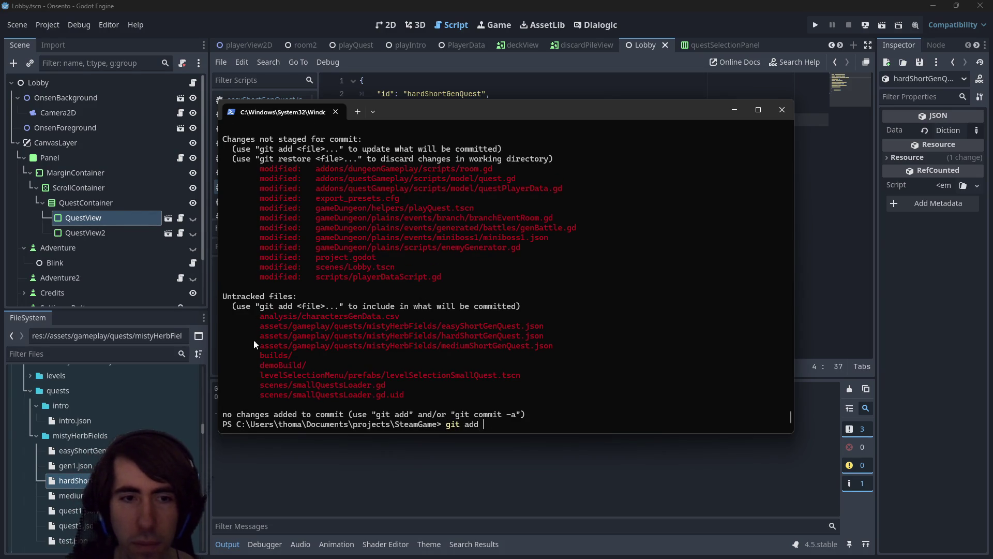
{"action": "mouse_move", "coordinate": [259, 330]}
{"action": "left_mouse_down"}
{"action": "mouse_move", "coordinate": [442, 321]}
{"action": "mouse_move", "coordinate": [555, 336]}
{"action": "left_mouse_up"}
{"action": "right_click", "coordinate": [555, 330]}
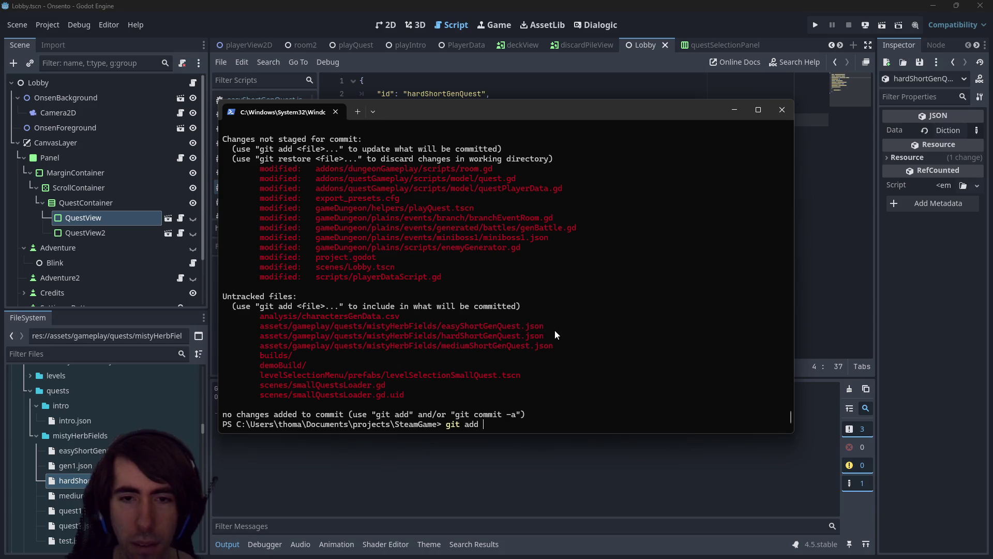
{"action": "type", "text": "*.json"}
{"action": "key", "text": "Return"}
{"action": "type", "text": "git status"}
{"action": "key", "text": "Return"}
Stage the smallQuestsLoader.gd file and recheck git status
{"action": "type", "text": "git add"}
{"action": "left_click_drag", "start_coordinate": [248, 393], "coordinate": [409, 399]}
{"action": "right_click", "coordinate": [408, 399]}
{"action": "right_click", "coordinate": [539, 373]}
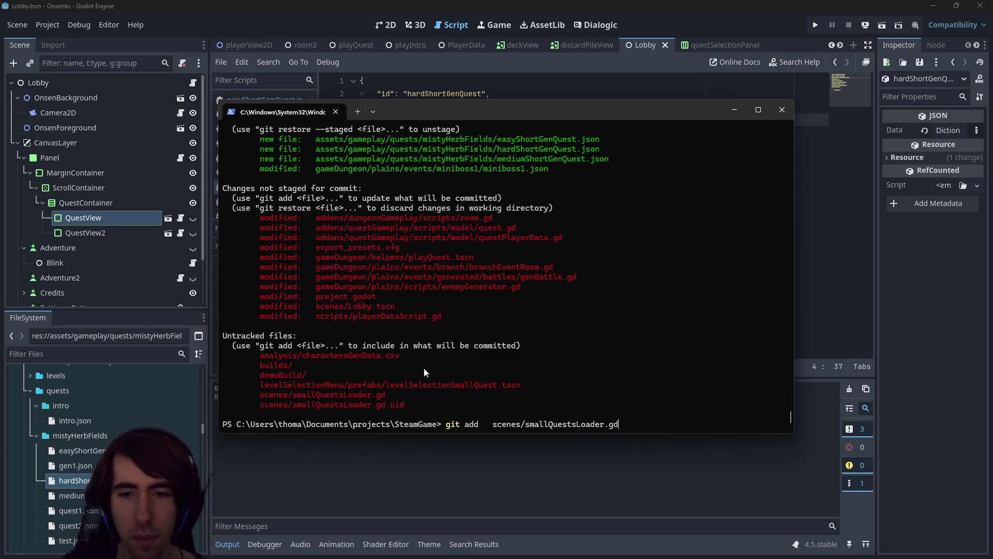
{"action": "key", "text": "Return"}
{"action": "type", "text": "git status"}
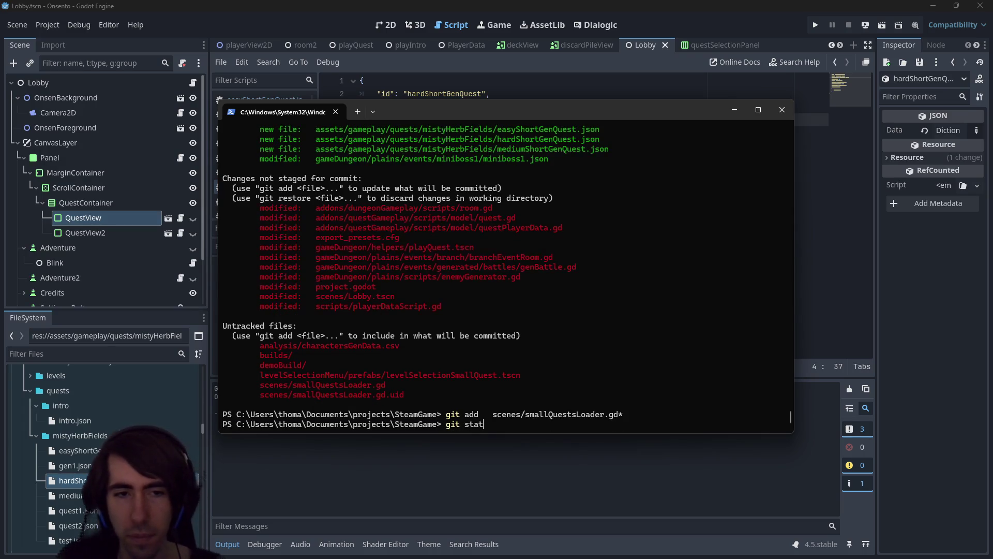
{"action": "key", "text": "Return"}
Stage levelSelectionSmallQuest.tscn and copy the playerDataScript.gd path
{"action": "type", "text": "git add"}
{"action": "left_click_drag", "start_coordinate": [254, 404], "coordinate": [536, 403]}
{"action": "right_click", "coordinate": [535, 403]}
{"action": "right_click", "coordinate": [562, 390]}
{"action": "left_click_drag", "start_coordinate": [319, 333], "coordinate": [457, 334]}
{"action": "right_click", "coordinate": [457, 334]}
{"action": "key", "text": "Return"}
Review the playerDataScript.gd diff, then stage it and check git status
{"action": "type", "text": "git diff"}
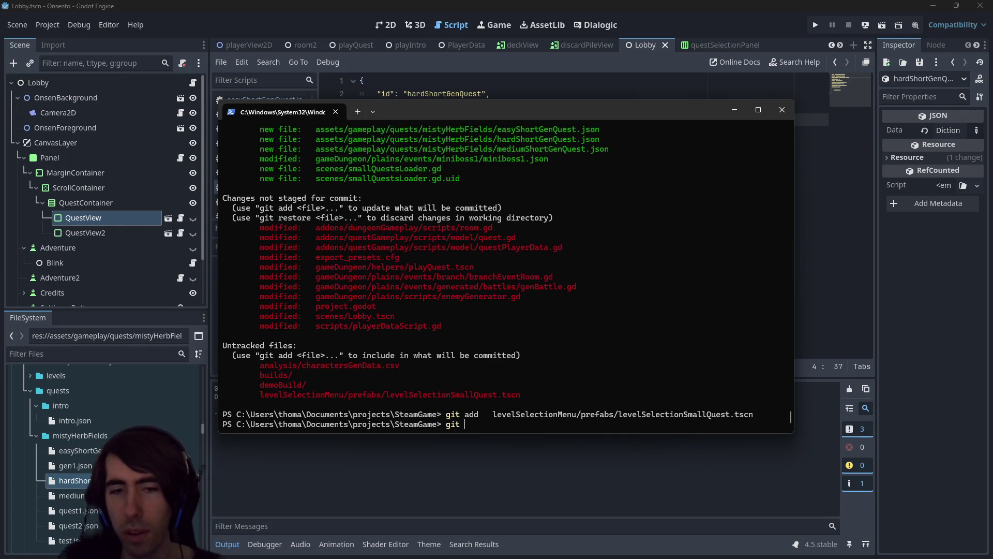
{"action": "type", "text": "scripts/playerDataScript.gd"}
{"action": "key", "text": "Return"}
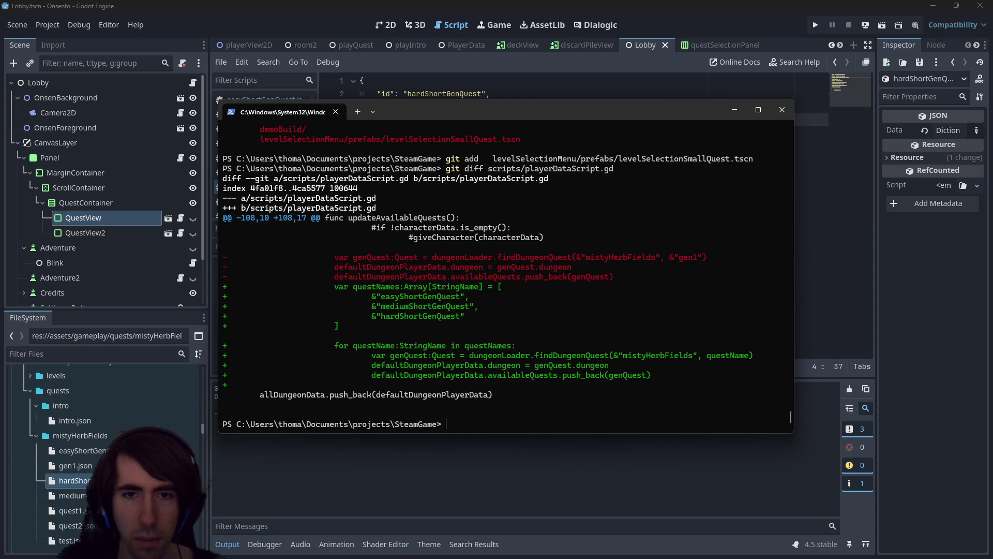
{"action": "type", "text": "git add"}
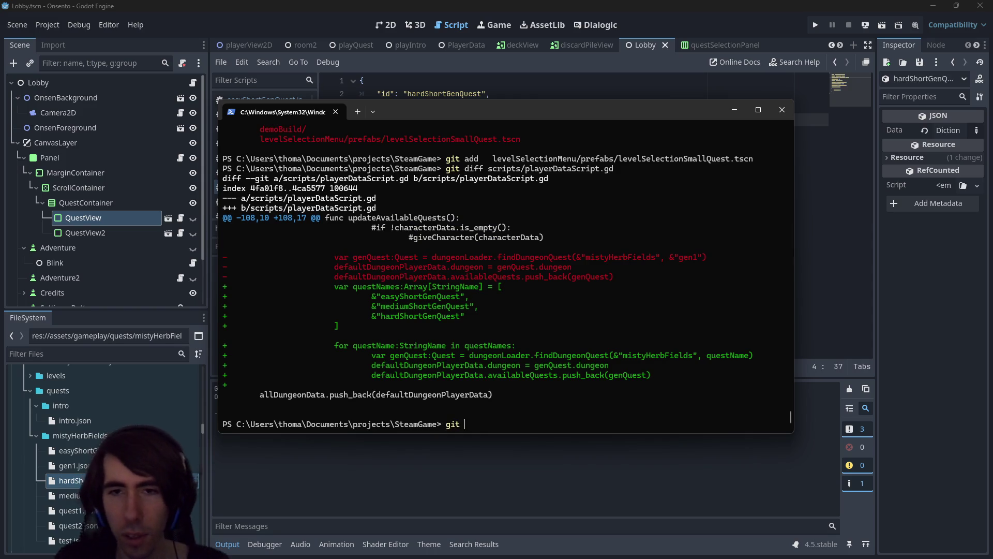
{"action": "type", "text": "scripts/playerDataScript.gd"}
{"action": "key", "text": "Return"}
{"action": "type", "text": "git status"}
{"action": "key", "text": "Return"}
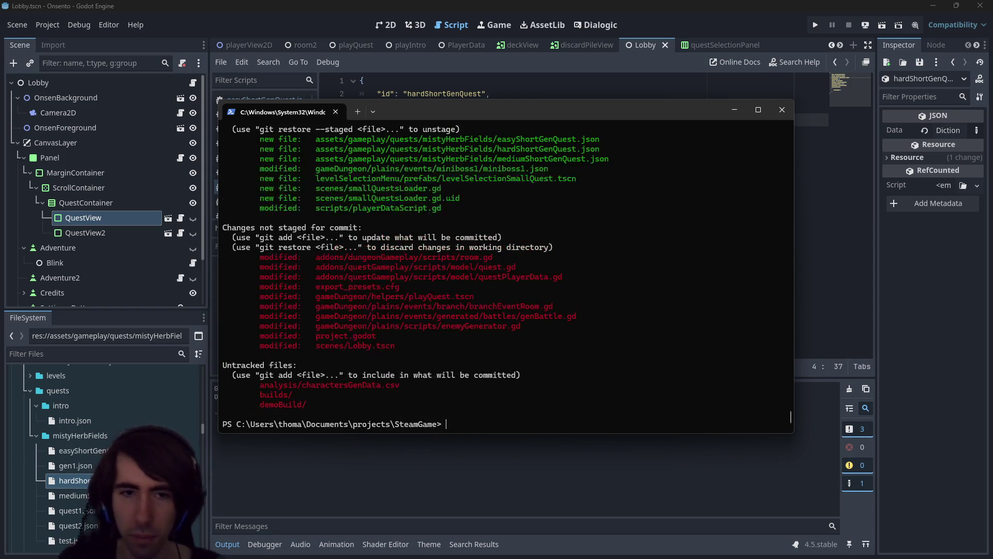
Stage all remaining GDScript files with git add *.gd
{"action": "mouse_move", "coordinate": [318, 256]}
{"action": "left_mouse_down"}
{"action": "mouse_move", "coordinate": [524, 247]}
{"action": "mouse_move", "coordinate": [470, 257]}
{"action": "left_mouse_up"}
{"action": "key", "text": "ctrl+c"}
{"action": "type", "text": "g"}
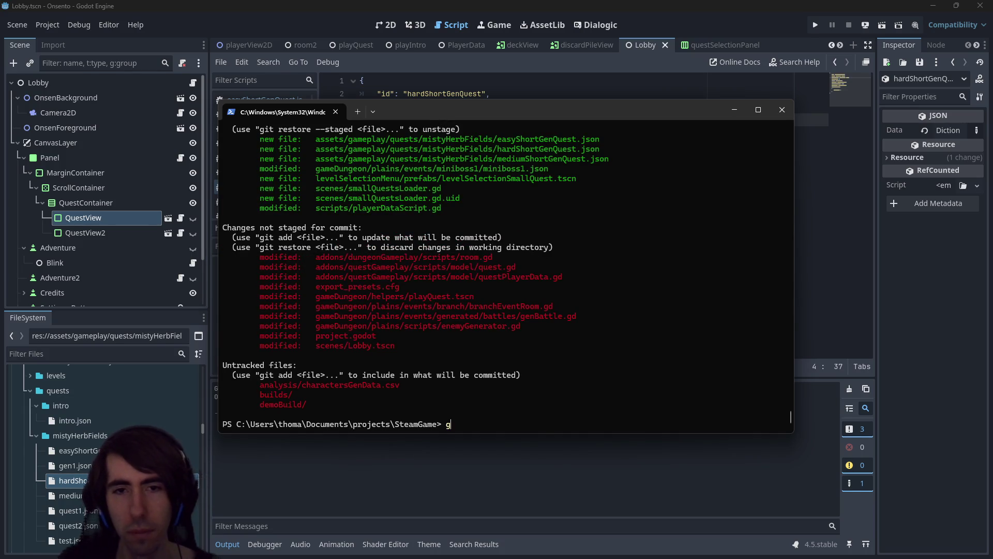
{"action": "type", "text": "it add *.gd"}
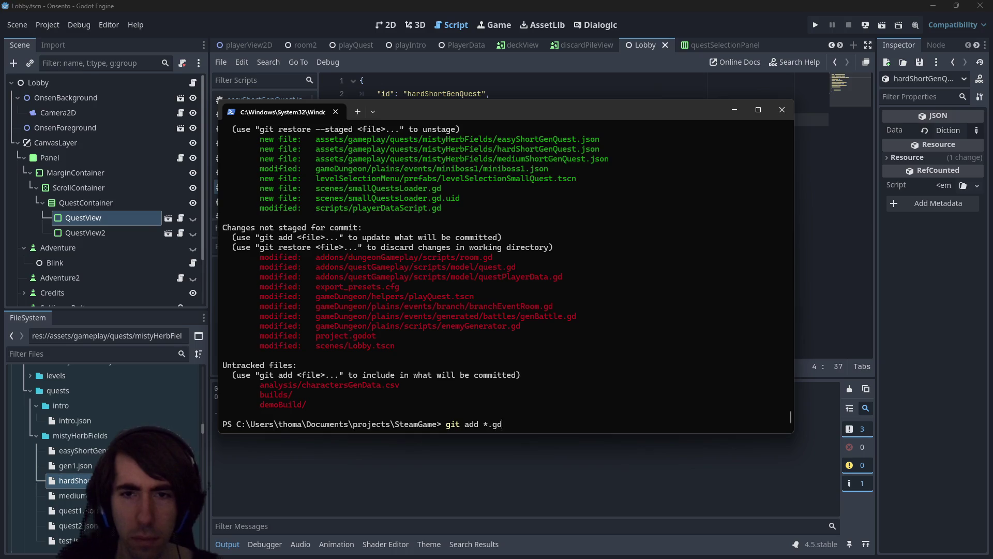
{"action": "key", "text": "Return"}
{"action": "type", "text": "git status"}
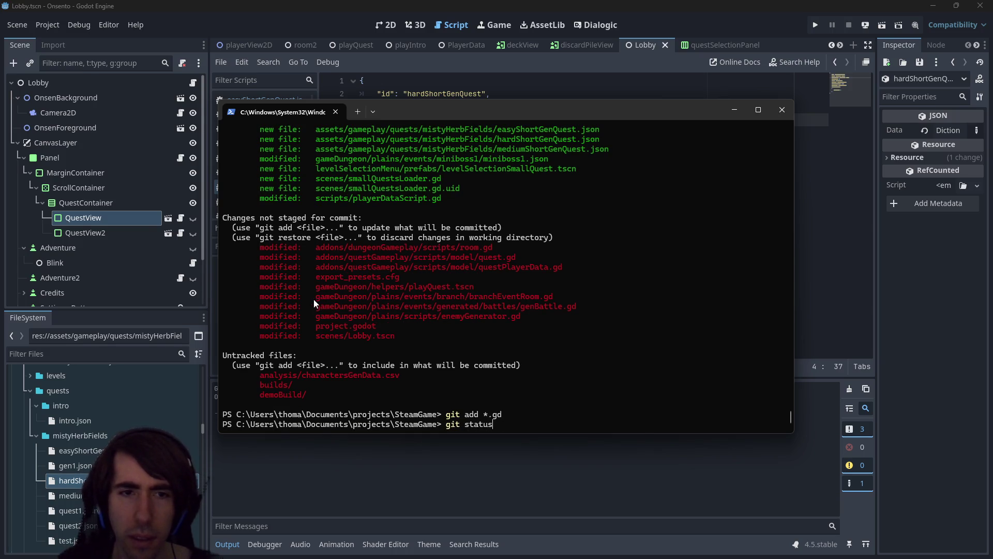
Show the diff of branchEventRoom.gd, then start a new line in the todo notes
{"action": "left_click_drag", "start_coordinate": [313, 296], "coordinate": [559, 299]}
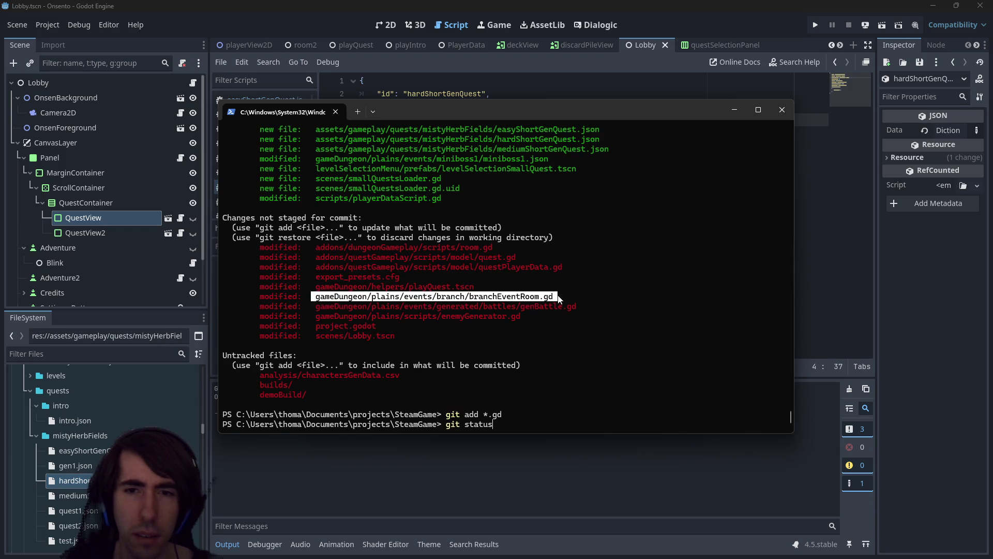
{"action": "key", "text": "ctrl+c"}
{"action": "key", "text": "BackSpace"}
{"action": "key", "text": "BackSpace"}
{"action": "key", "text": "BackSpace"}
{"action": "type", "text": "diff"}
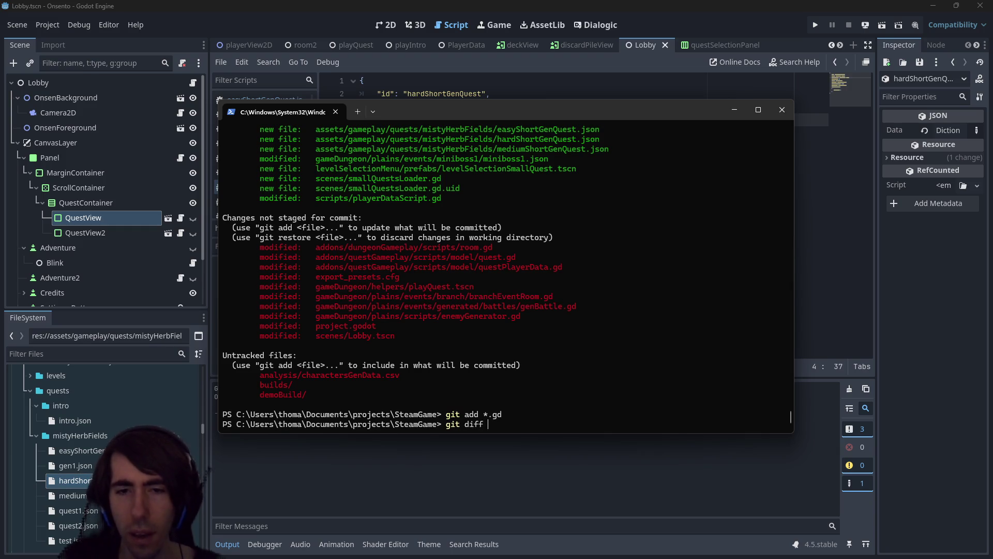
{"action": "key", "text": "ctrl+v"}
{"action": "key", "text": "Return"}
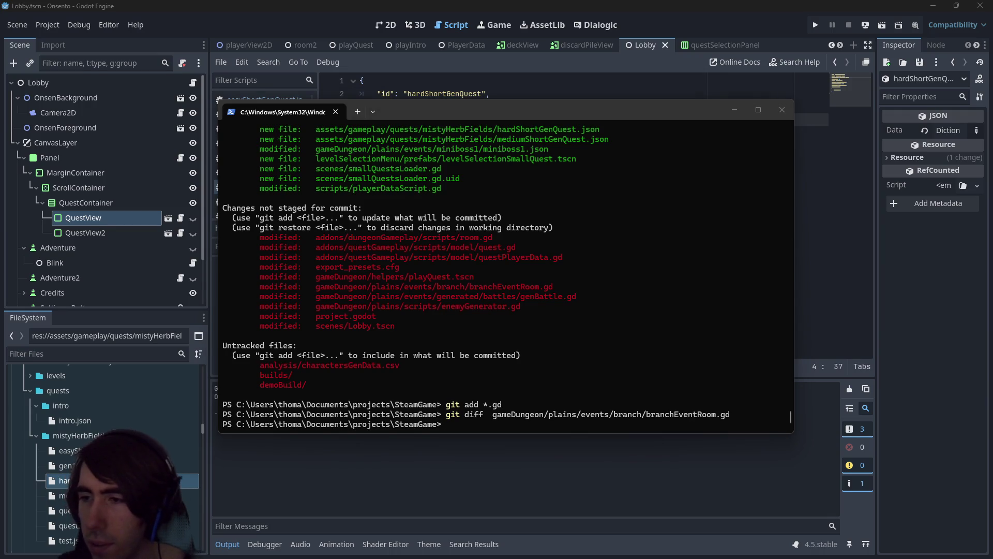
{"action": "key", "text": "alt+Tab"}
{"action": "key", "text": "Return"}
{"action": "key", "text": "Return"}
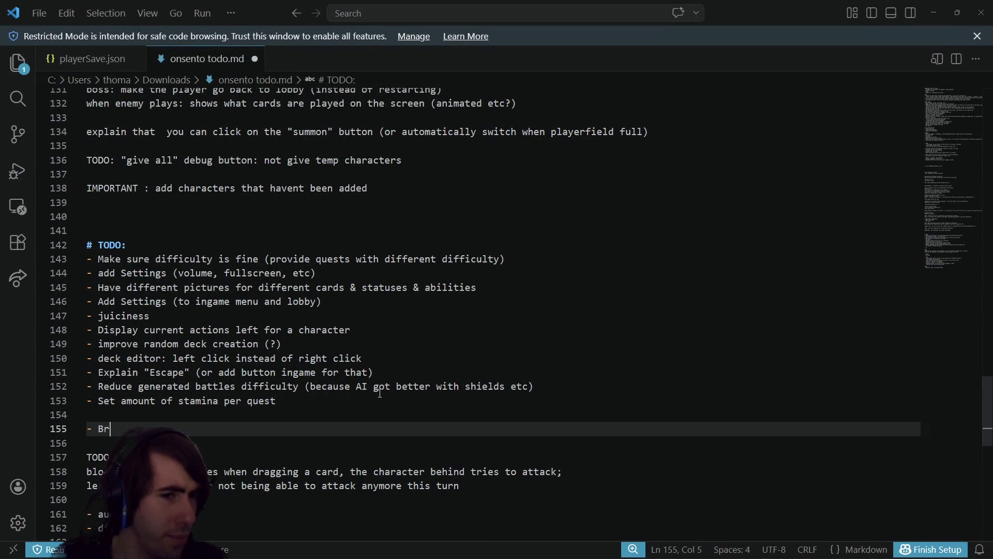
Note a TODO to add ButtonBlink to what you can select at a branch
{"action": "type", "text": "Even"}
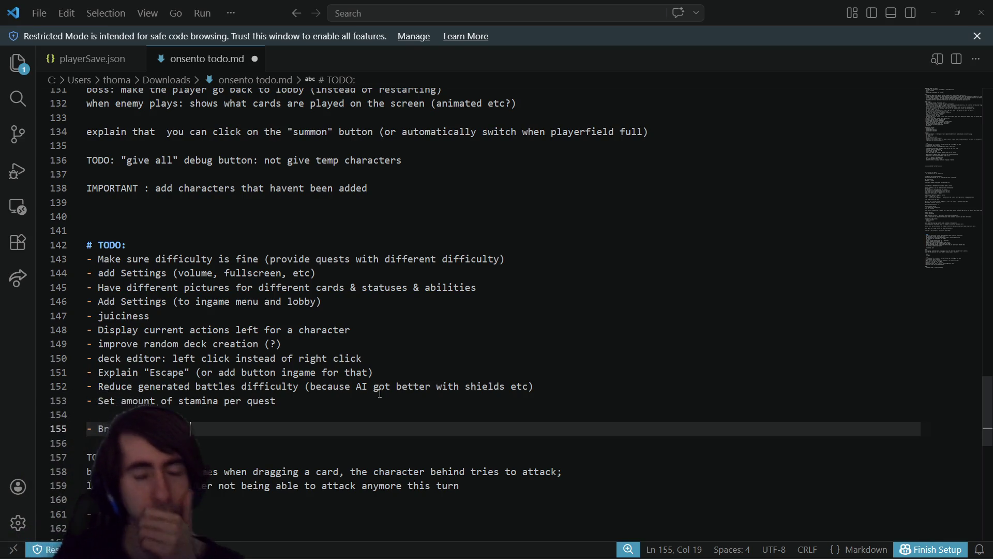
{"action": "type", "text": "Bu"}
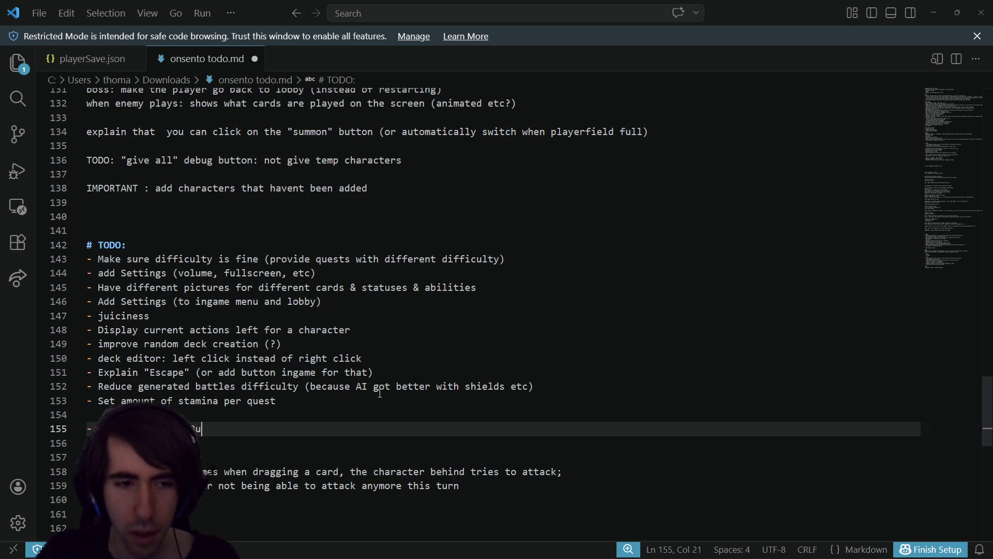
{"action": "type", "text": "ttonBlink "}
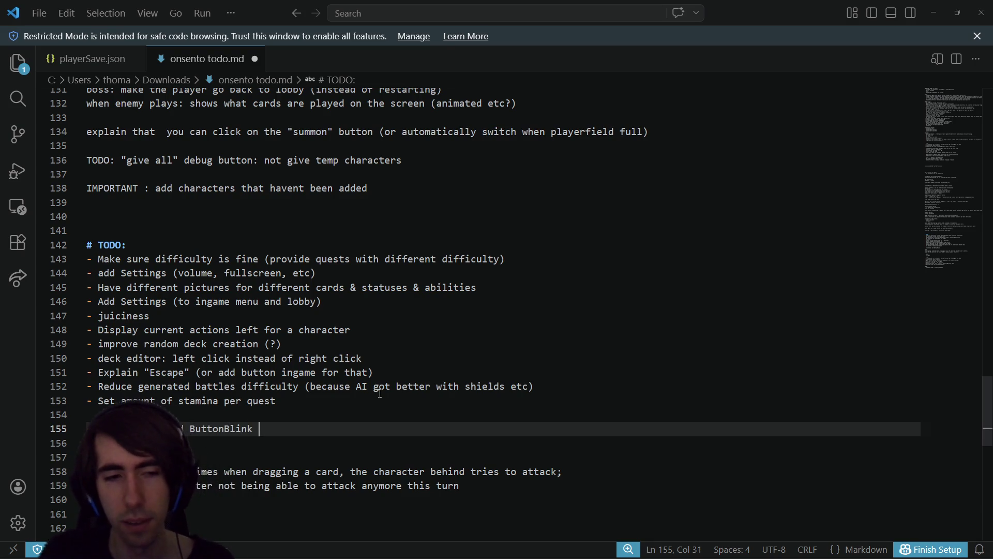
{"action": "type", "text": "to wra"}
{"action": "key", "text": "BackSpace"}
{"action": "key", "text": "BackSpace"}
{"action": "key", "text": "BackSpace"}
{"action": "type", "text": "what you can select "}
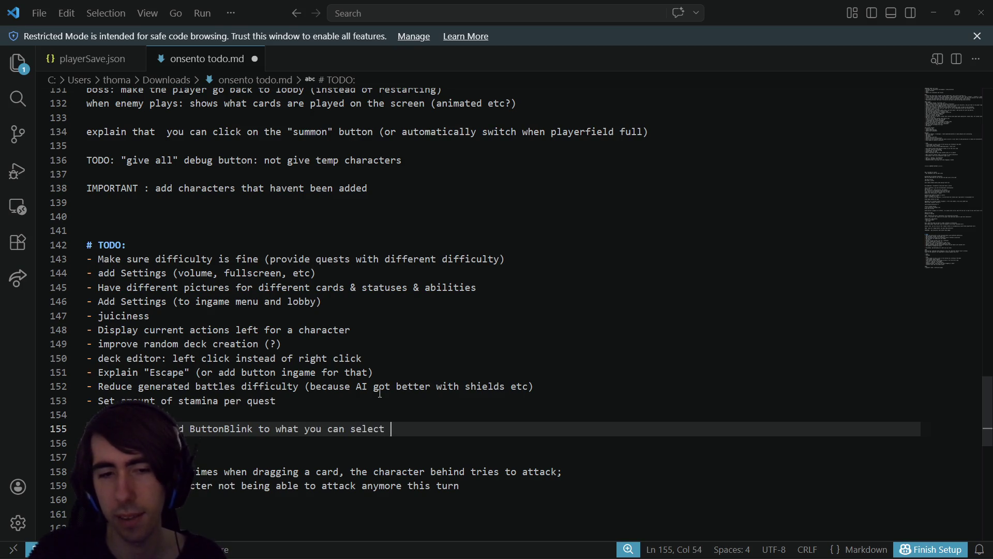
{"action": "type", "text": "when you"}
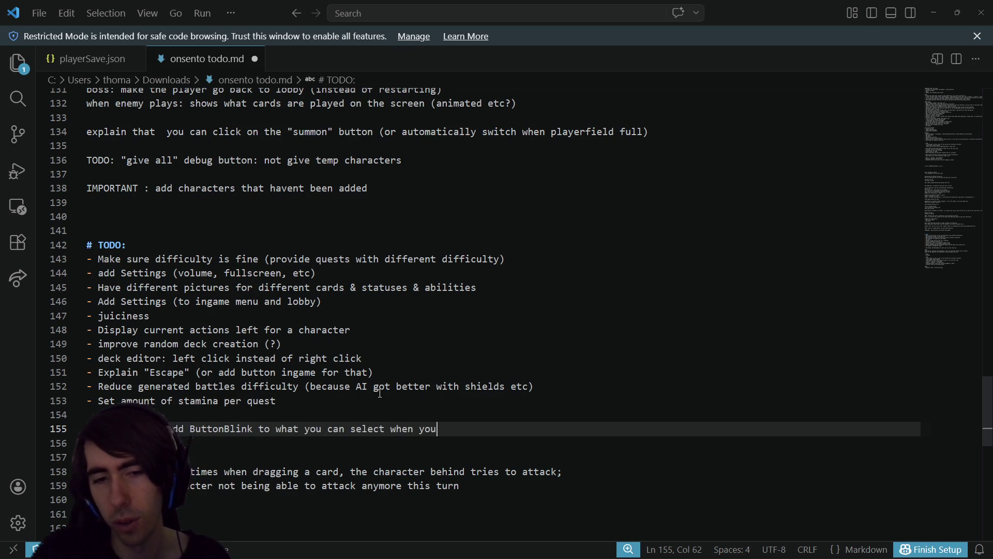
{"action": "type", "text": "'re at a branch2"}
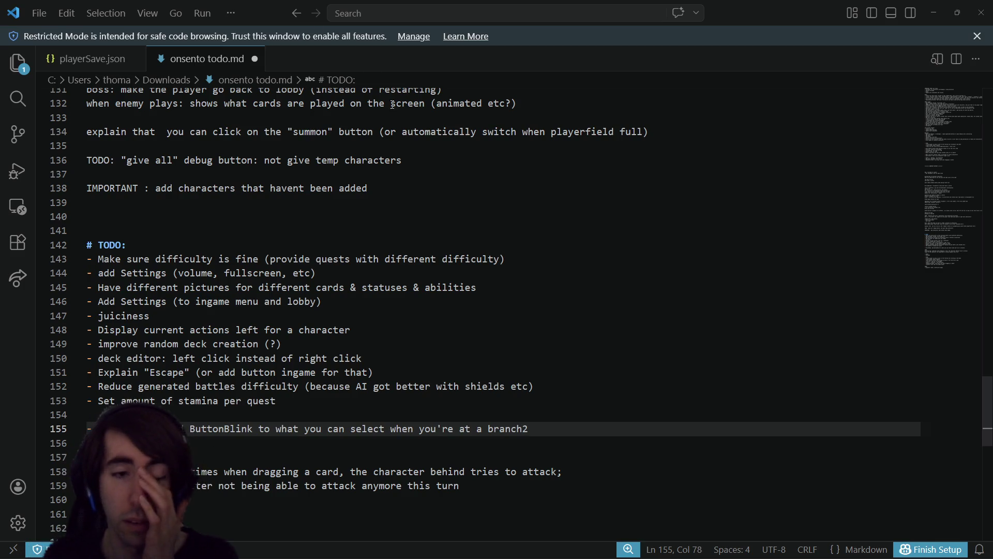
{"action": "key", "text": "alt+Tab"}
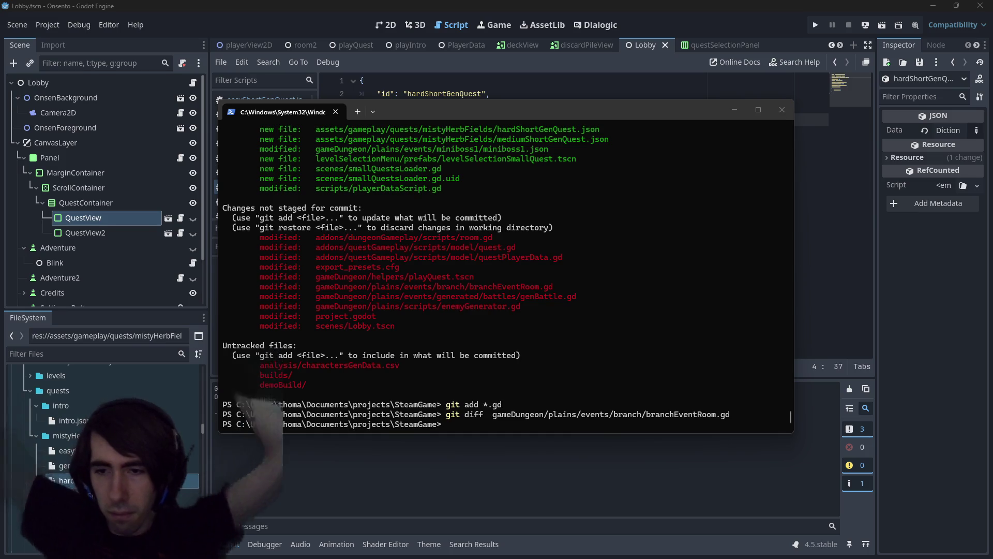
Stage all changed scene files with git add *.tscn and confirm with git status
{"action": "left_click", "coordinate": [545, 264]}
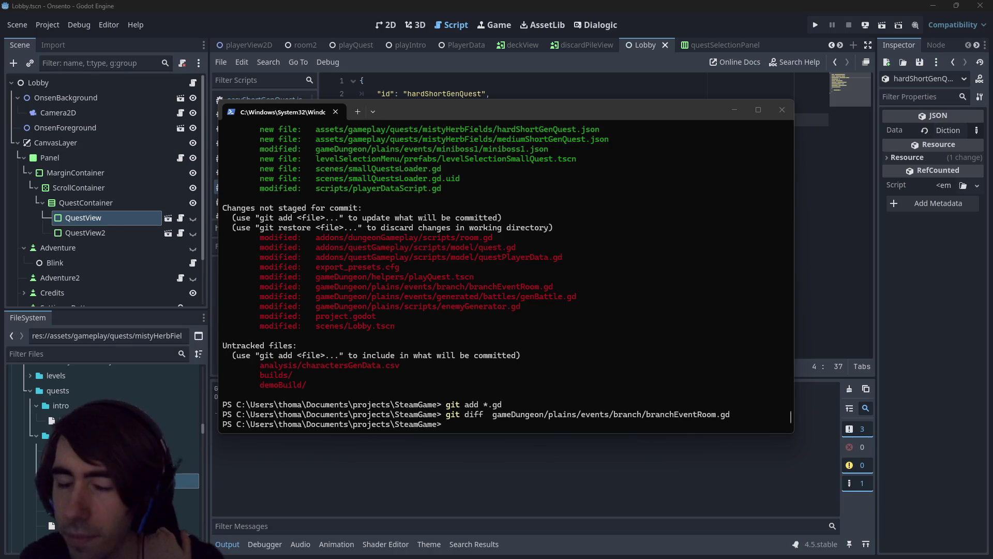
{"action": "left_click", "coordinate": [538, 274]}
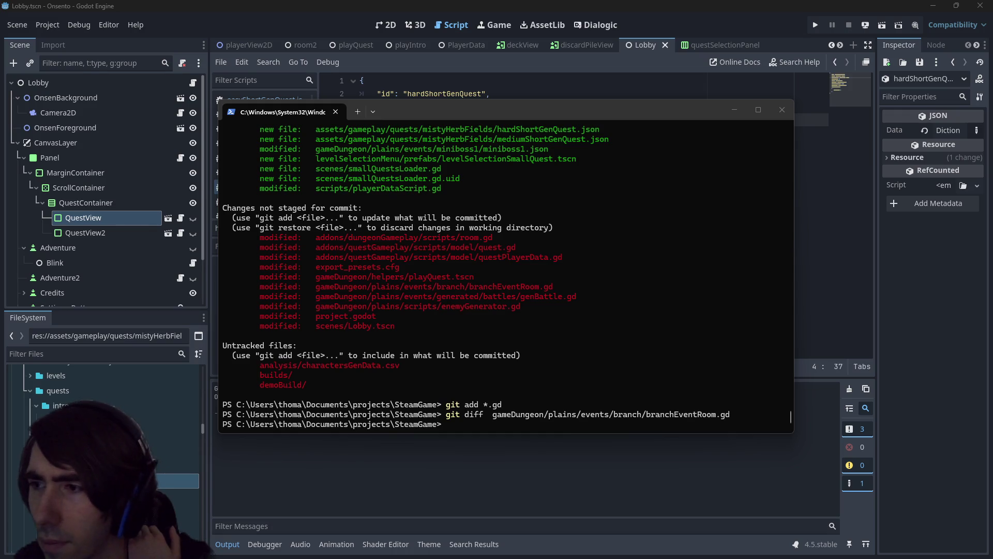
{"action": "left_click", "coordinate": [645, 224]}
{"action": "type", "text": "git status"}
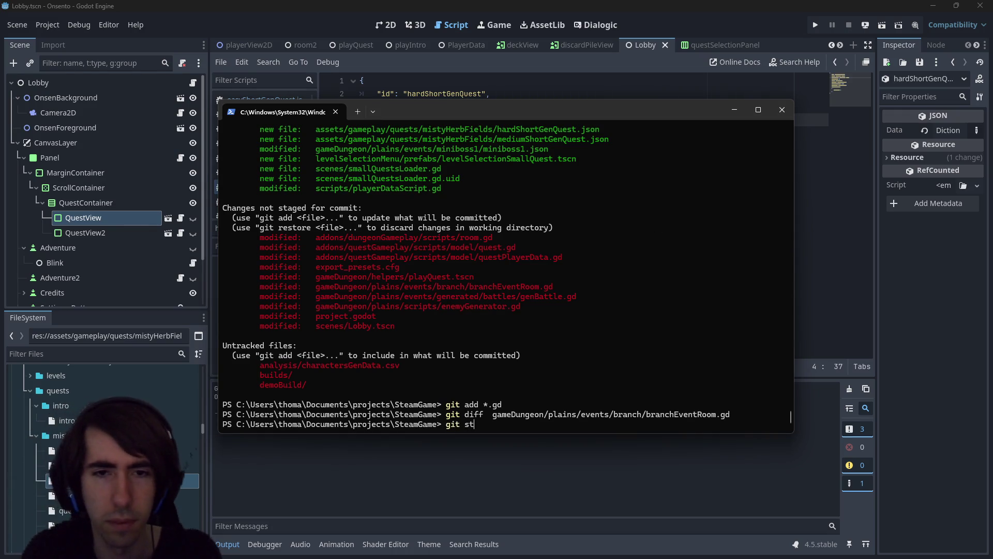
{"action": "key", "text": "Return"}
{"action": "type", "text": "git add "}
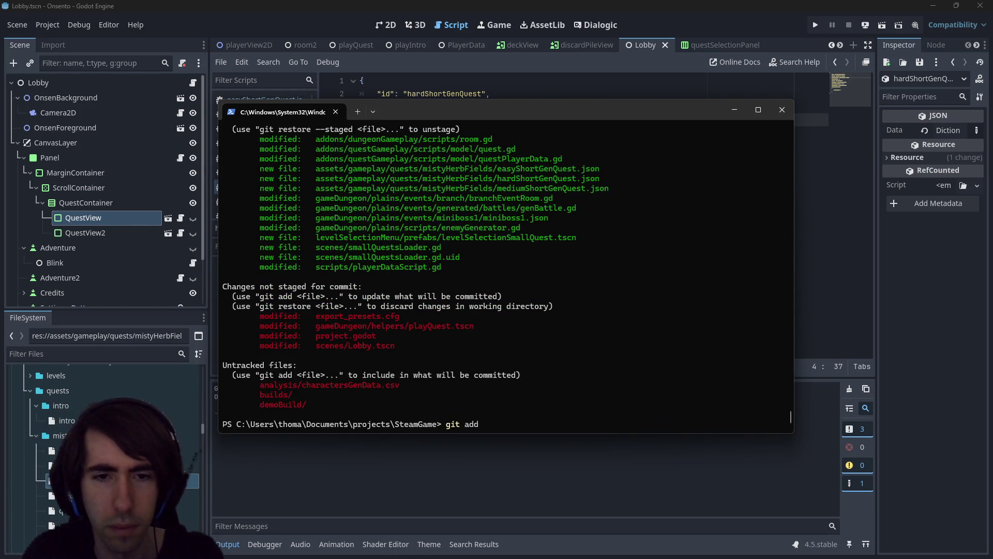
{"action": "type", "text": "*.tscn"}
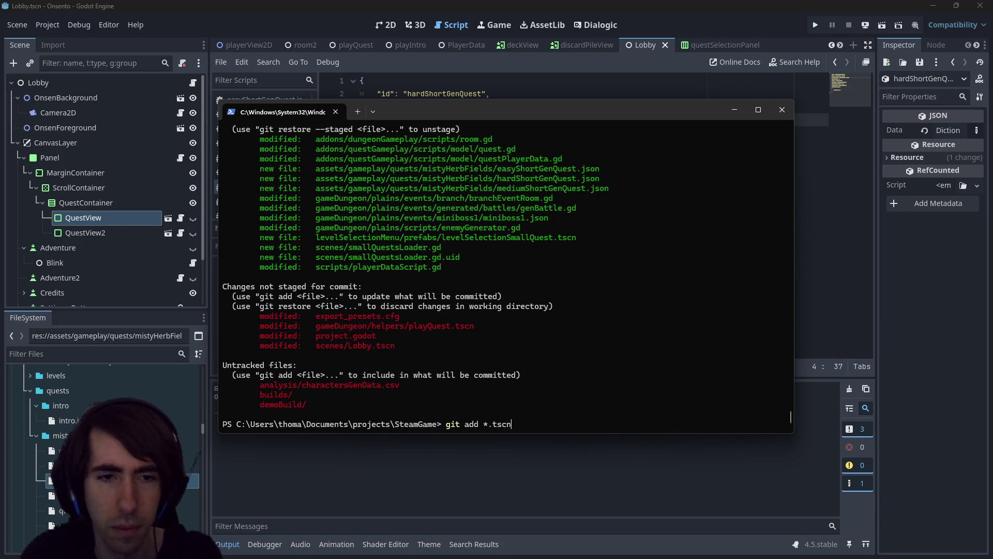
{"action": "key", "text": "Return"}
{"action": "type", "text": "git status"}
{"action": "key", "text": "Return"}
Inspect the project.godot diff, leaving it unstaged, and begin a git commit command
{"action": "type", "text": "git diff "}
{"action": "type", "text": "..godot"}
{"action": "key", "text": "Return"}
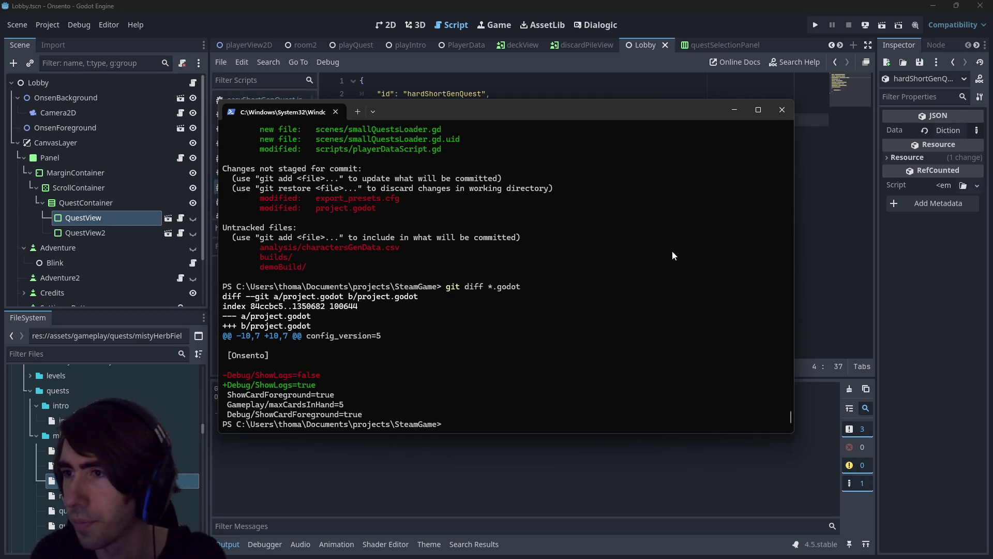
{"action": "type", "text": "git status"}
{"action": "key", "text": "Return"}
{"action": "type", "text": "git add"}
{"action": "key", "text": "BackSpace"}
{"action": "key", "text": "BackSpace"}
{"action": "key", "text": "BackSpace"}
{"action": "type", "text": "commit"}
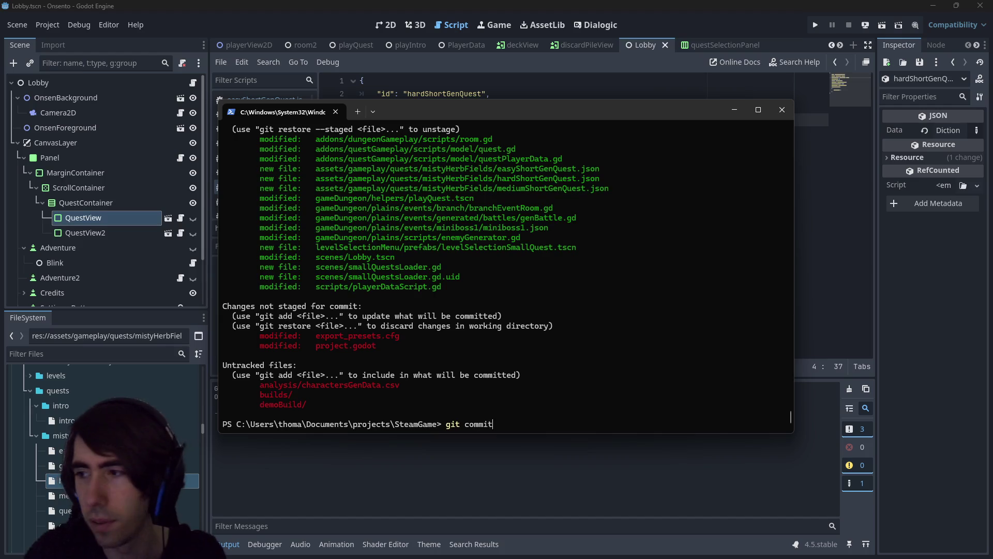
{"action": "type", "text": " -m \"[]"}
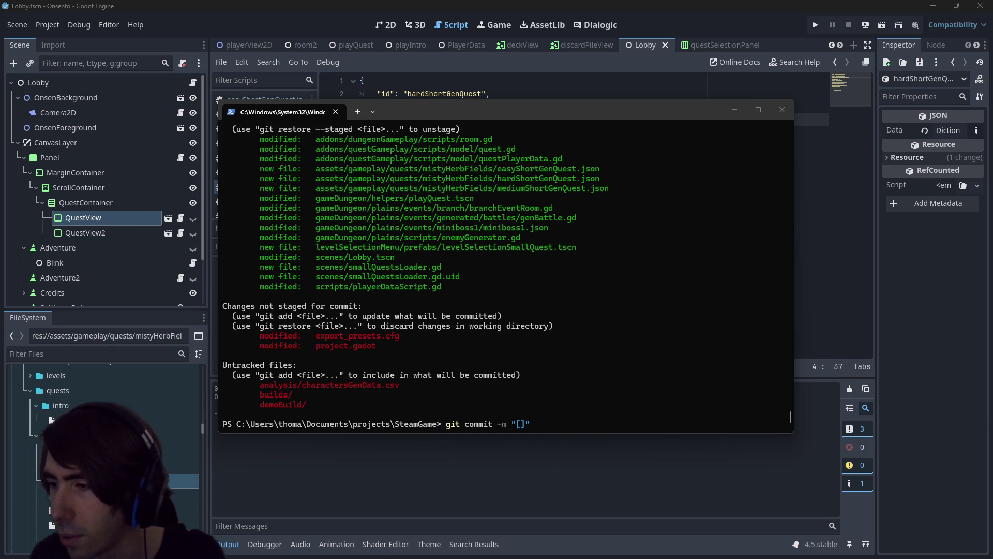
Commit with message '[MAD-233] Quests added to lobby, new generated quests added' and git push
{"action": "left_click", "coordinate": [539, 323]}
{"action": "type", "text": "MAD-233"}
{"action": "key", "text": "Right"}
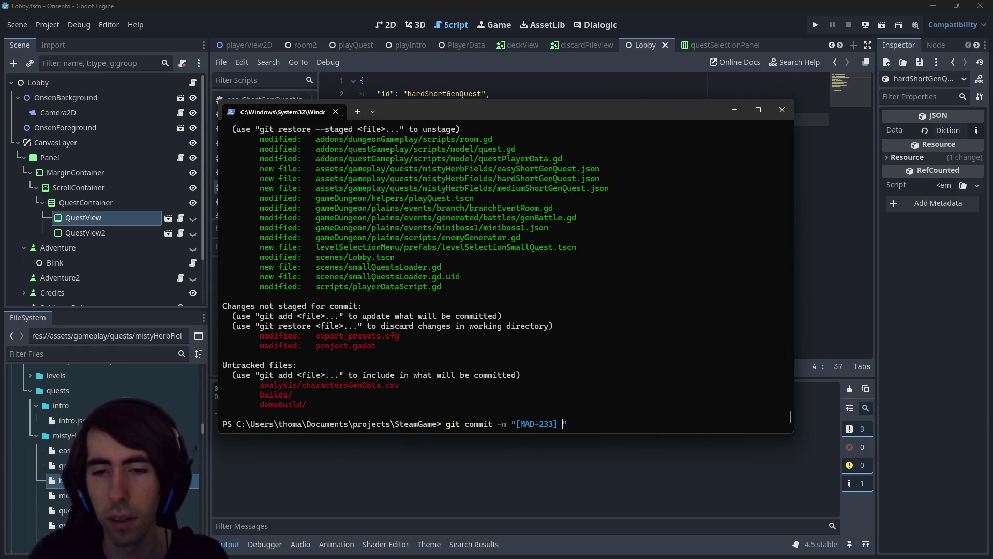
{"action": "type", "text": "Quests added "}
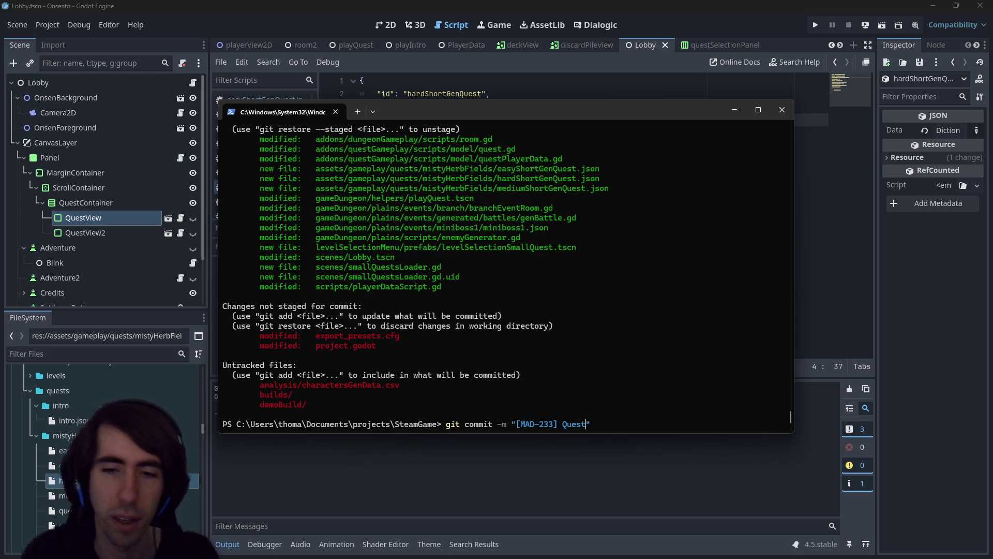
{"action": "type", "text": "to lobby, "}
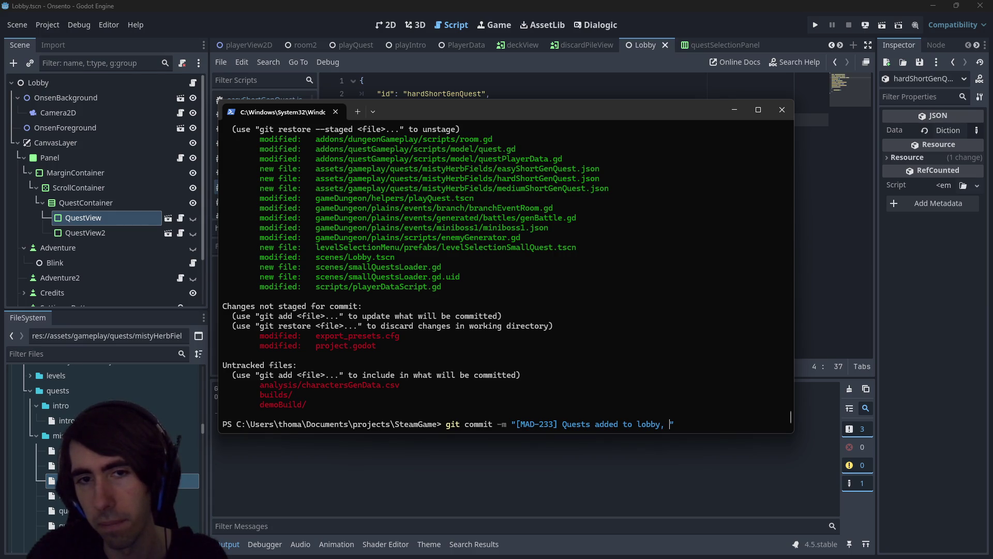
{"action": "type", "text": "new "}
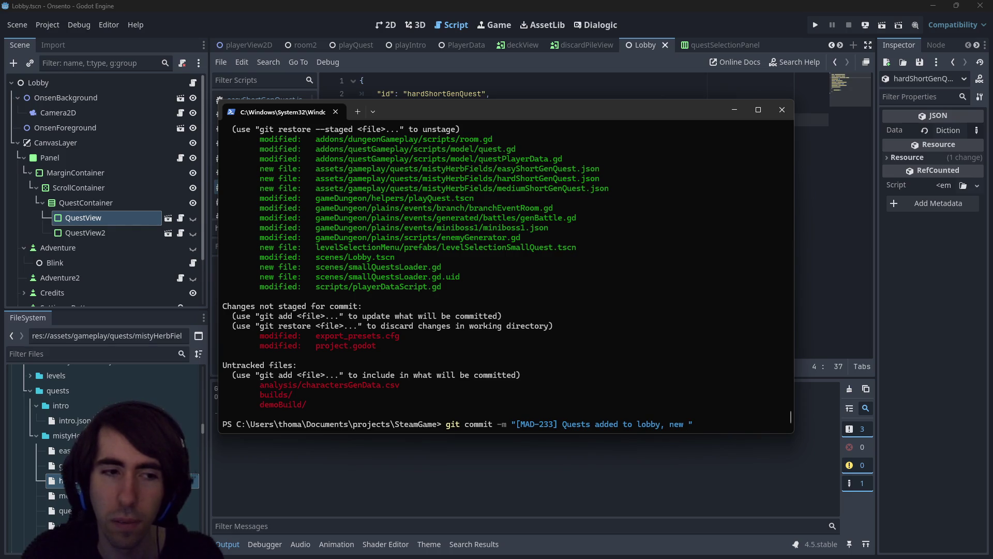
{"action": "type", "text": "generated quests ad"}
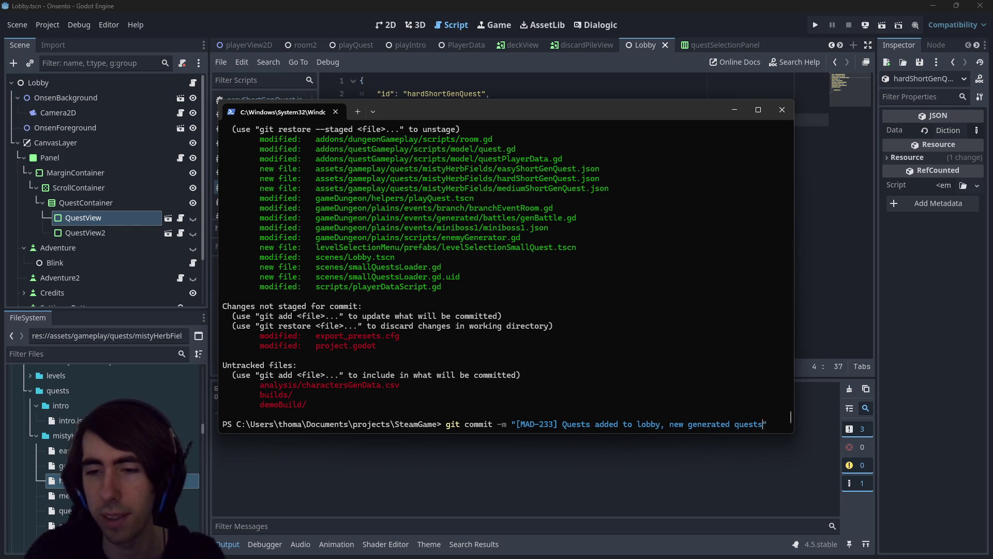
{"action": "type", "text": "ded"}
{"action": "key", "text": "Return"}
{"action": "type", "text": "git push"}
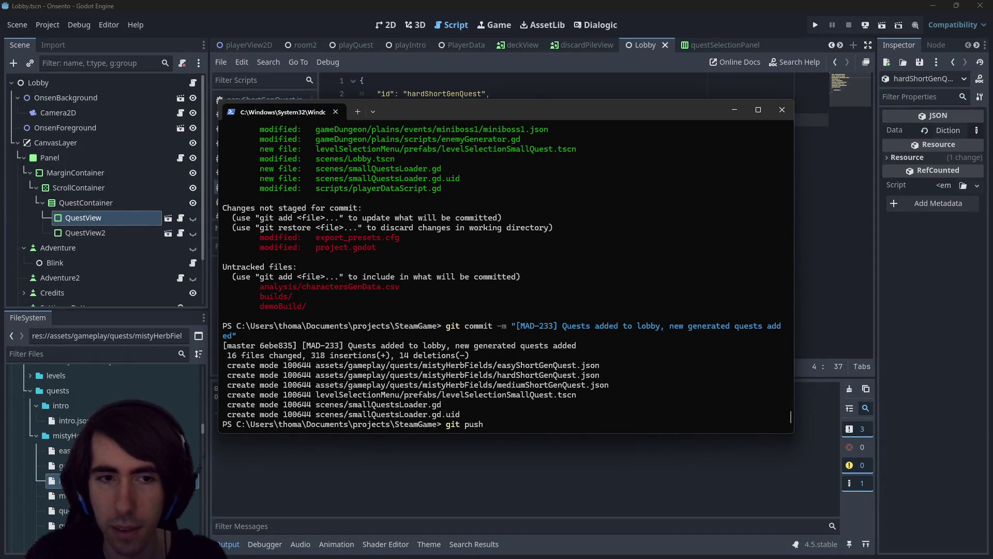
{"action": "key", "text": "Return"}
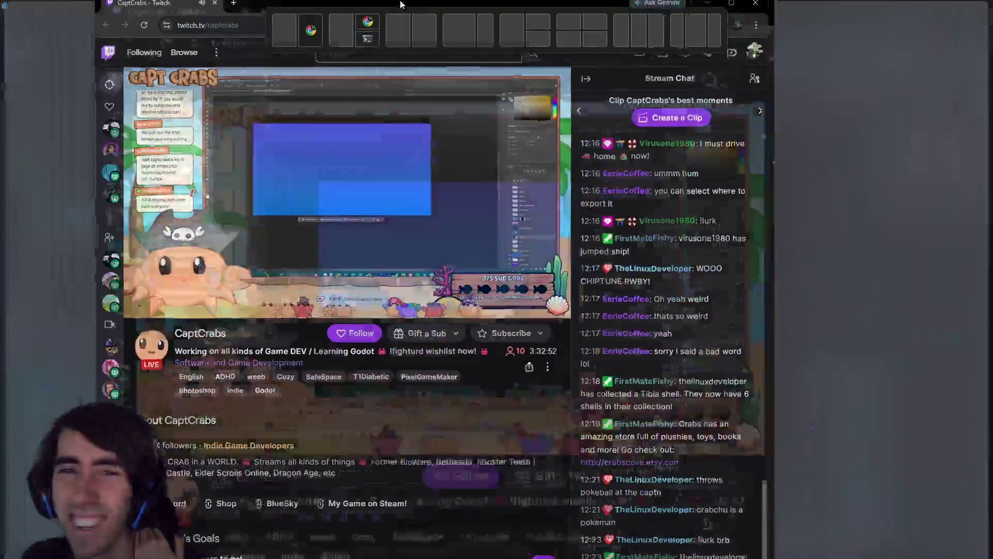
Maximize the browser window showing the Twitch stream
{"action": "left_click_drag", "start_coordinate": [401, 4], "coordinate": [401, 3]}
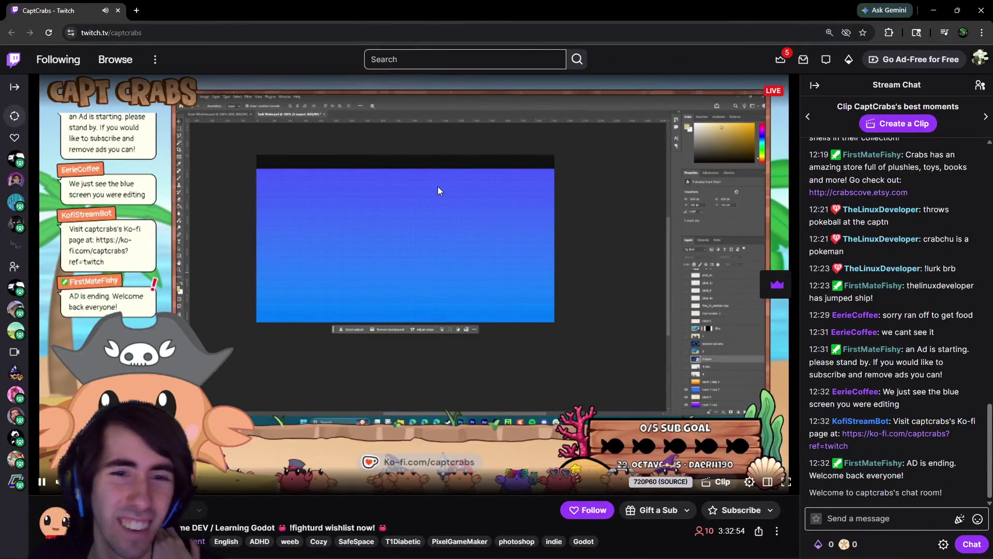